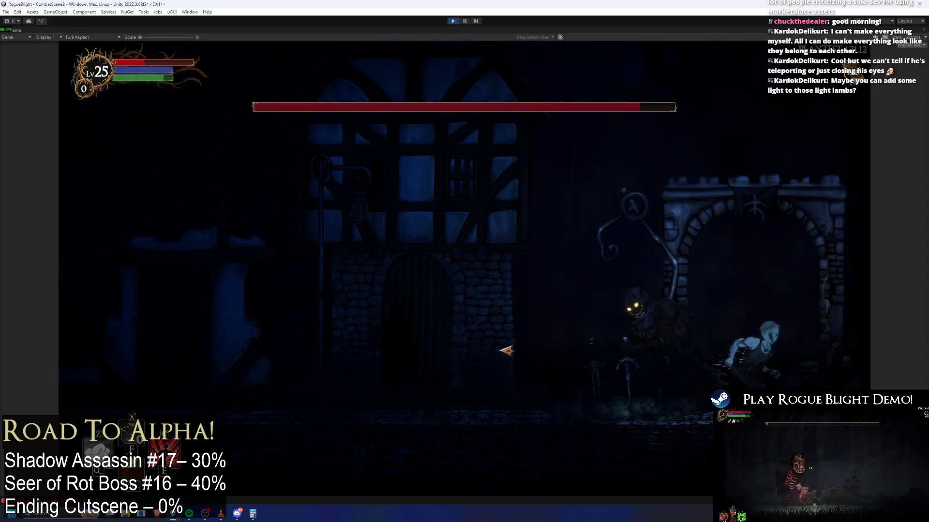
- Attack the Shadow Assassin boss, then turn on the F1 cheat to restore health and mana
click(505, 356)
key(a)
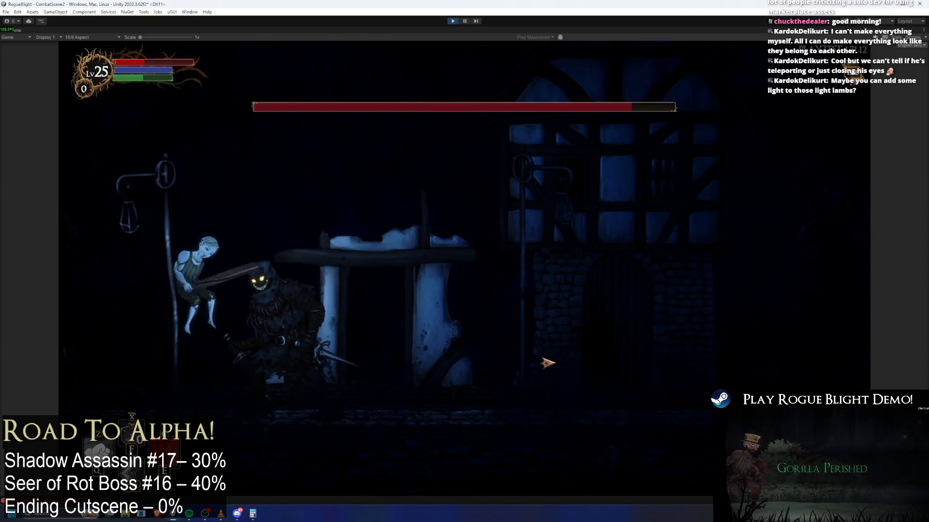
key(d)
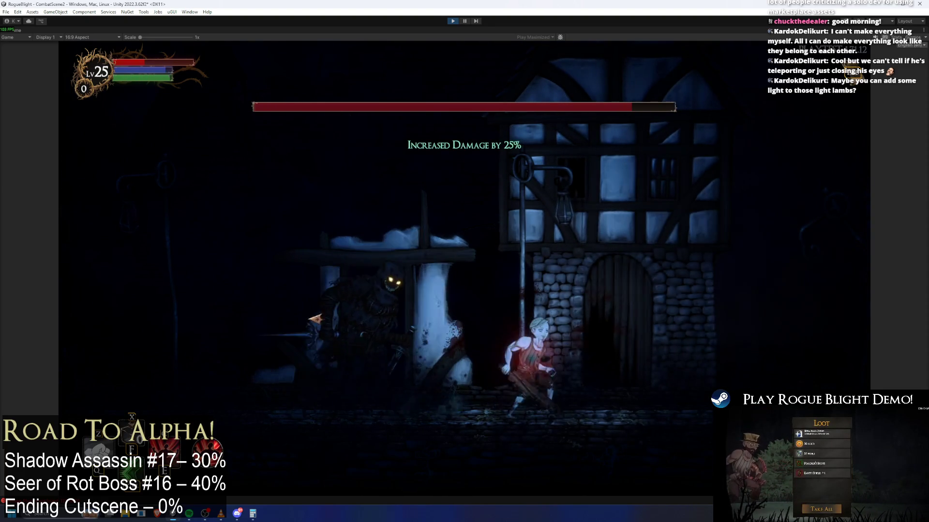
click(455, 333)
key(a)
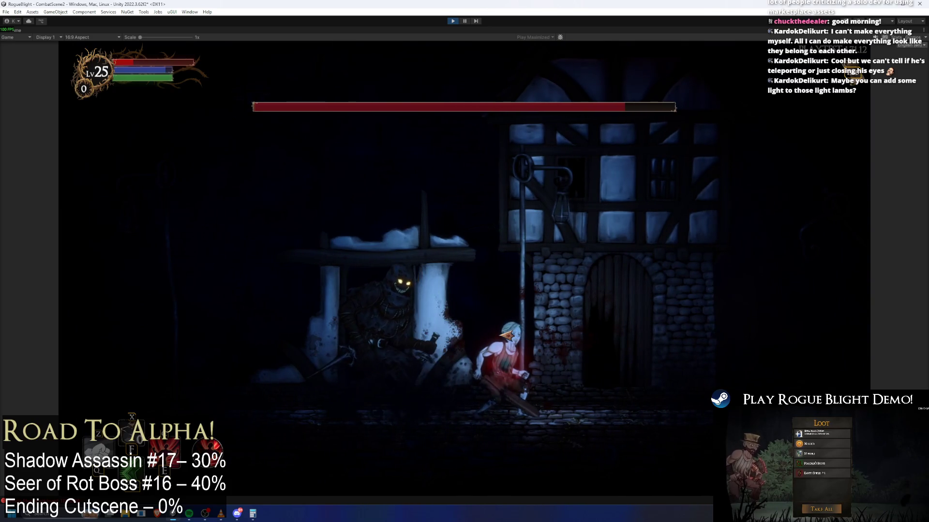
key(F1)
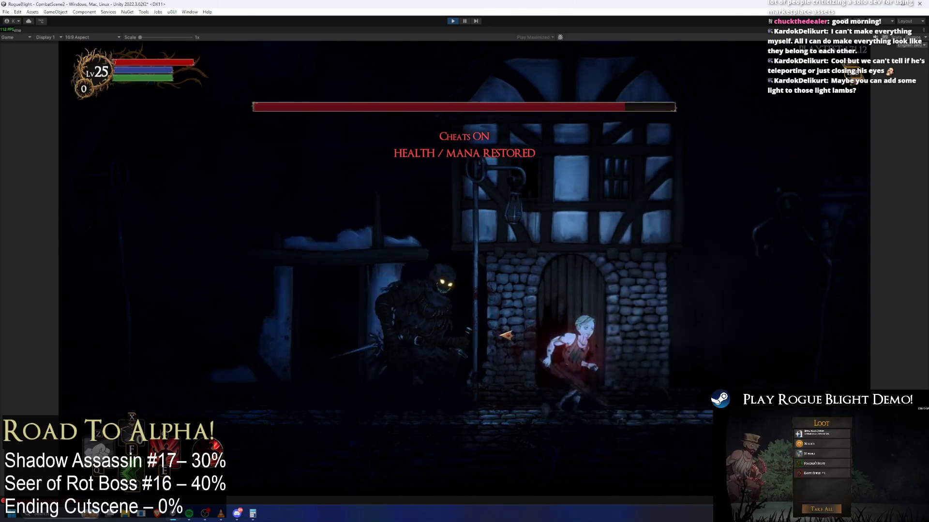
- Run back and forth around the boss to test its pursuit, then stop the game
key(a)
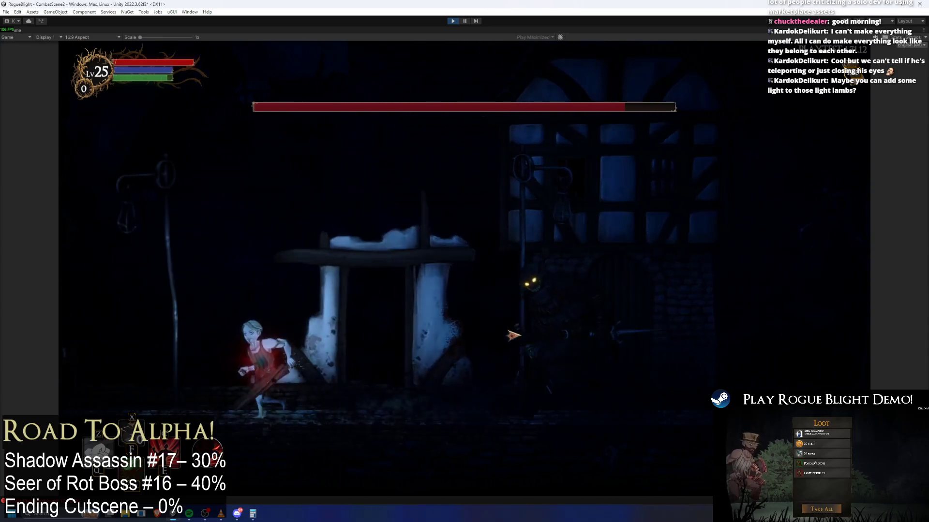
key(d)
key(d)
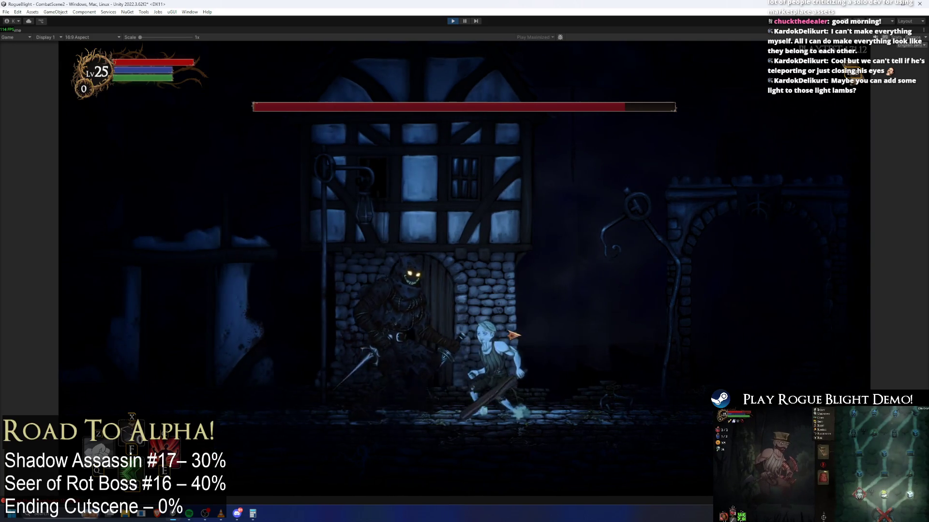
key(a)
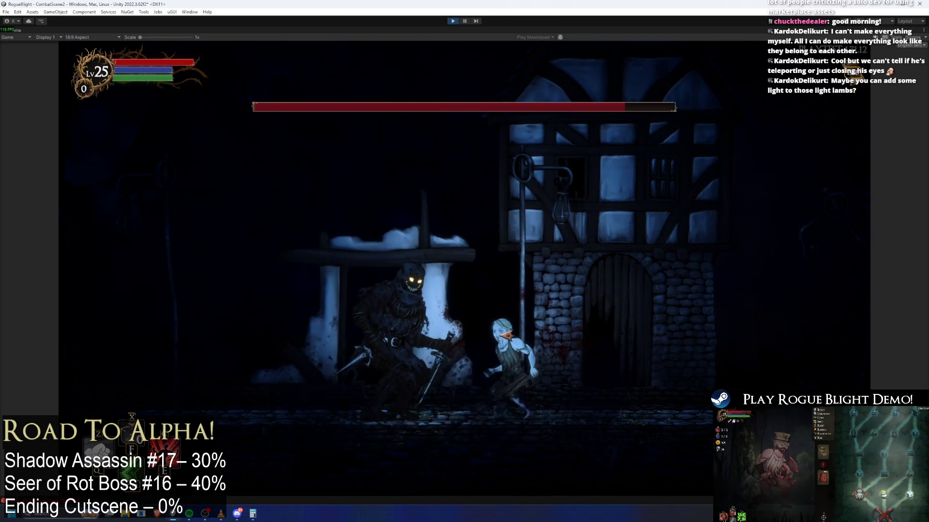
key(d)
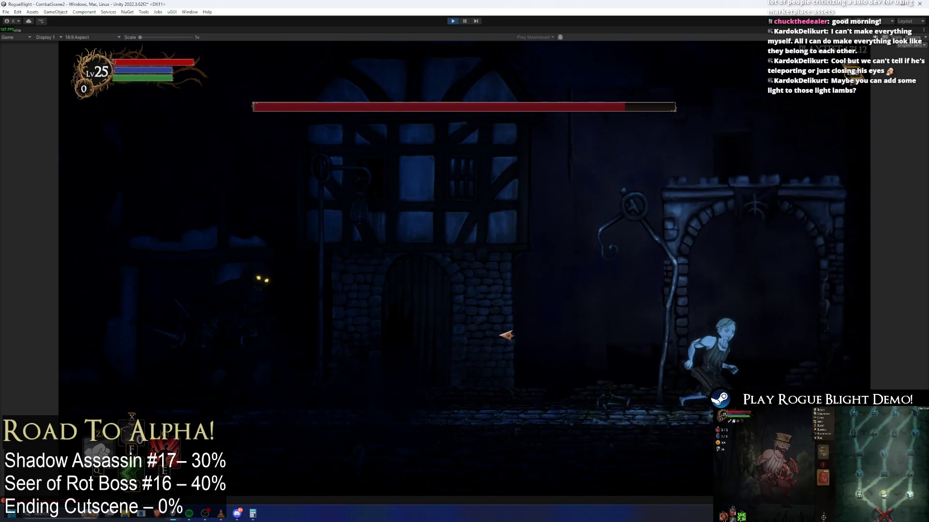
key(a)
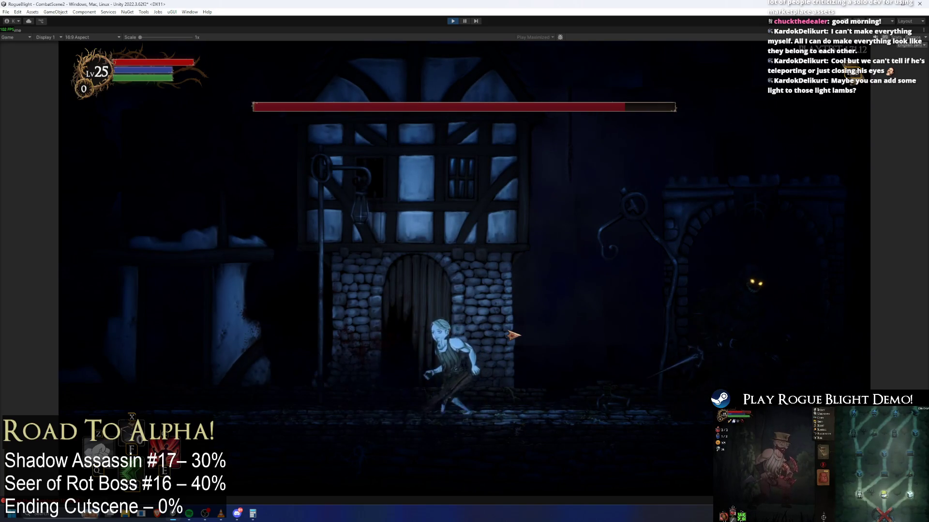
key(a)
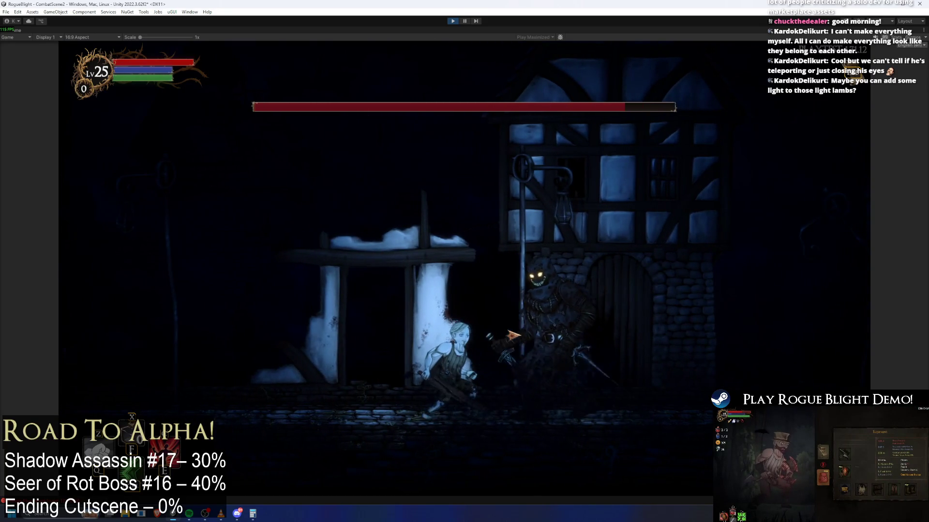
key(a)
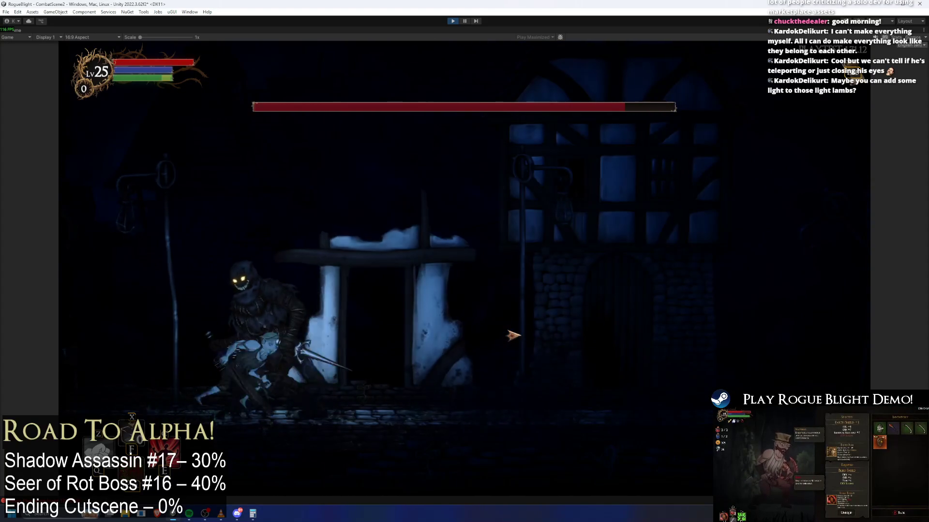
key(d)
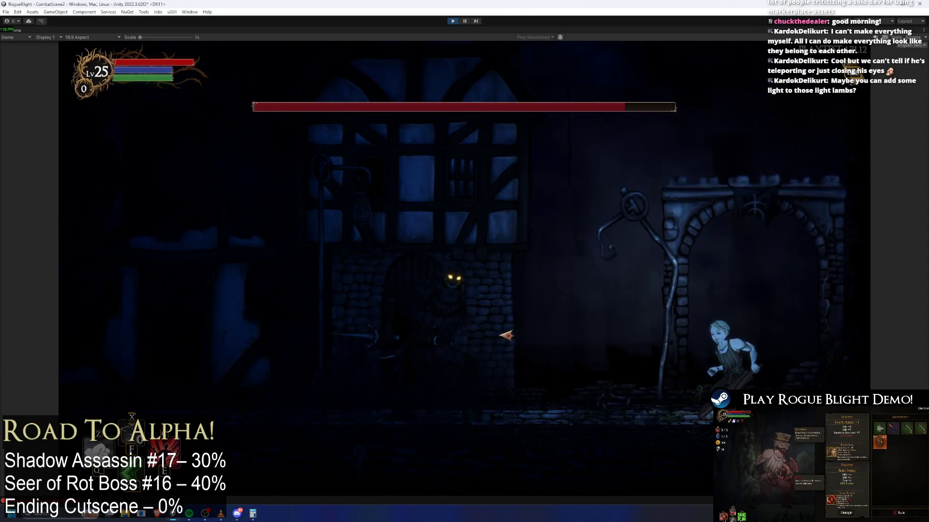
key(a)
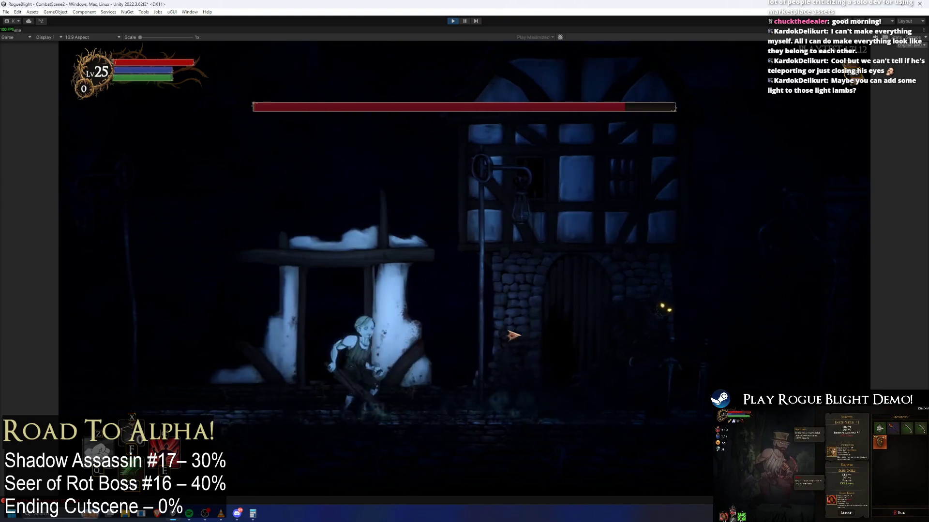
key(d)
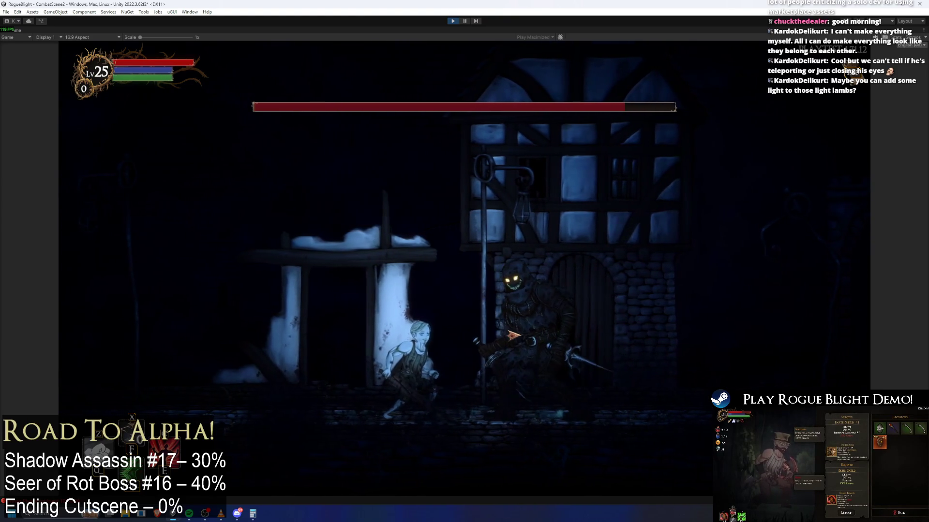
key(a)
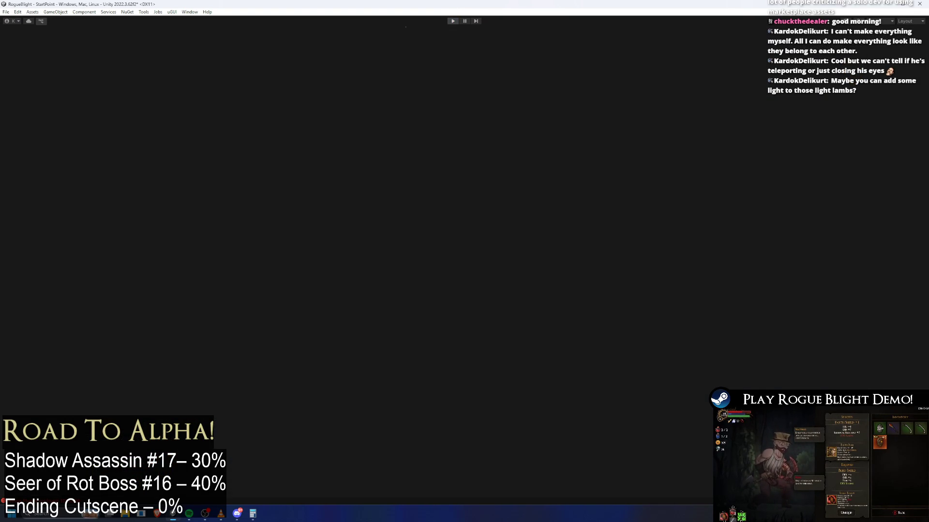
key(ctrl+p)
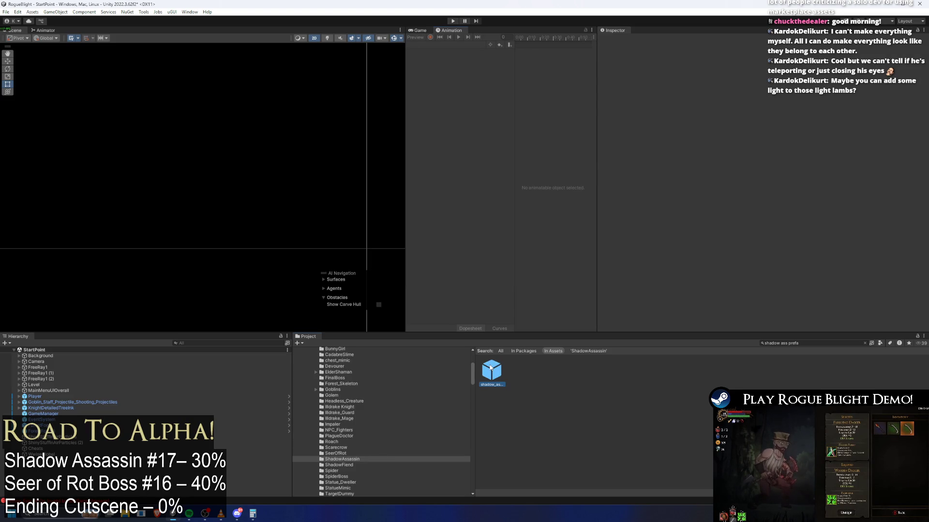
- From the shadow_assassin prefab, start a new animation clip saved under _Project/_Animations/_Enemy
double_click(490, 368)
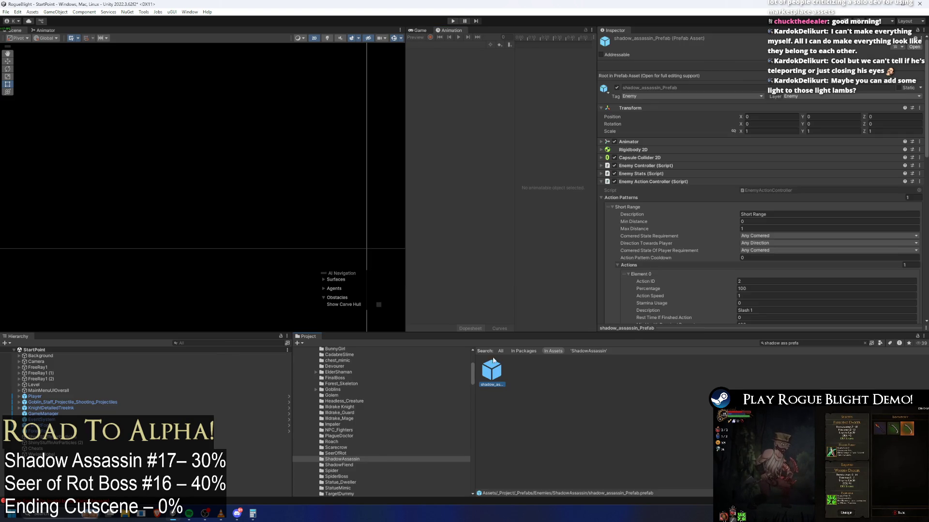
click(452, 46)
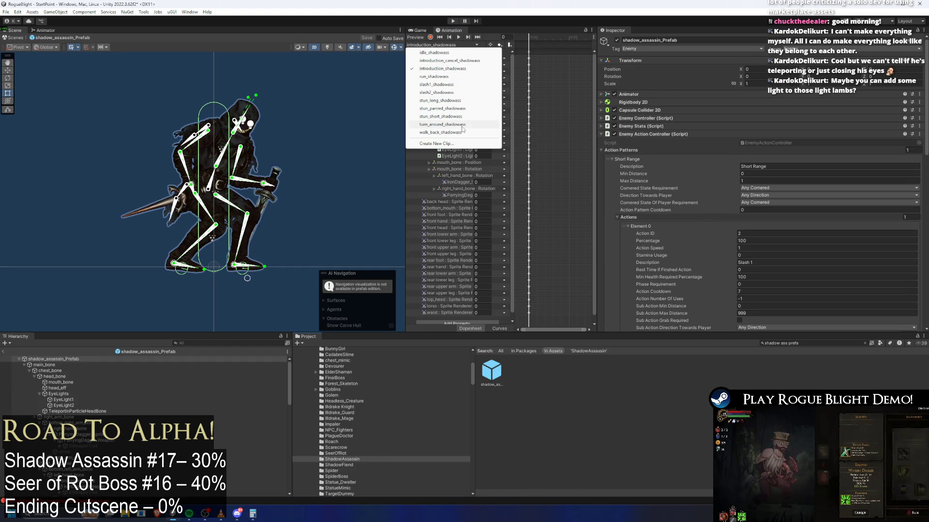
click(479, 143)
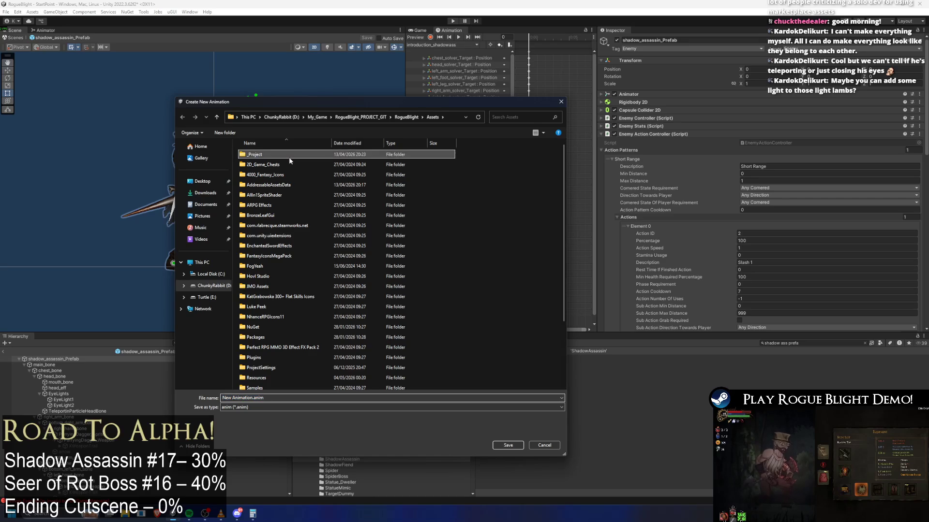
double_click(283, 155)
double_click(283, 155)
double_click(274, 175)
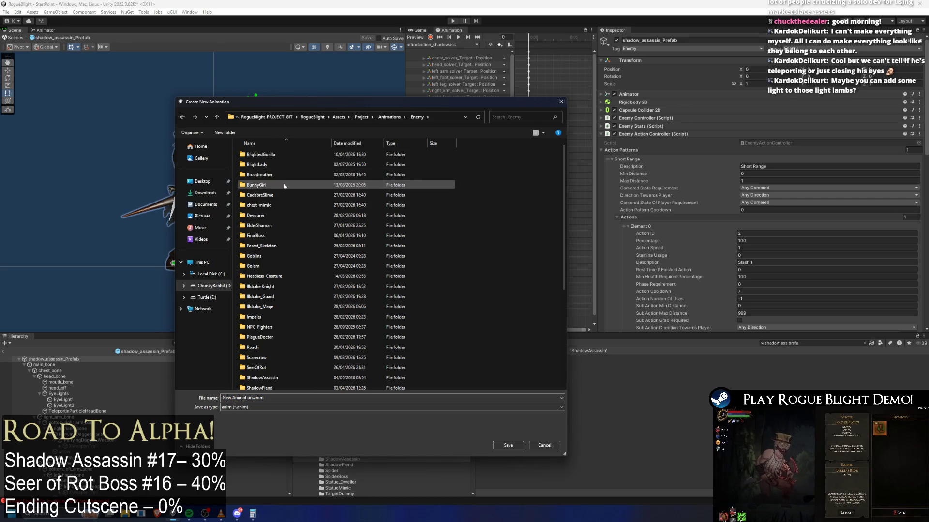
- Go through the enemy folders to the ShadowAssassin animations folder
click(271, 206)
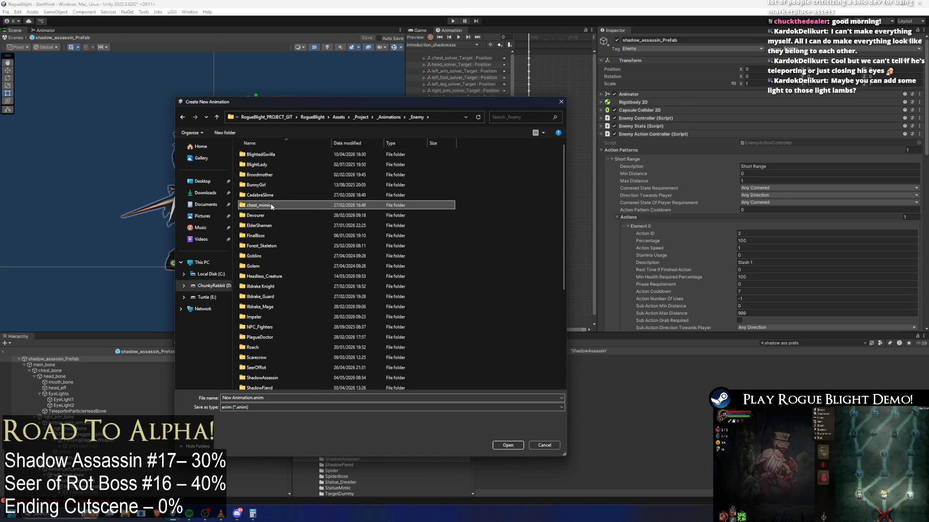
key(Down)
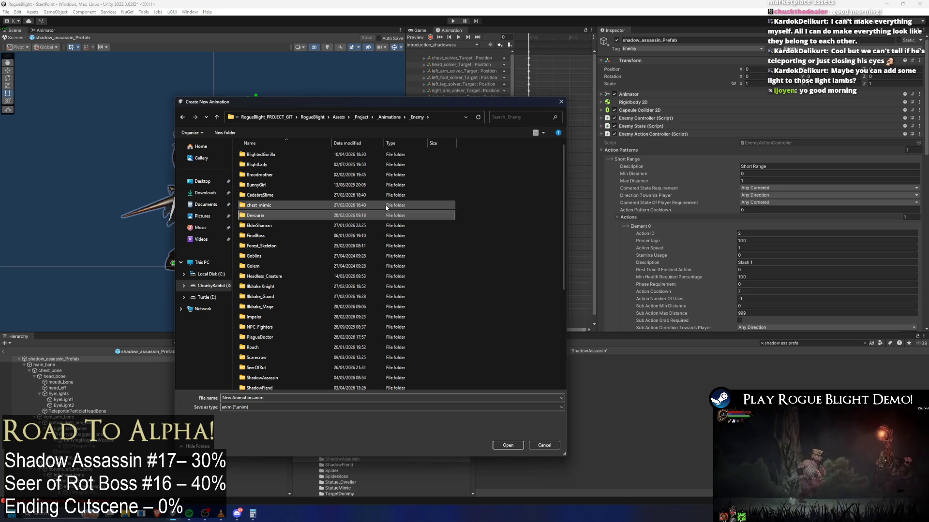
key(Down)
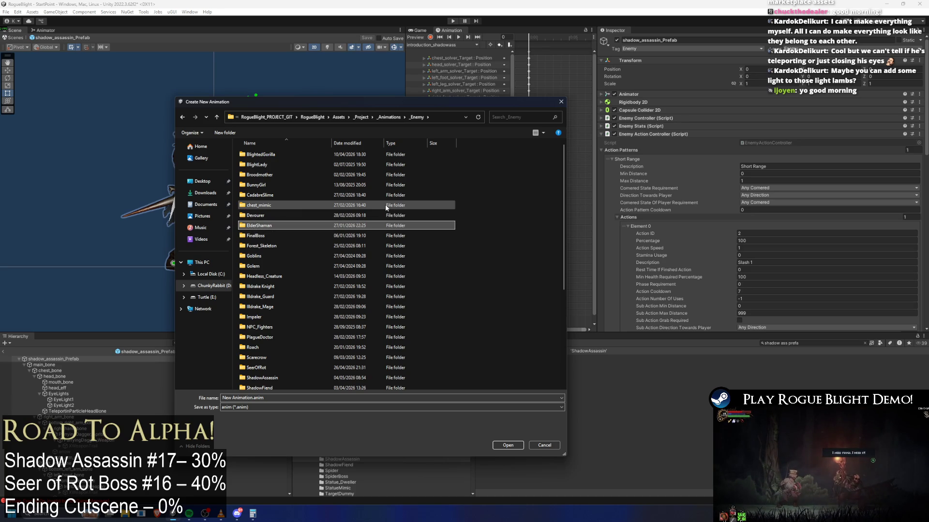
key(Down)
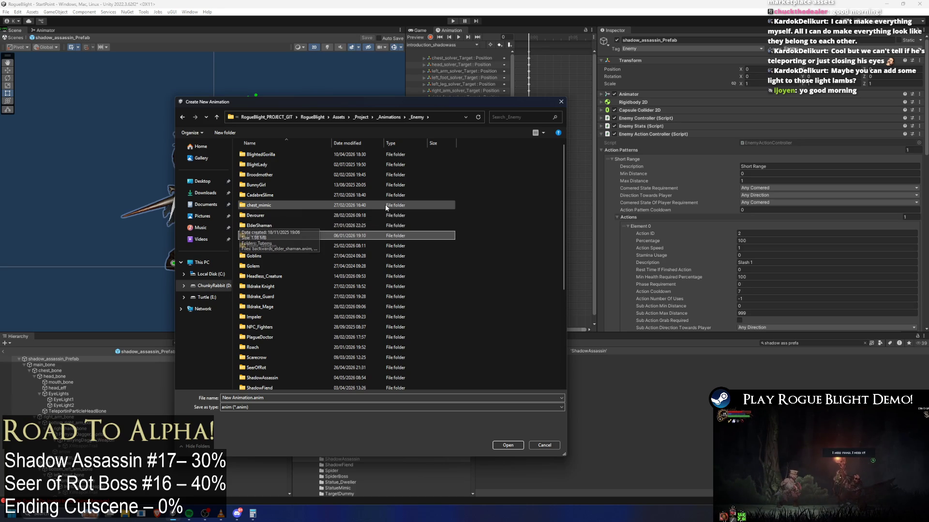
key(Down)
key(Down)
key(Down)
key(Down)
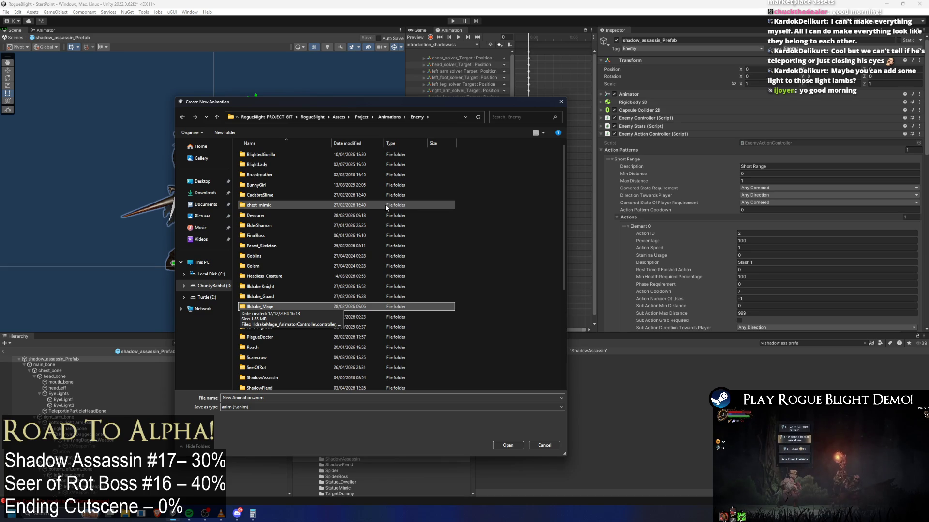
key(Down)
key(Down)
key(Down)
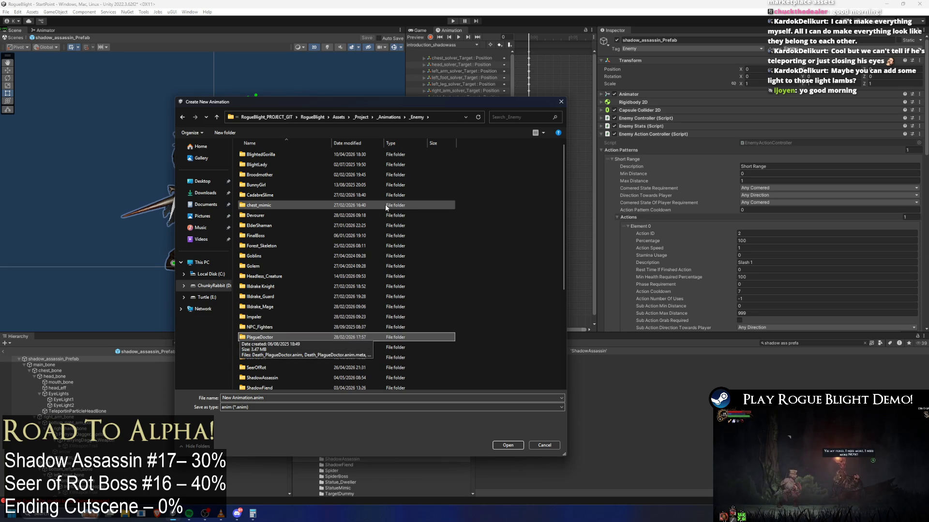
key(Down)
key(Up)
key(Up)
key(Up)
key(Down)
key(Down)
key(Down)
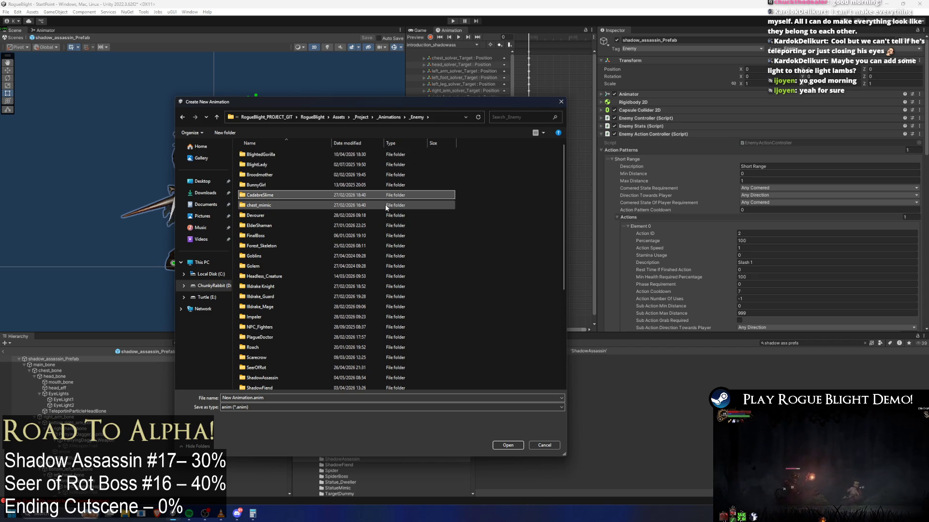
key(Down)
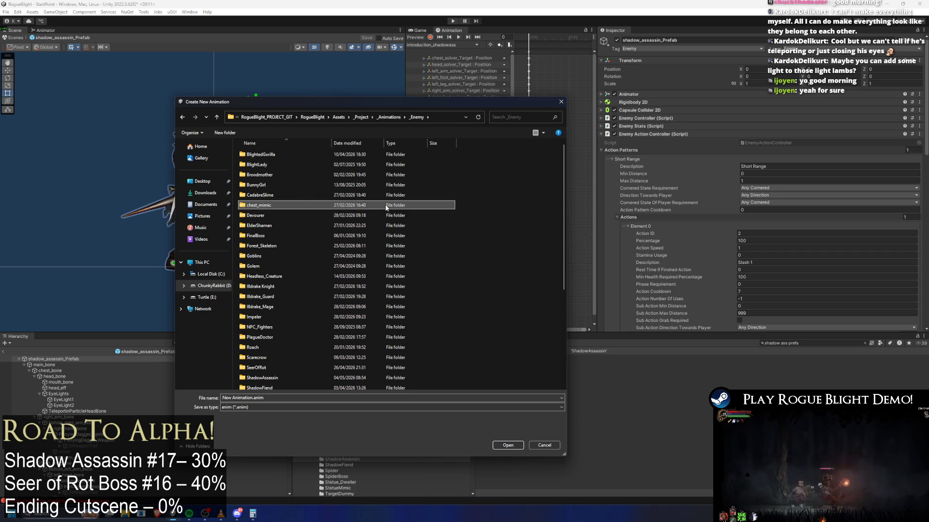
key(s)
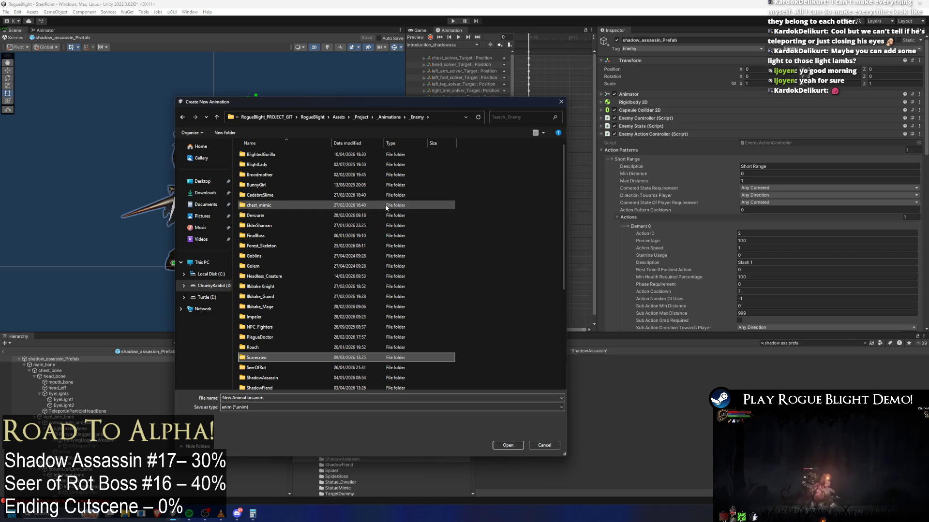
key(Down)
key(Down)
key(Return)
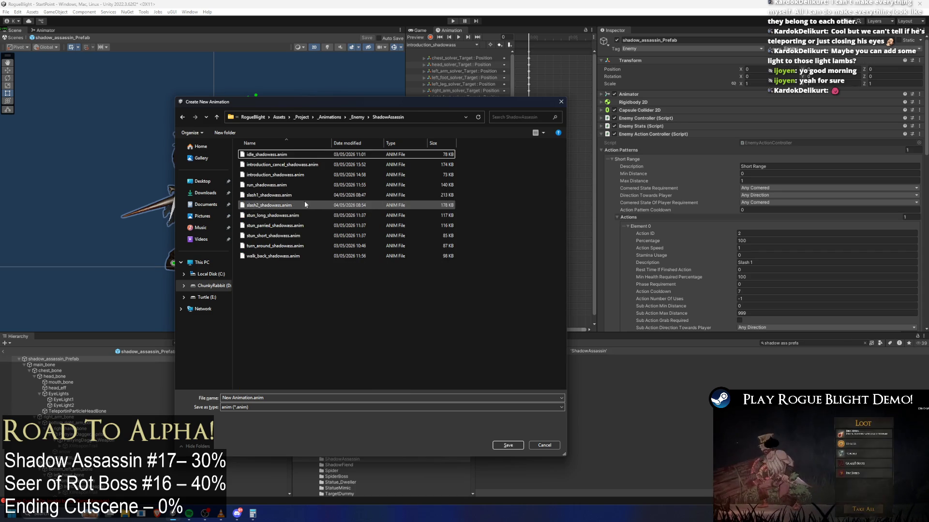
- Save the new clip there as teleport1_shadowass.anim
click(266, 195)
click(237, 398)
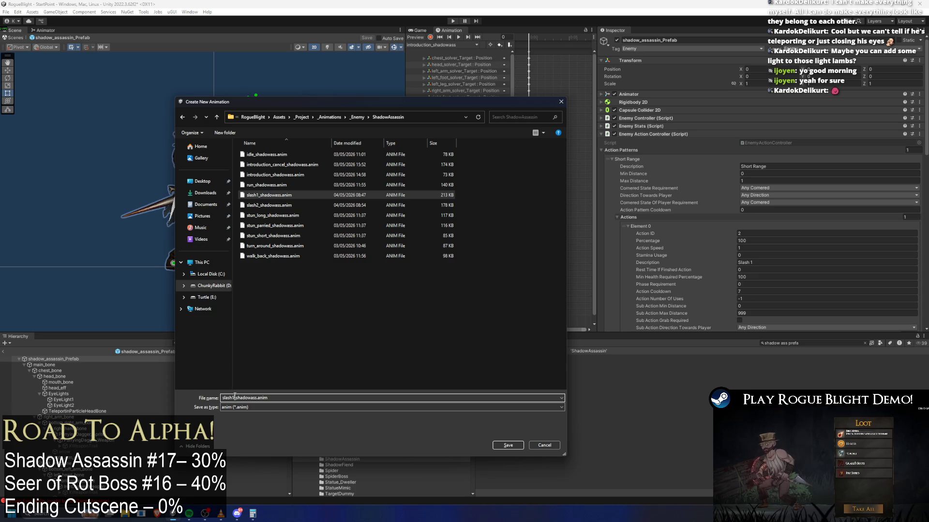
text(teleport)
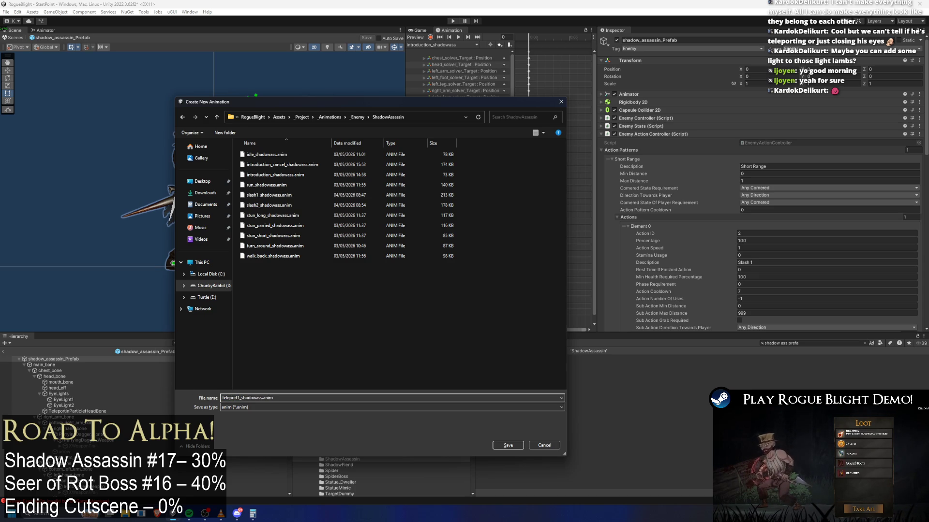
key(Return)
click(462, 45)
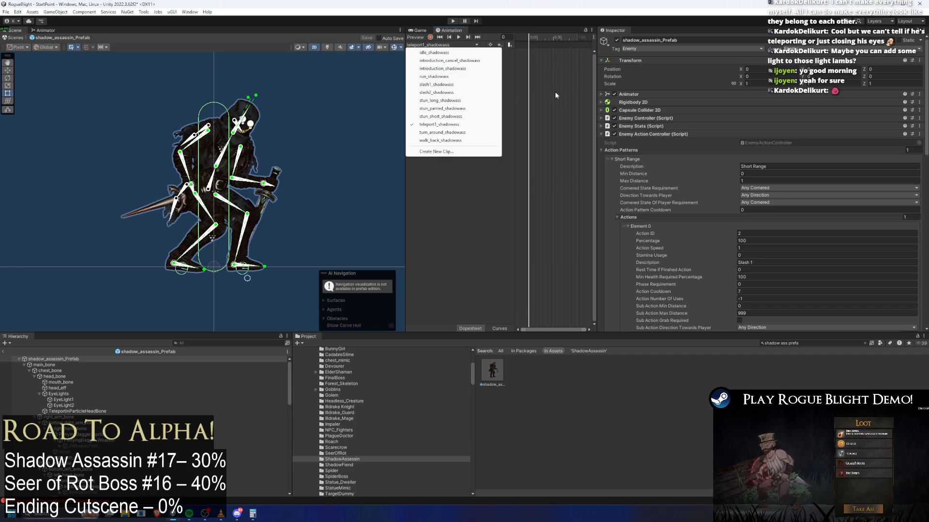
- Enable Preview, compare idle_shadowass with teleport1_shadowass, and scrub the new clip to frame 36
click(535, 38)
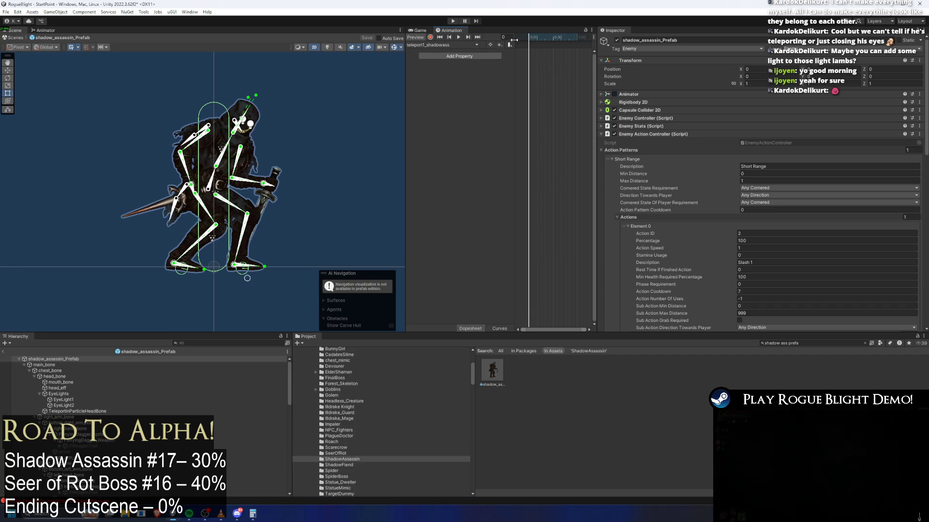
click(450, 44)
click(450, 52)
click(439, 45)
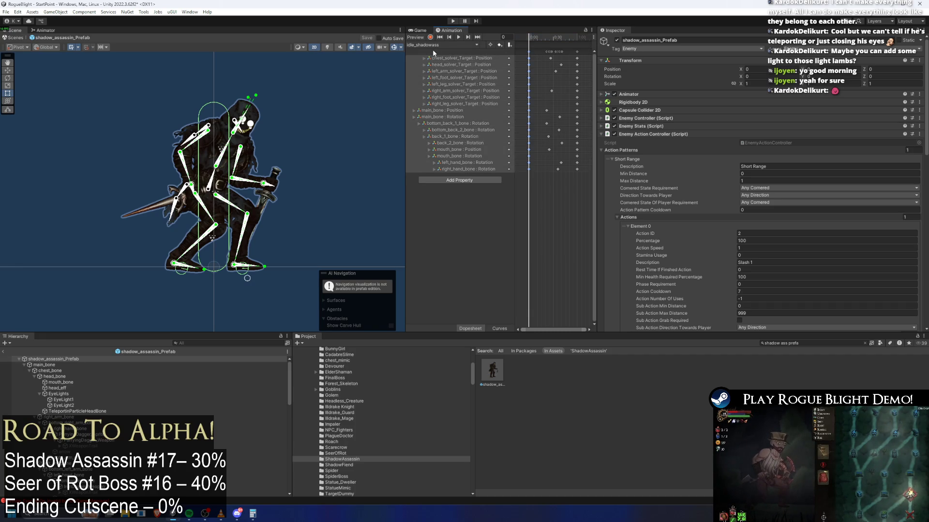
click(443, 125)
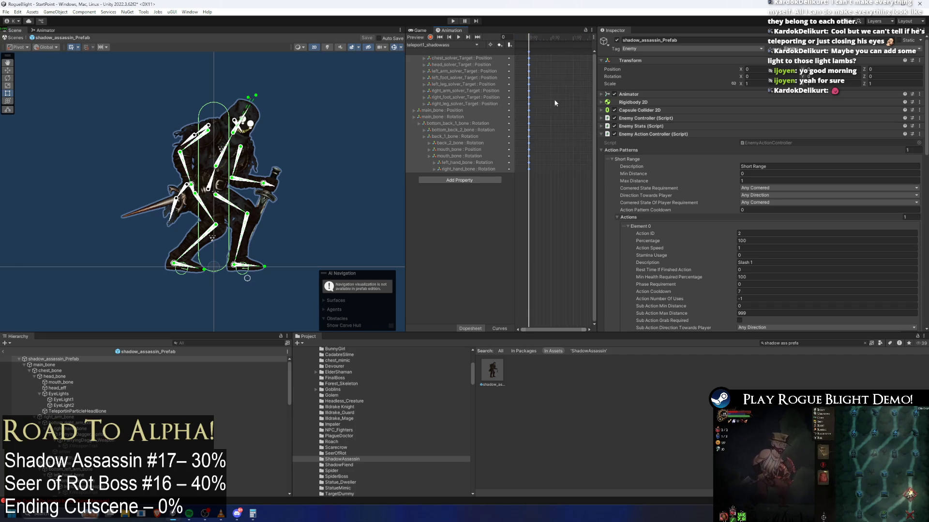
drag(540, 38, 540, 39)
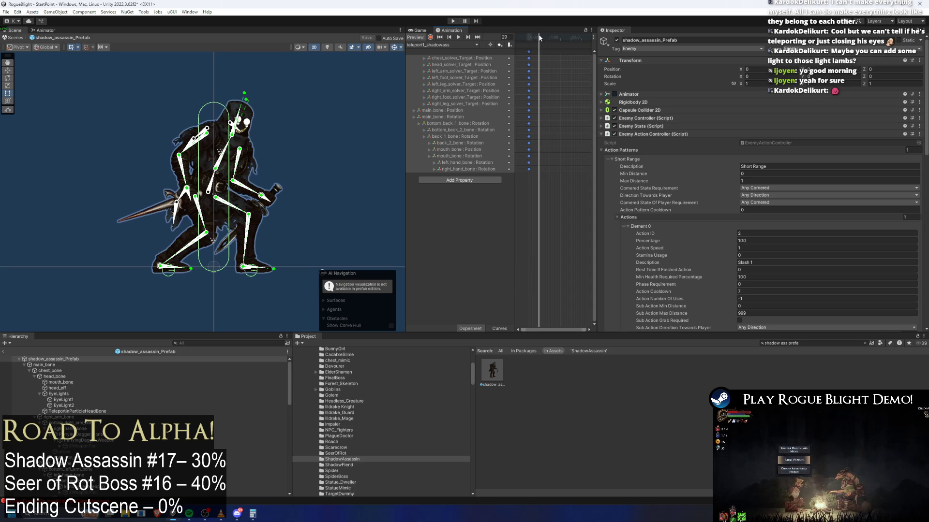
scroll(568, 61, up, 5)
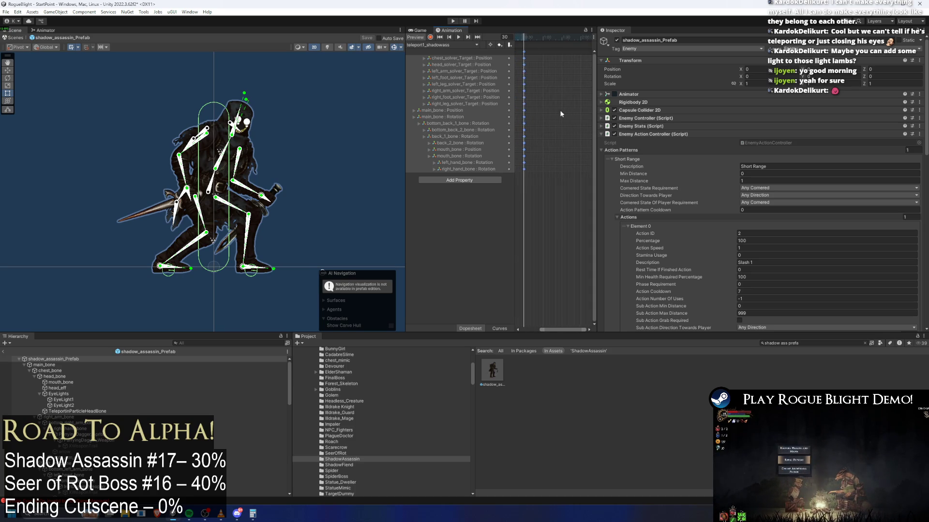
click(418, 45)
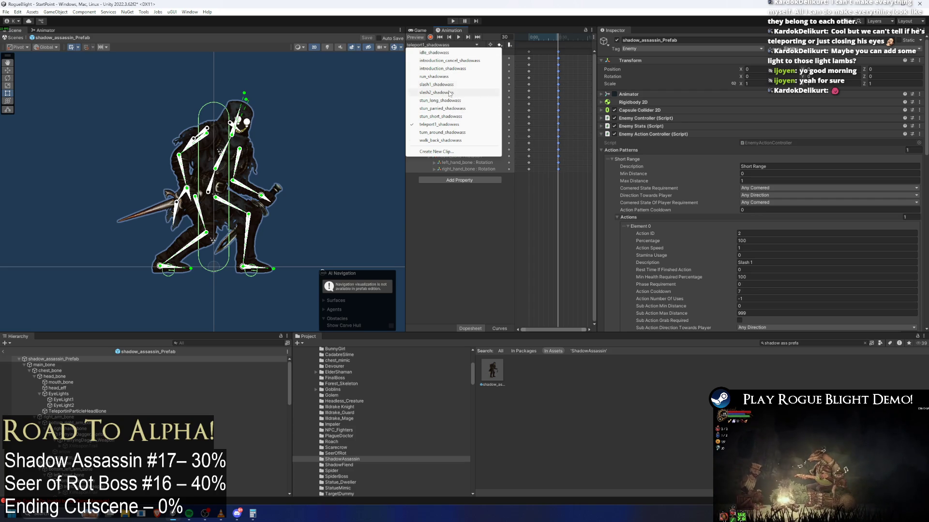
- Copy the sprite and EyeLight keys from slash2_shadowass and paste them into teleport1_shadowass at frame 6
click(452, 92)
mouse_move(539, 194)
mouse_down()
mouse_move(514, 316)
mouse_move(510, 308)
mouse_up()
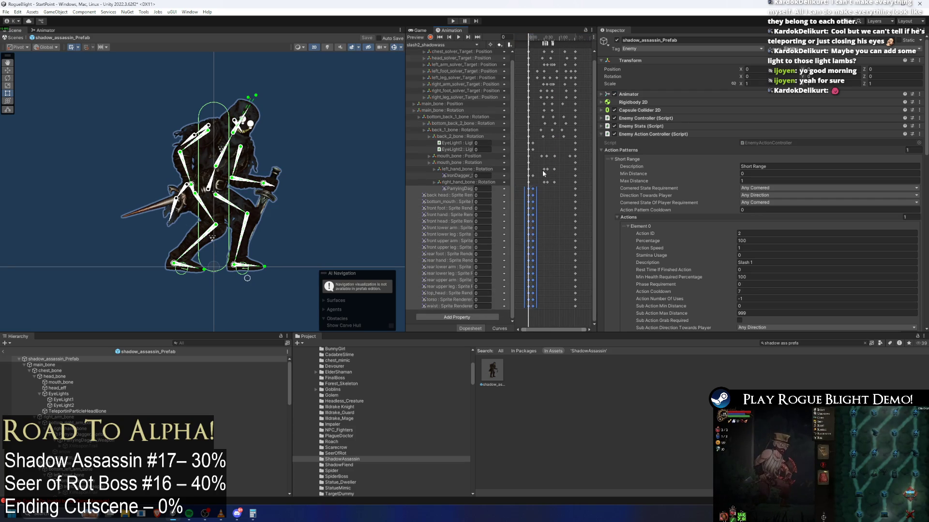
click(472, 45)
click(453, 125)
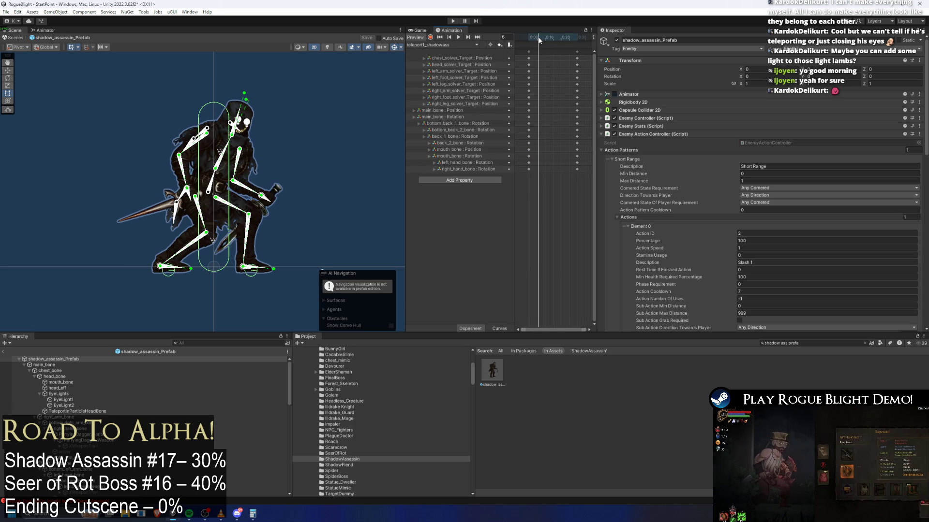
click(538, 37)
key(ctrl+v)
- Recheck slash2_shadowass, then select teleport1_shadowass's EyeLight and sprite keys around 0:30
click(464, 45)
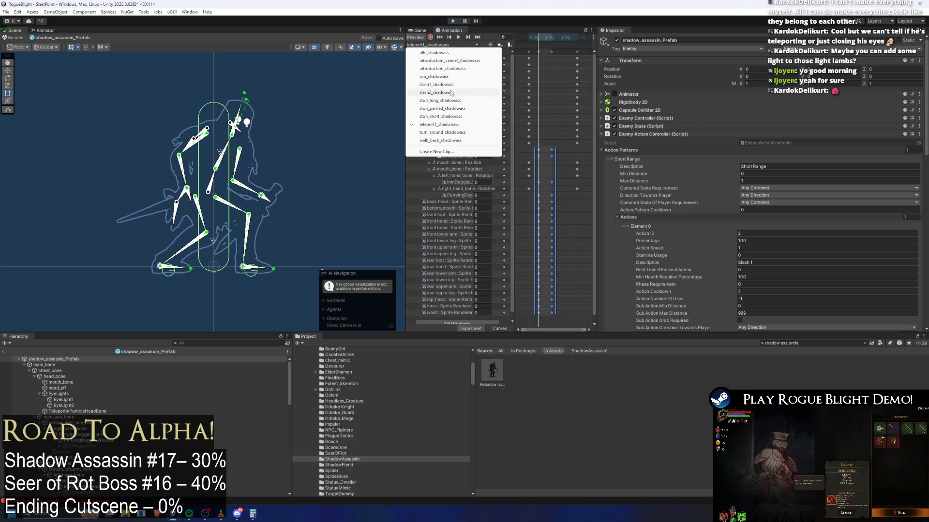
click(451, 92)
click(446, 44)
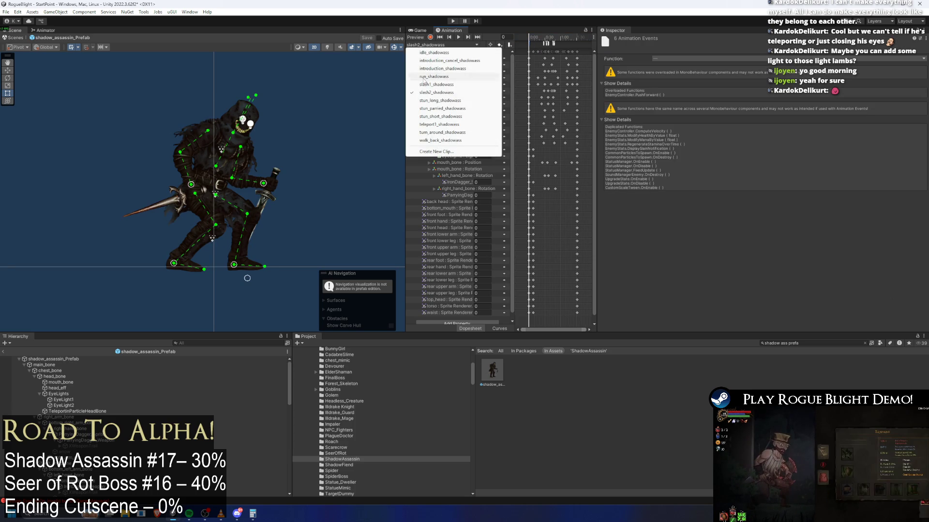
click(449, 125)
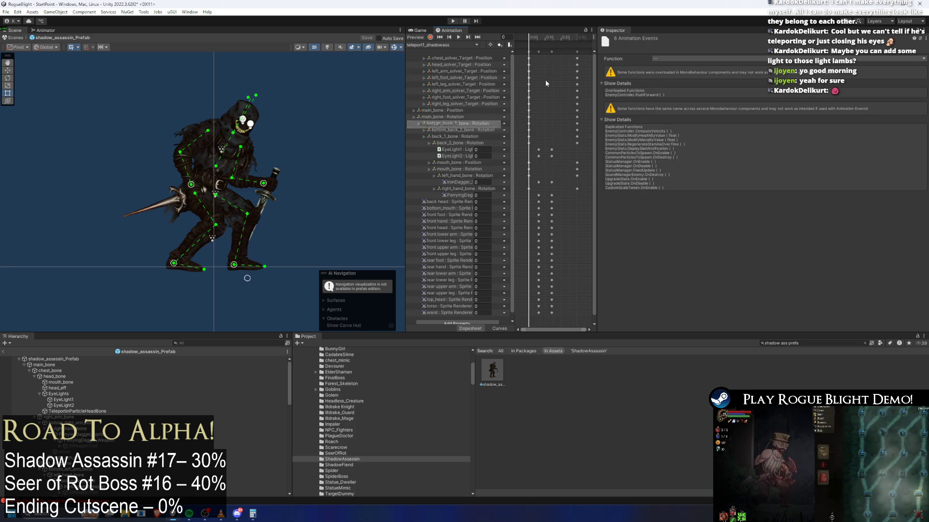
click(545, 38)
mouse_move(554, 310)
mouse_down()
mouse_move(534, 147)
mouse_move(554, 299)
mouse_move(569, 299)
mouse_move(555, 279)
mouse_up()
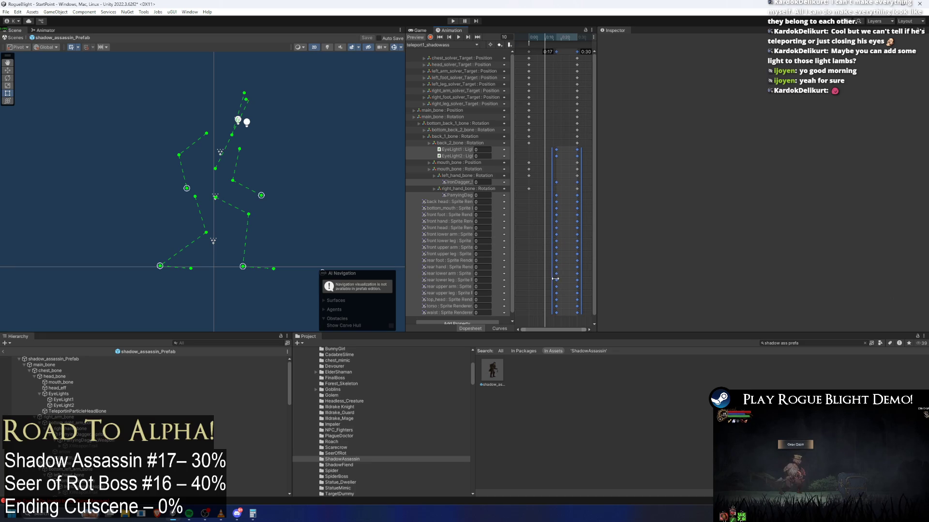
drag(585, 146, 574, 159)
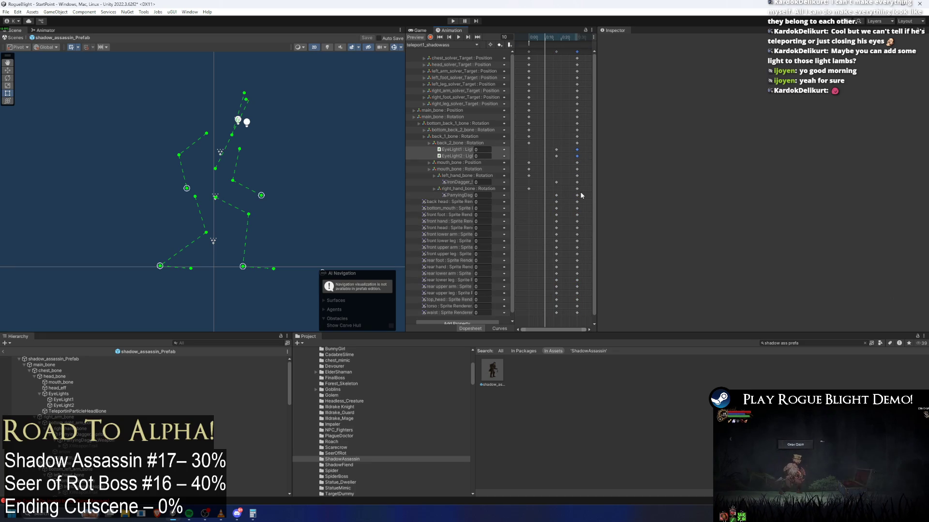
drag(574, 326, 586, 182)
mouse_move(548, 34)
mouse_down()
mouse_move(529, 34)
mouse_move(552, 51)
mouse_move(554, 41)
mouse_up()
click(556, 52)
- Nudge the selected fade keys slightly earlier and select the skeleton's main_bone
click(551, 38)
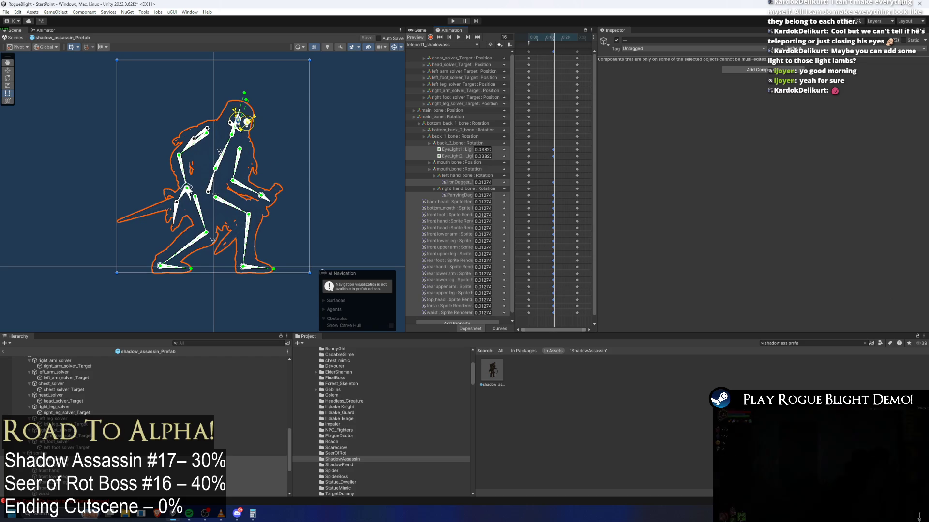
click(261, 196)
click(274, 189)
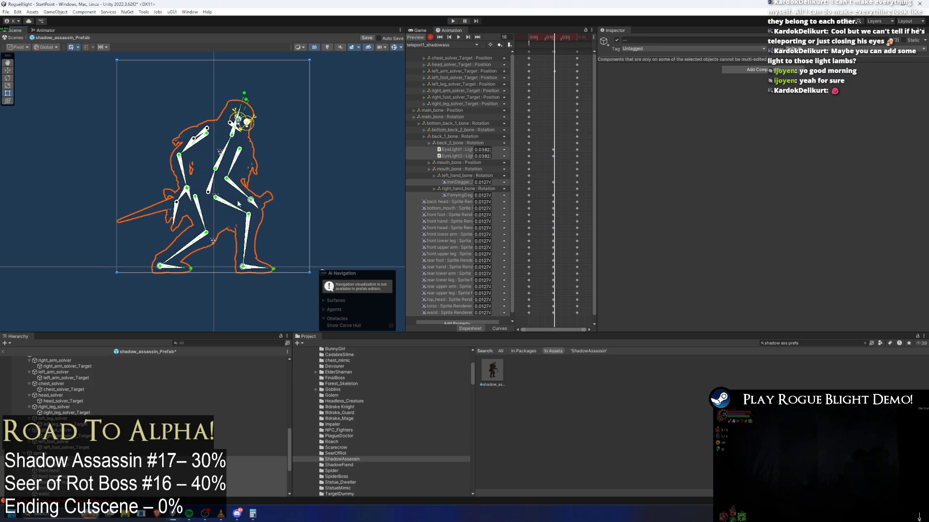
click(215, 190)
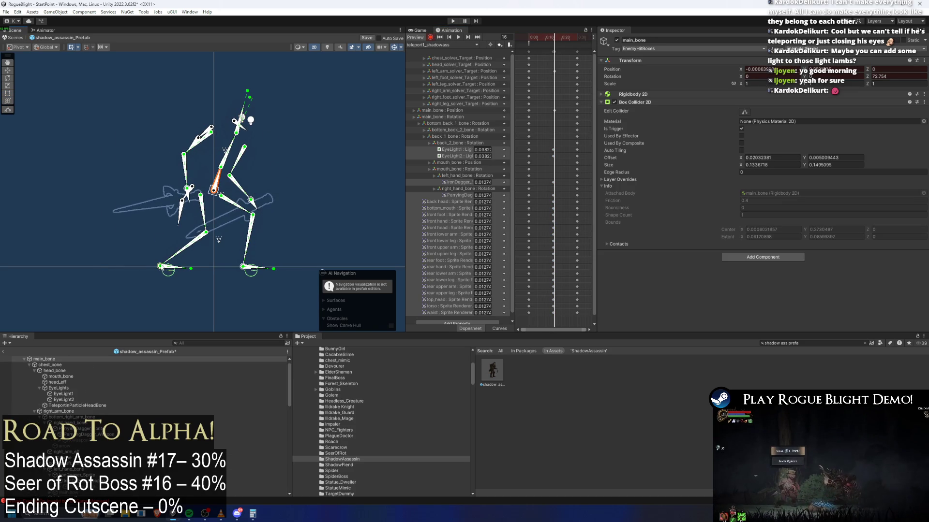
- Repose the assassin's front arm and dagger, then preview the teleport clip
scroll(196, 262, down, 2)
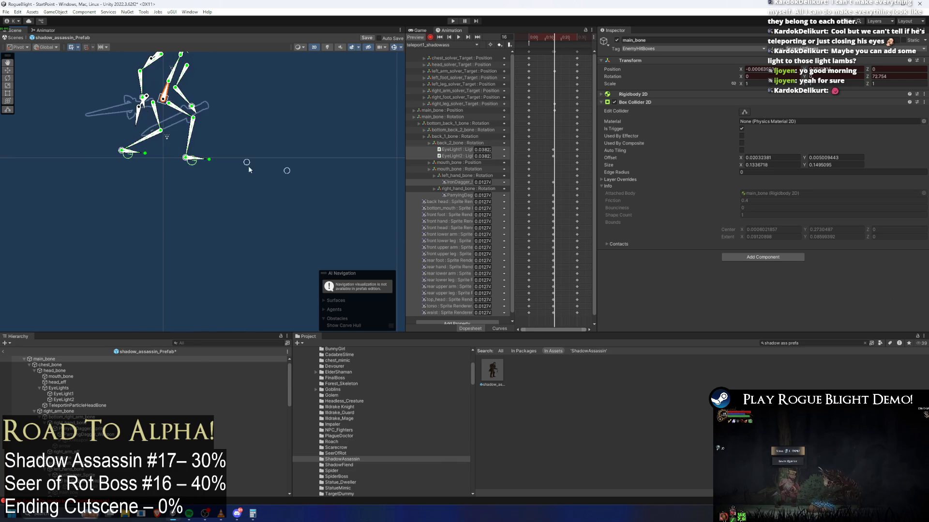
drag(217, 250, 218, 303)
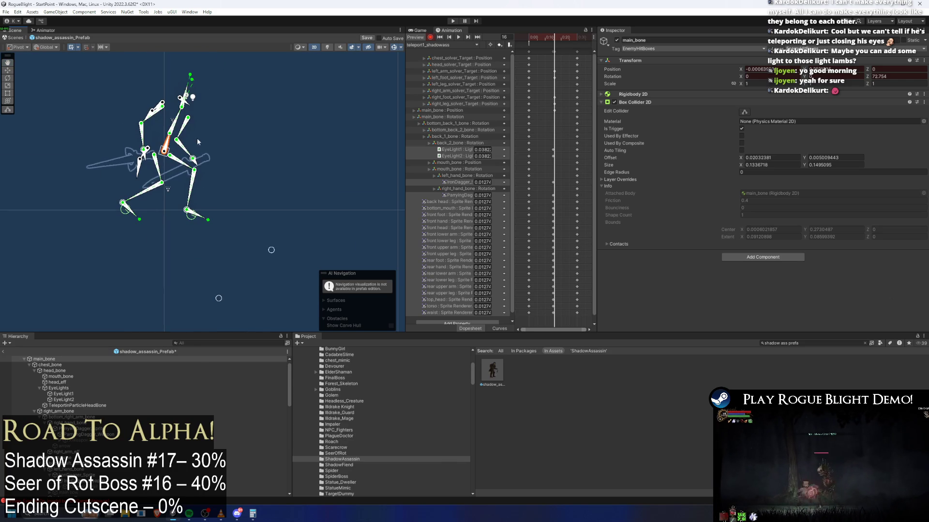
mouse_move(193, 159)
mouse_down()
mouse_move(177, 145)
mouse_move(169, 154)
mouse_up()
drag(199, 99, 193, 131)
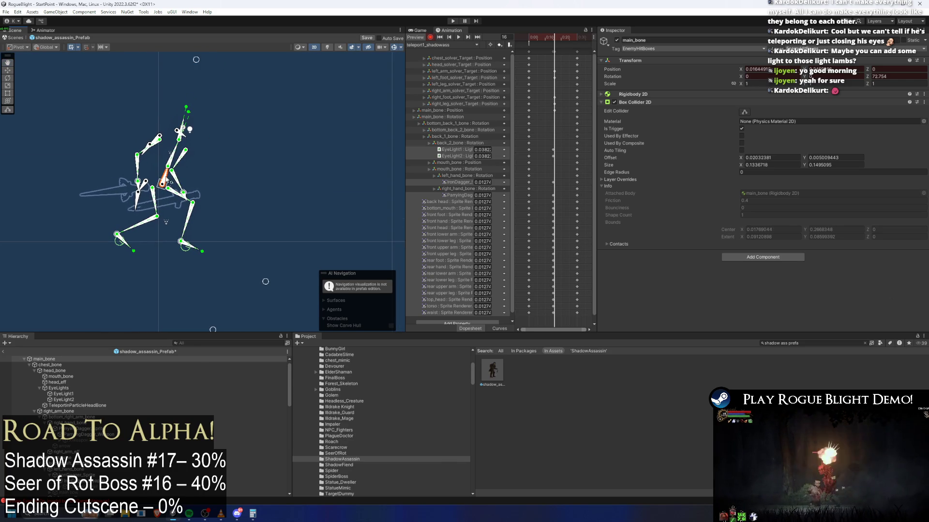
key(space)
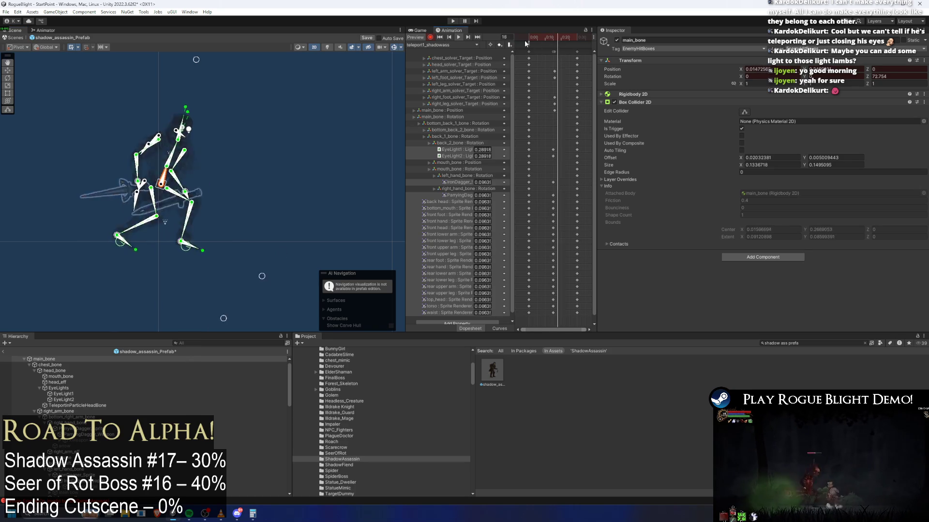
drag(185, 242, 187, 164)
click(187, 165)
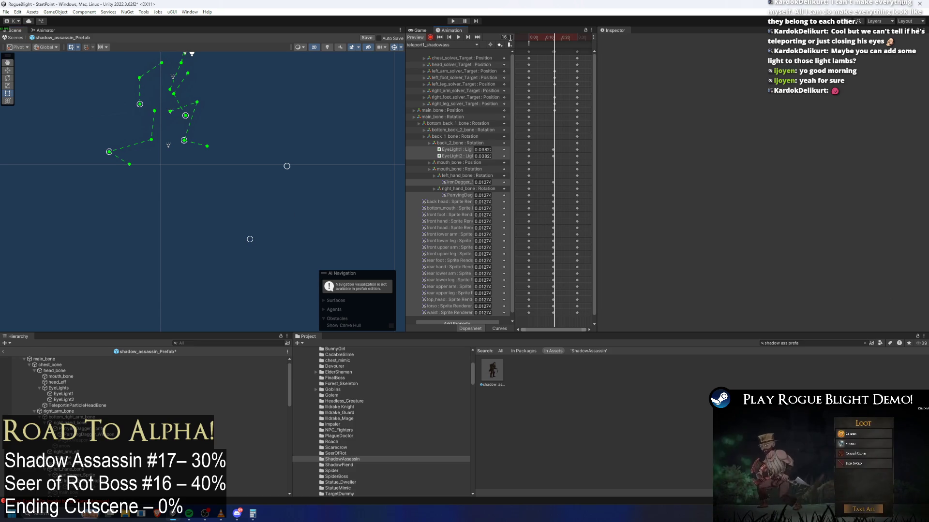
- Step back through the clip and move a column of keys earlier to around frame 12
click(549, 51)
scroll(562, 126, up, 3)
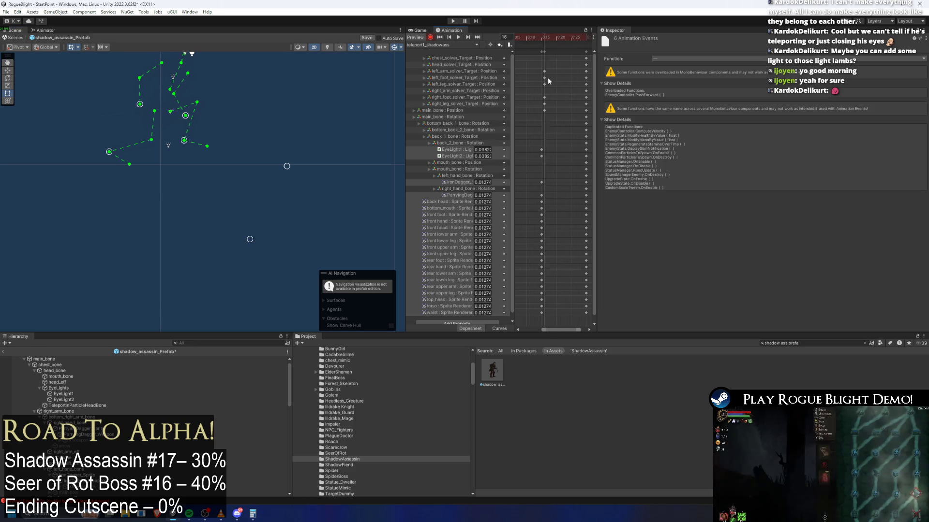
click(542, 51)
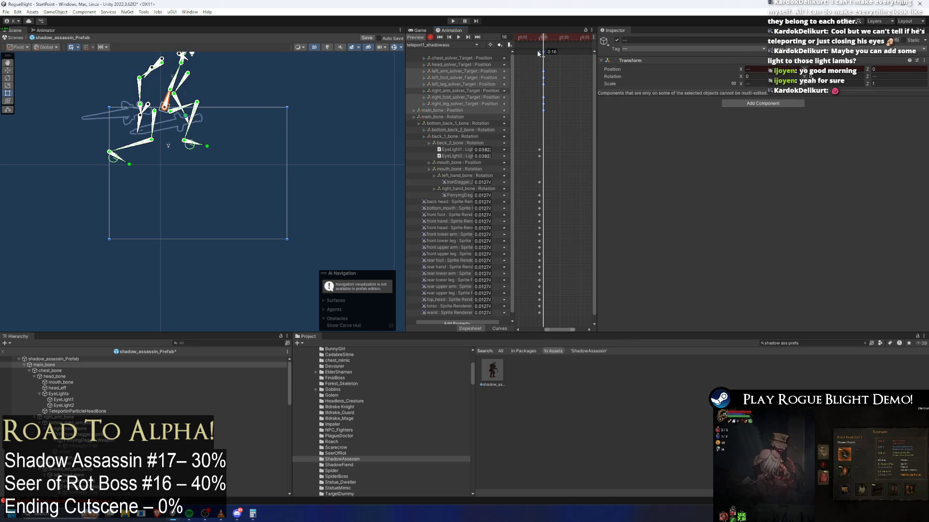
scroll(536, 55, down, 2)
click(551, 37)
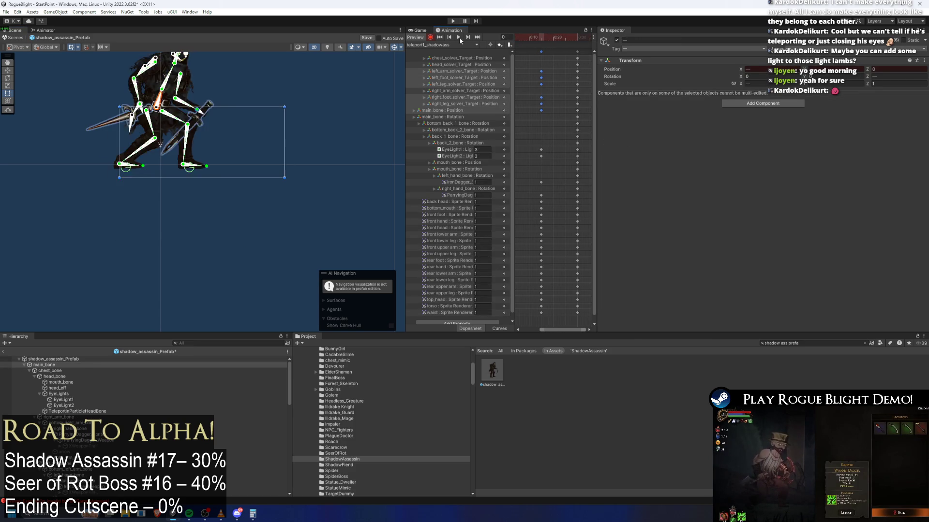
click(270, 104)
key(comma)
key(comma)
key(comma)
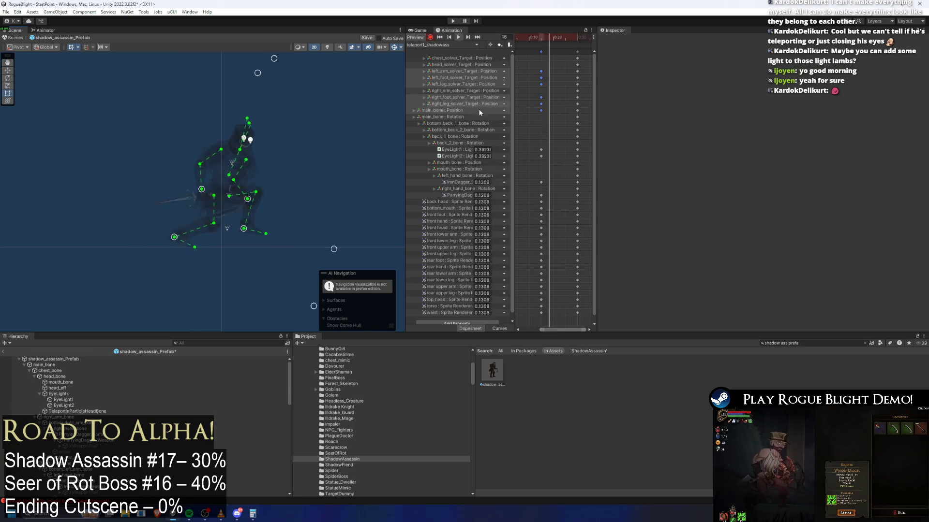
key(comma)
scroll(554, 48, down, 2)
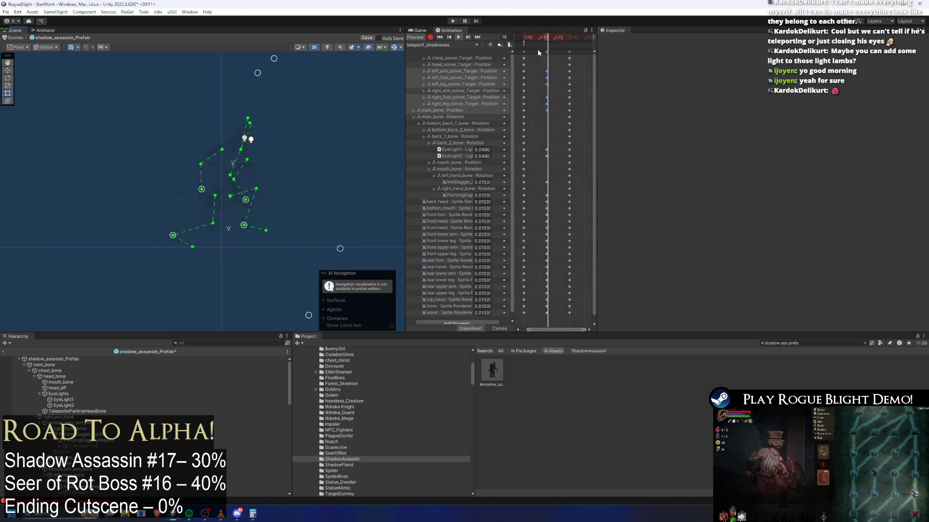
key(comma)
key(comma)
mouse_move(559, 119)
mouse_down()
mouse_move(538, 72)
mouse_move(553, 50)
mouse_up()
key(comma)
key(comma)
key(comma)
key(comma)
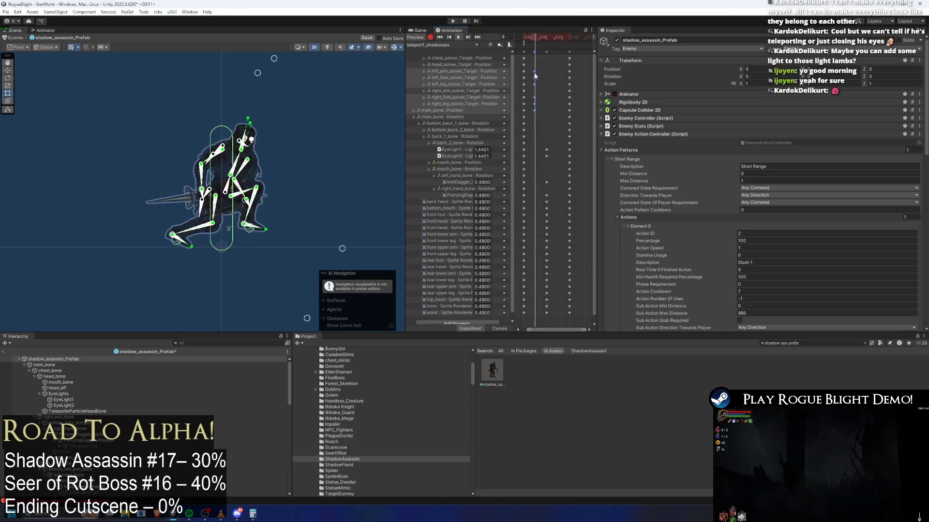
drag(545, 65, 536, 48)
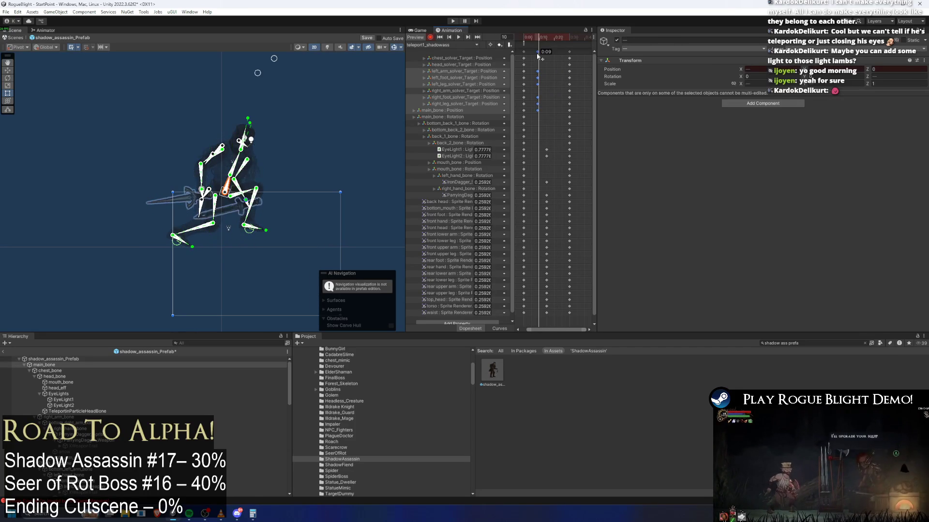
- At frame 9, shift the head and upper body and raise the dagger hand up-left
click(537, 35)
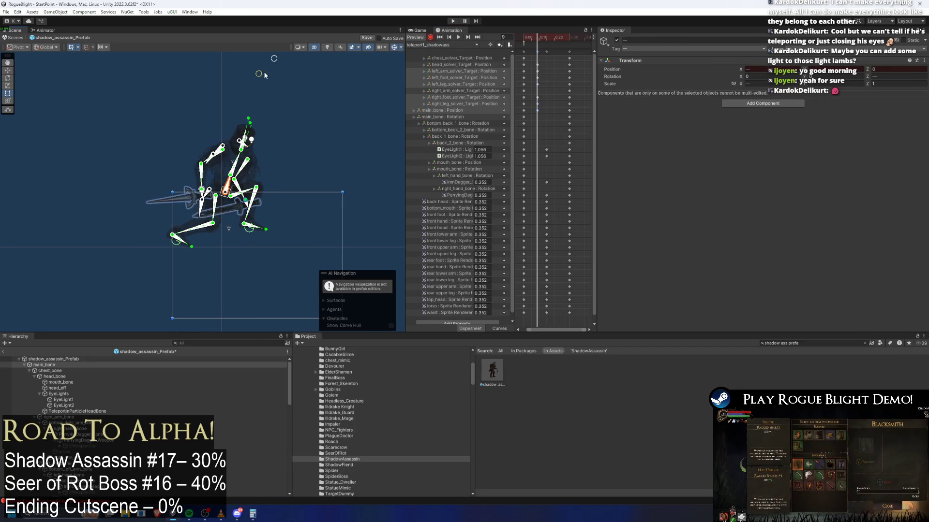
mouse_move(292, 70)
mouse_down()
mouse_move(318, 64)
mouse_move(288, 59)
mouse_up()
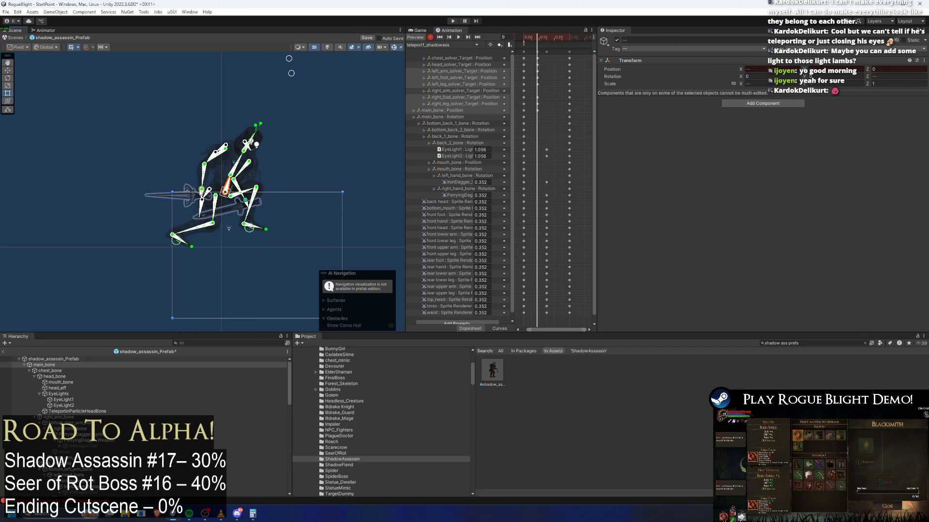
drag(207, 197, 194, 177)
click(248, 202)
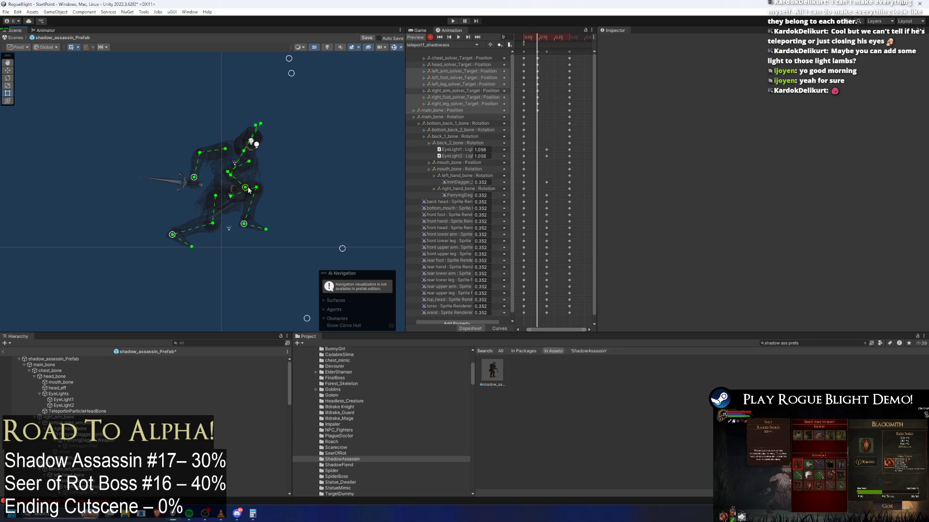
- Copy the solver-target and main_bone pose keys onto frame 22
drag(548, 116, 534, 55)
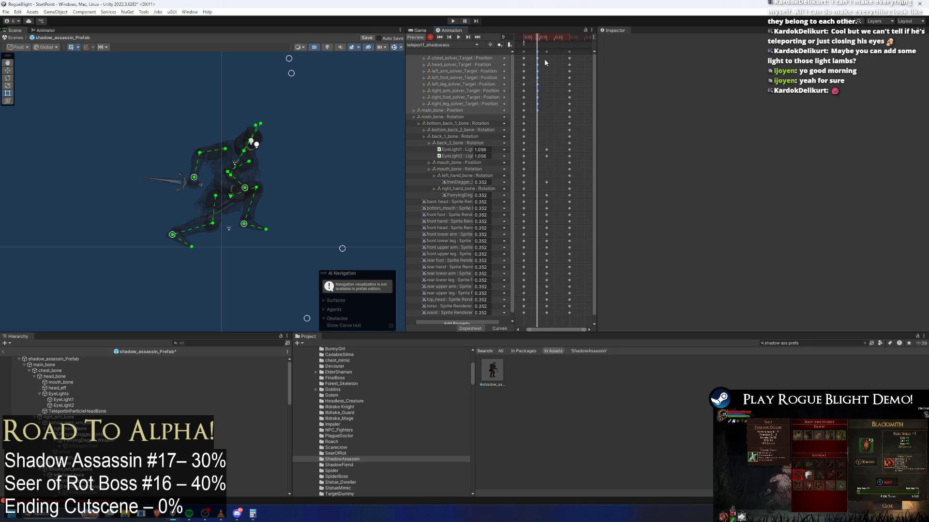
click(555, 37)
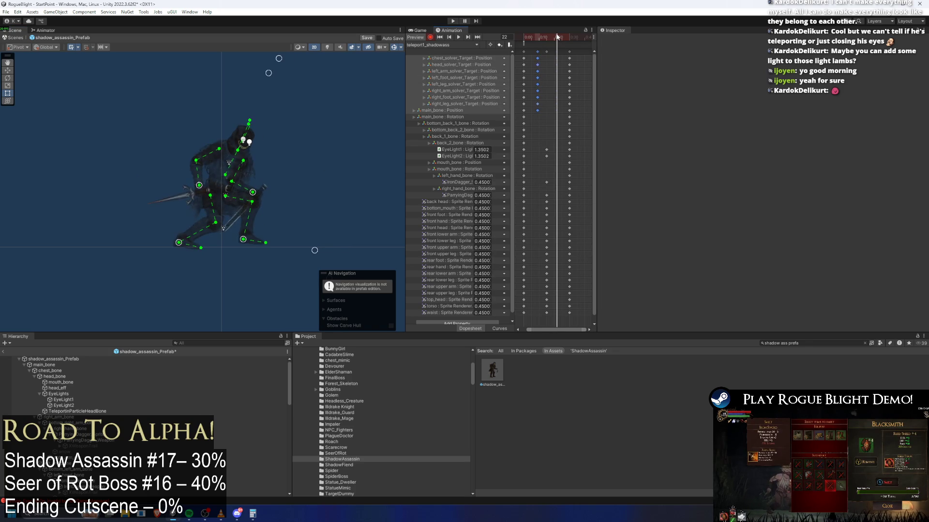
key(ctrl+v)
mouse_move(547, 36)
mouse_down()
mouse_move(560, 36)
mouse_move(546, 30)
mouse_up()
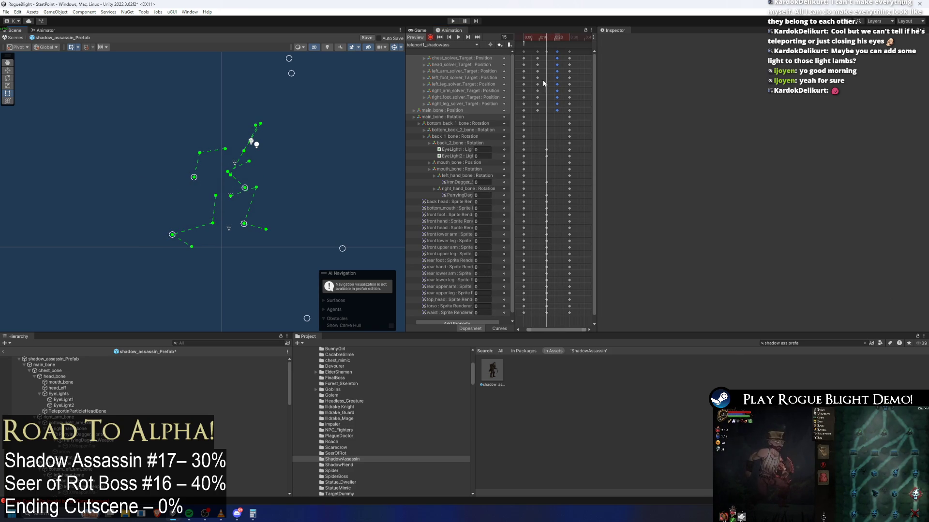
click(446, 56)
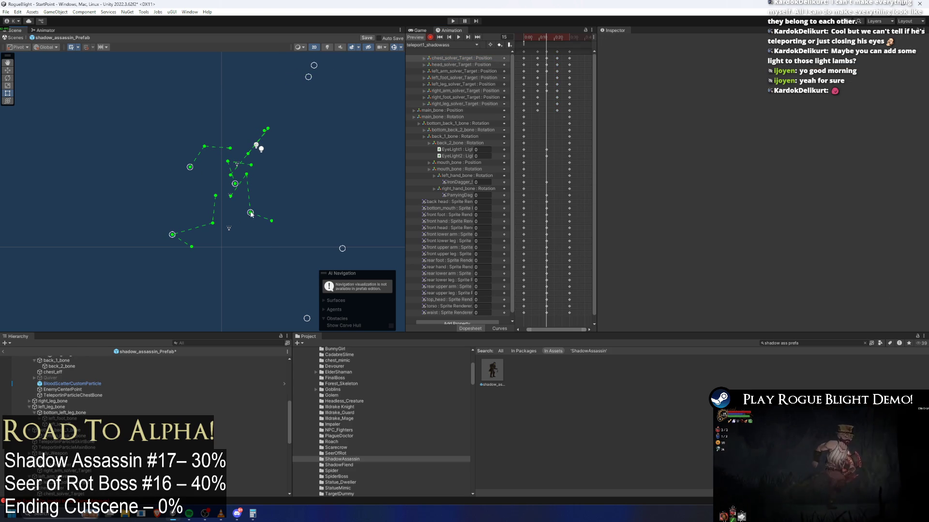
- Pull the leg joint outward and shift the head, arm and foot solver-target keys slightly earlier
drag(251, 213, 262, 221)
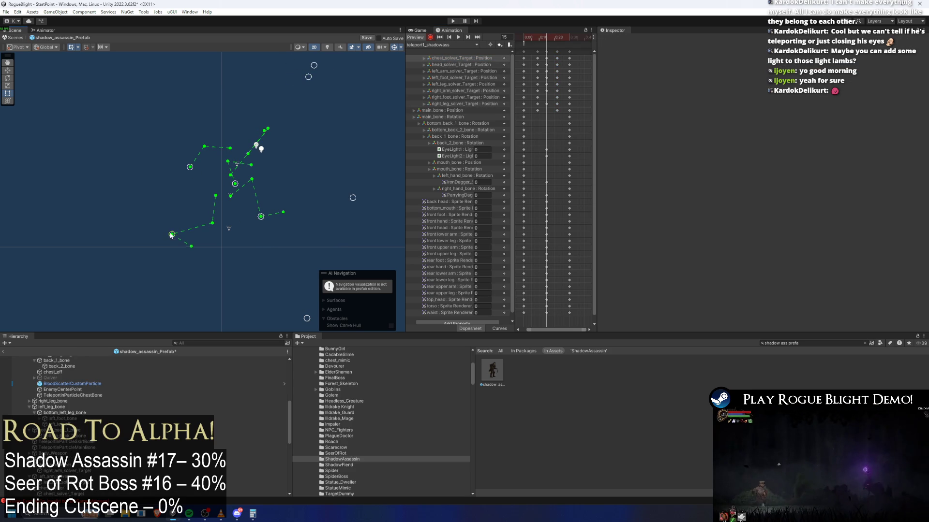
mouse_move(547, 35)
mouse_down()
mouse_move(538, 35)
mouse_move(544, 60)
mouse_move(559, 33)
mouse_move(536, 35)
mouse_up()
click(472, 58)
click(532, 36)
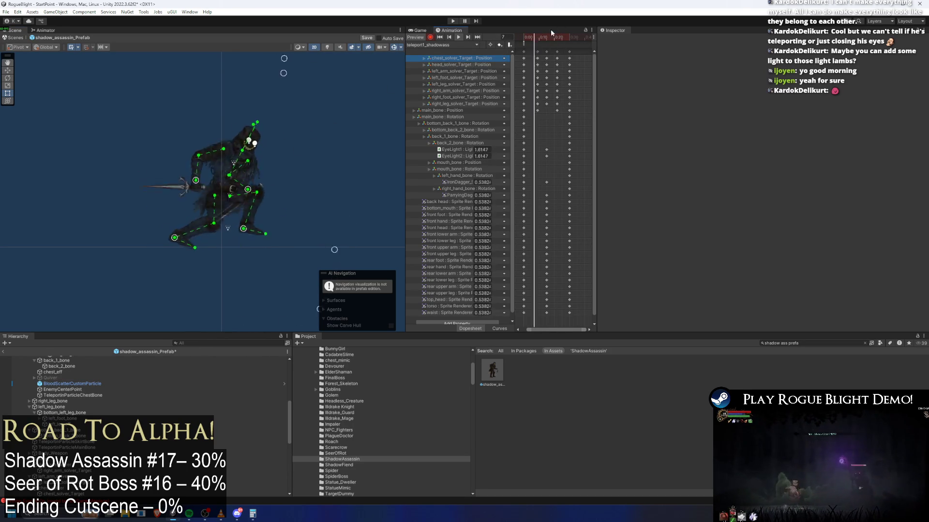
click(529, 36)
mouse_move(527, 62)
mouse_down()
mouse_move(566, 69)
mouse_move(548, 60)
mouse_move(564, 59)
mouse_up()
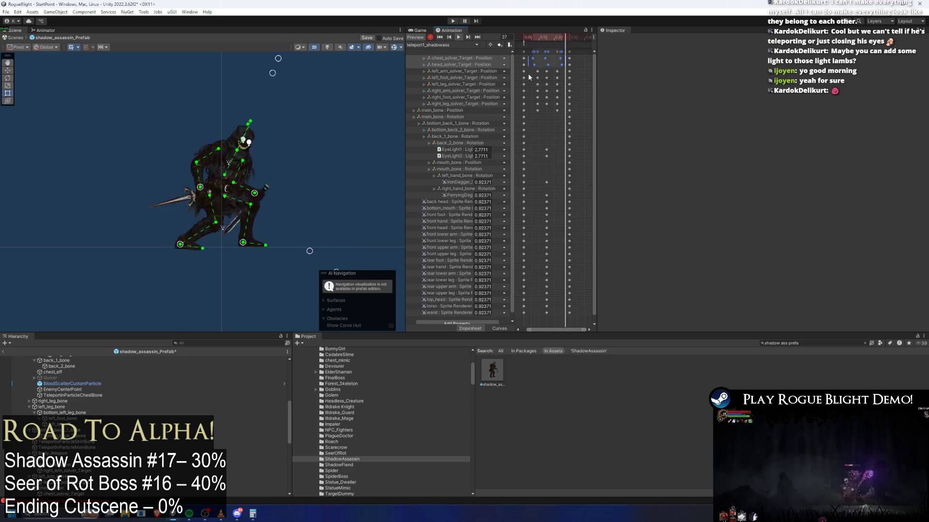
mouse_move(533, 68)
mouse_down()
mouse_move(564, 73)
mouse_move(564, 103)
mouse_move(558, 91)
mouse_up()
click(589, 83)
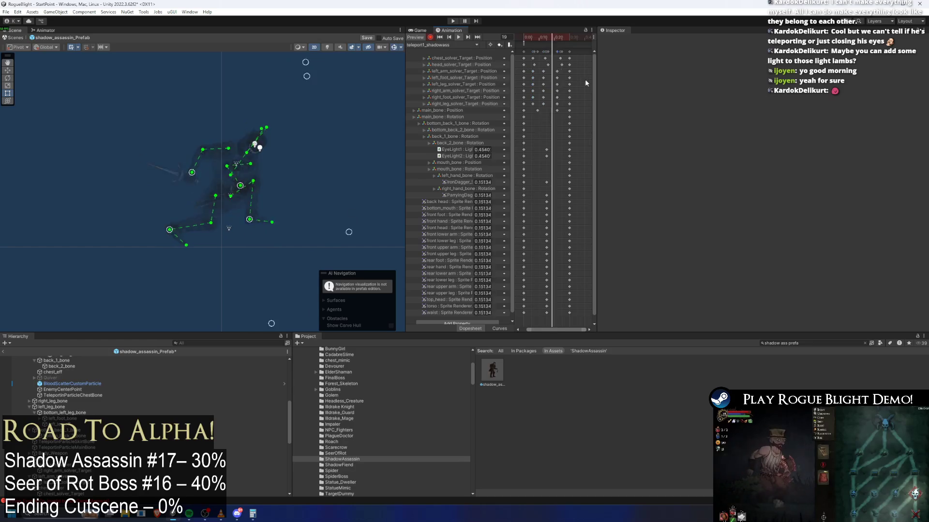
- At frame 22, pull the foot target outward to extend the leg, then preview playback
drag(564, 37, 557, 41)
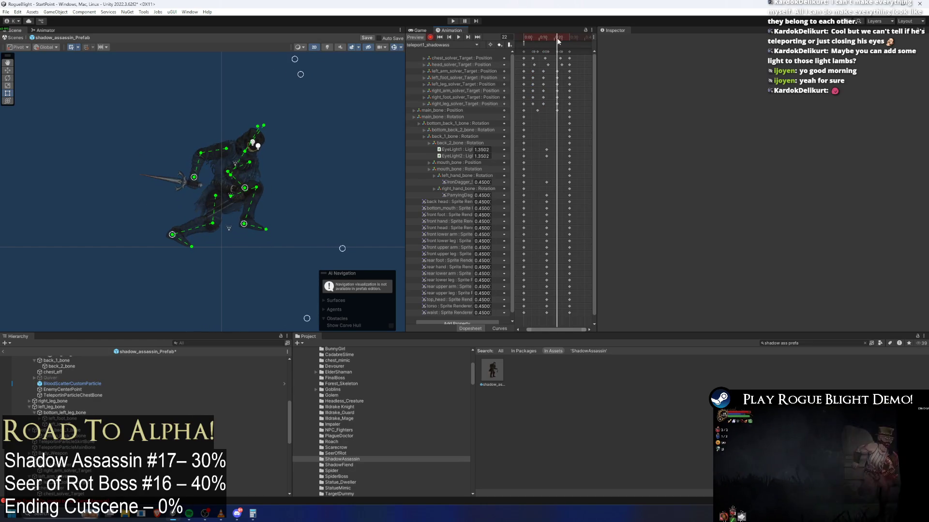
drag(248, 225, 281, 222)
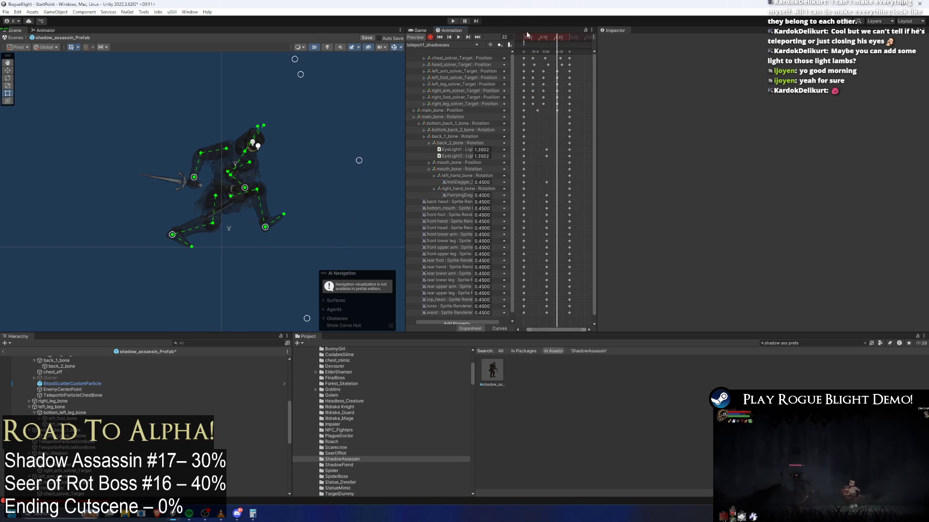
key(comma)
key(comma)
key(comma)
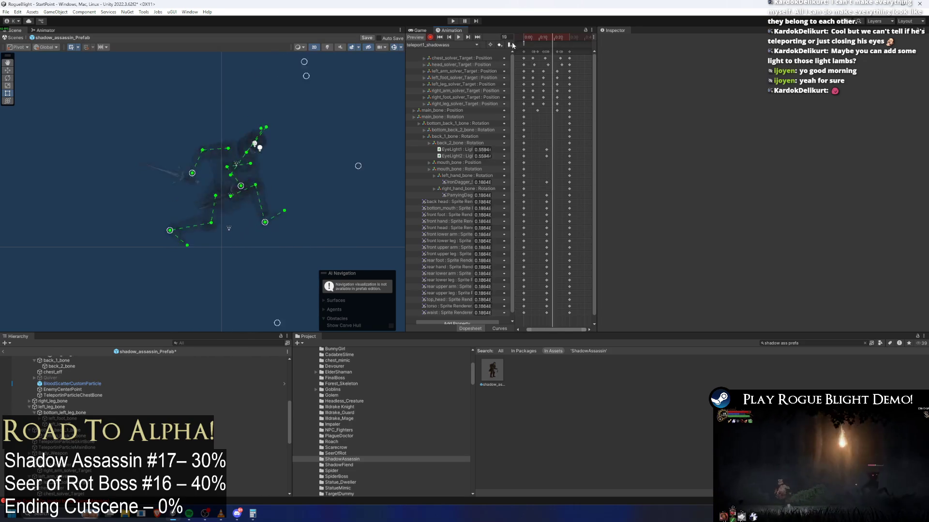
key(period)
key(period)
key(period)
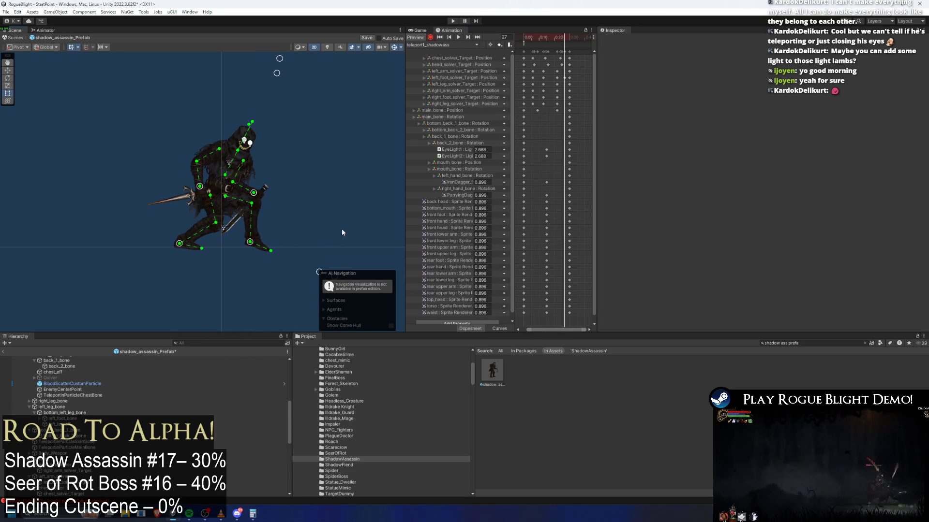
click(564, 78)
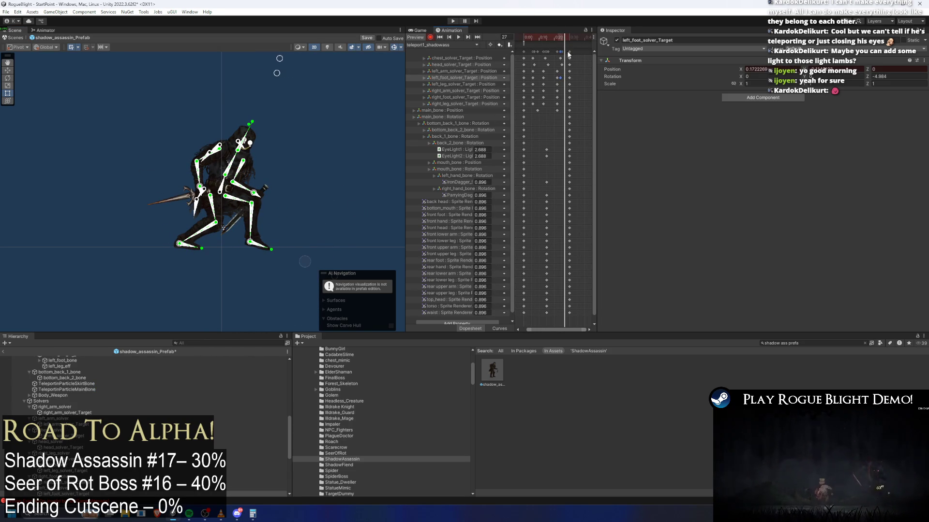
key(space)
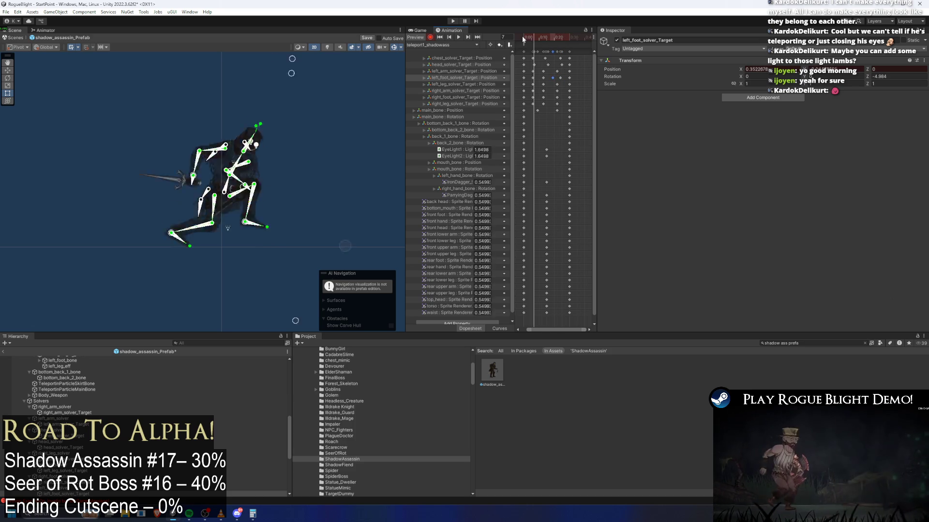
click(347, 93)
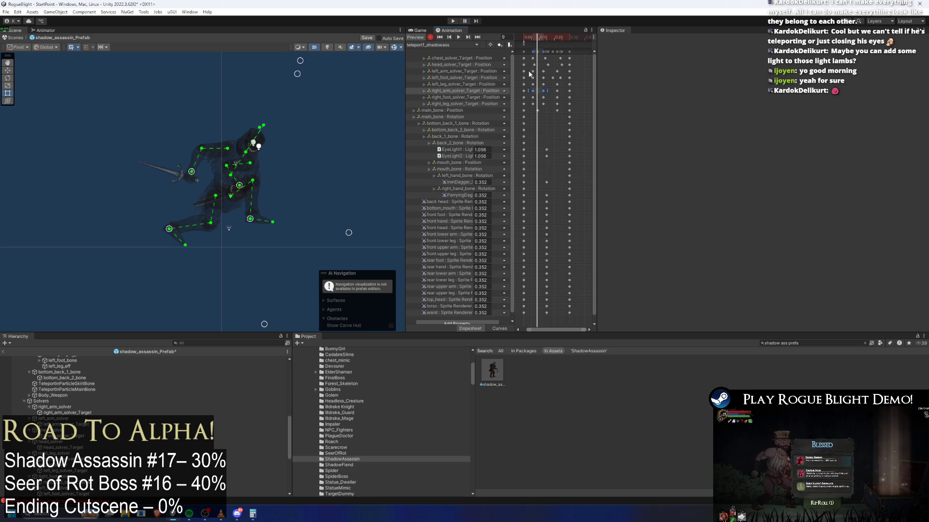
- Select the arm solver-target keys, scrub to frame 14, and rotate the right hand and dagger upward
mouse_move(561, 73)
mouse_down()
mouse_move(559, 89)
mouse_move(533, 94)
mouse_move(552, 92)
mouse_up()
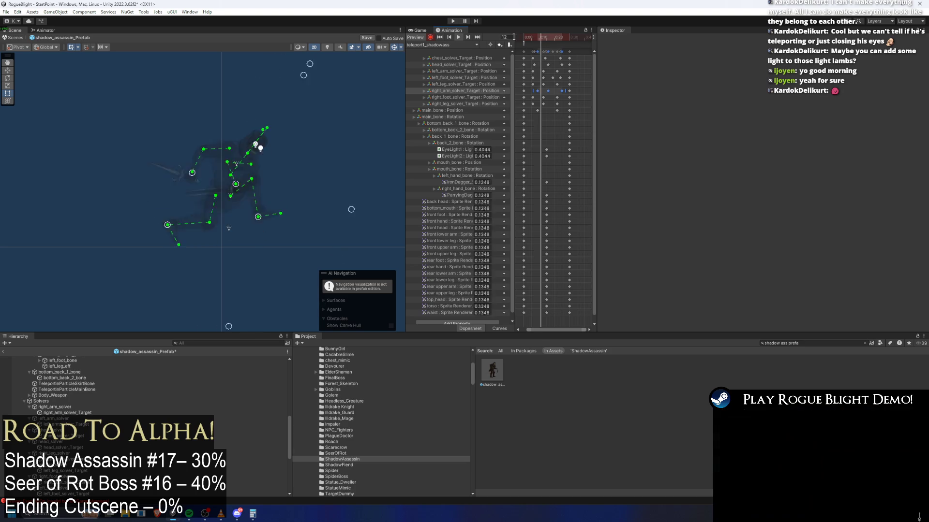
click(533, 37)
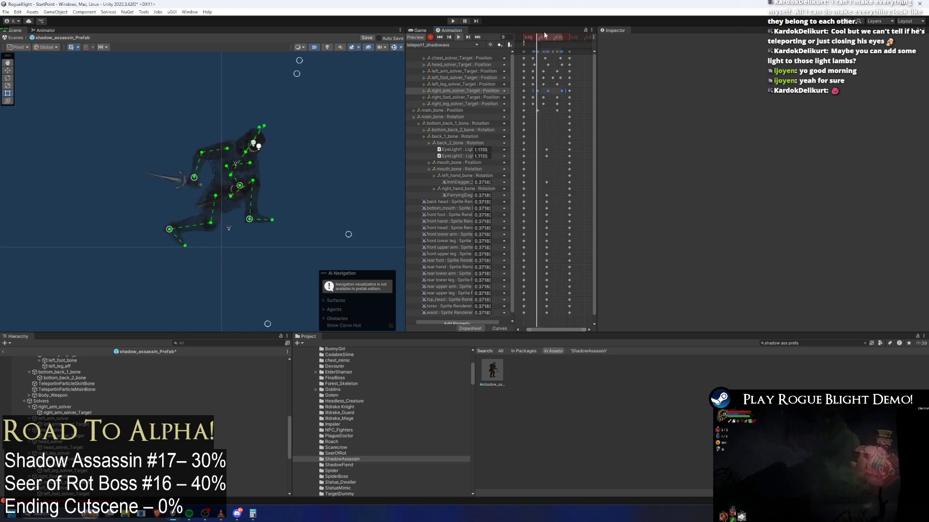
drag(541, 39, 546, 35)
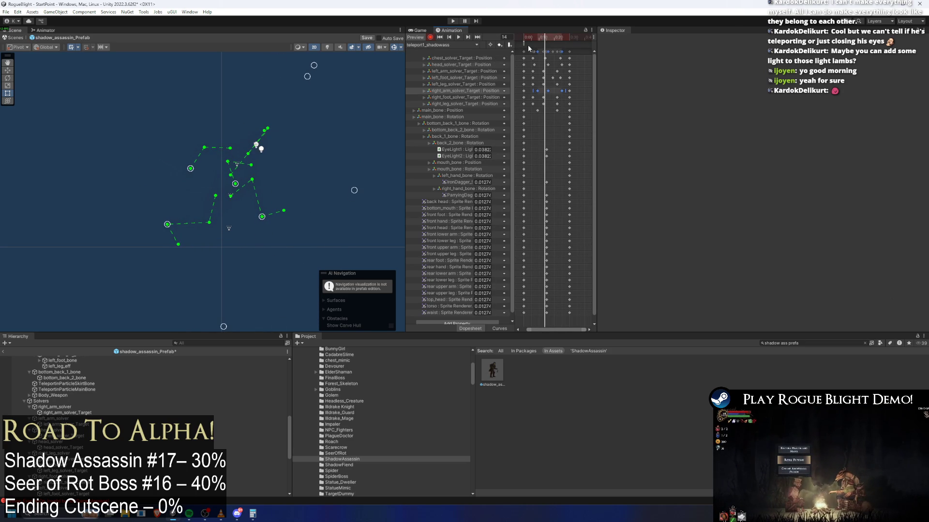
scroll(184, 169, up, 2)
click(190, 177)
drag(193, 186, 191, 173)
- Preview the hand and dagger swing across frames 12–27, then play the teleport clip
click(276, 199)
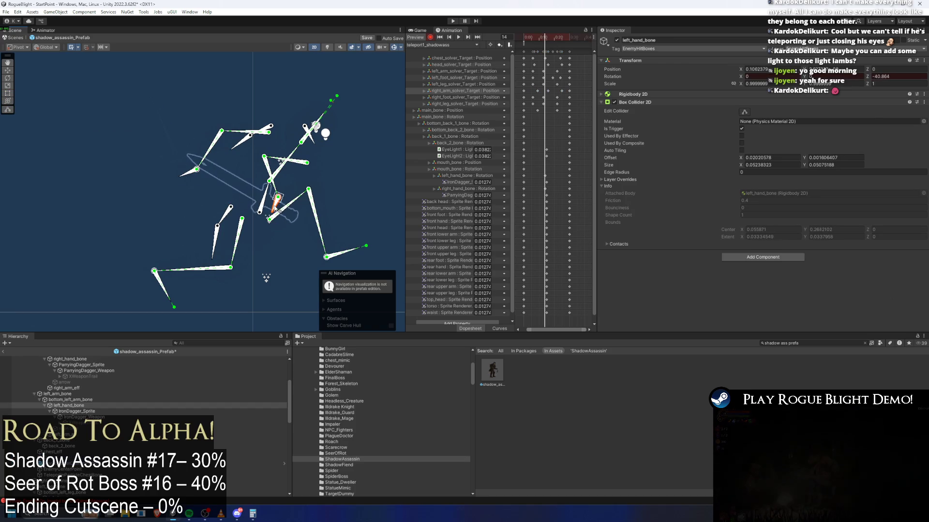
mouse_move(545, 36)
mouse_down()
mouse_move(552, 44)
mouse_move(548, 37)
mouse_up()
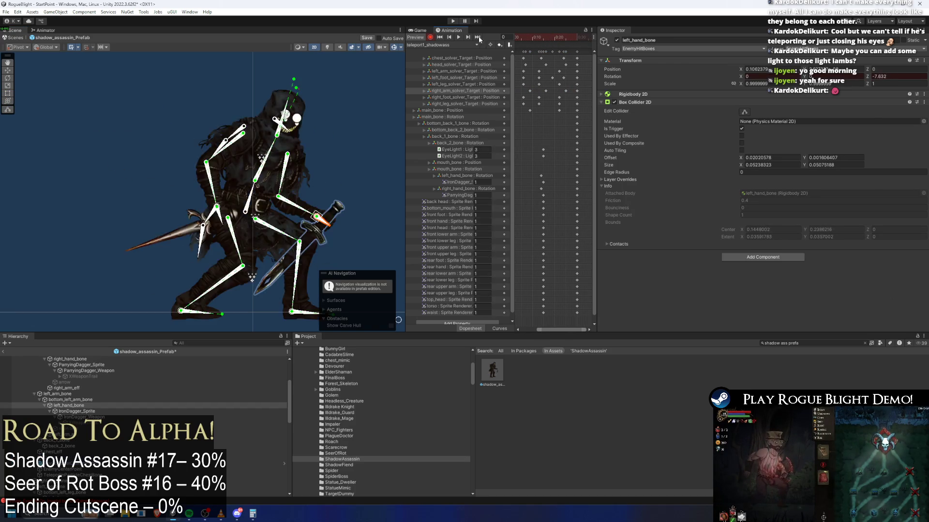
click(213, 81)
click(564, 36)
click(208, 170)
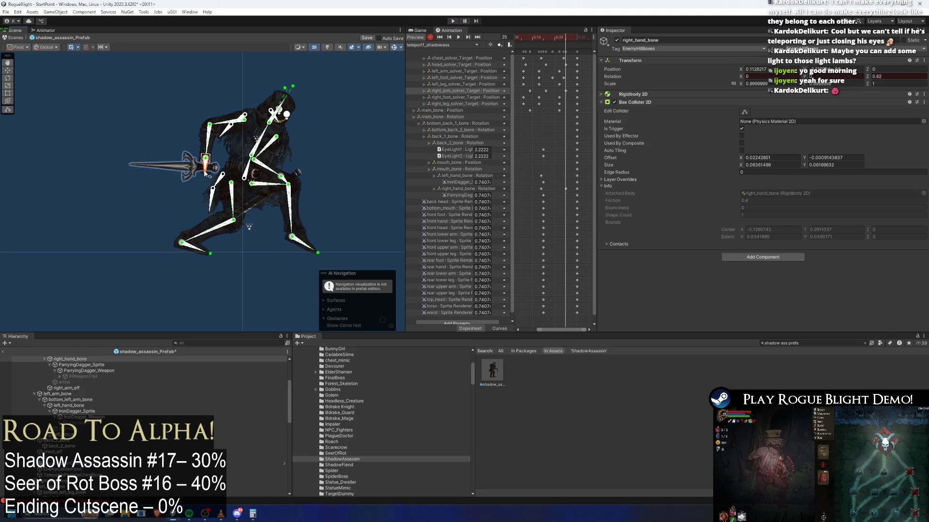
scroll(290, 185, up, 3)
click(289, 180)
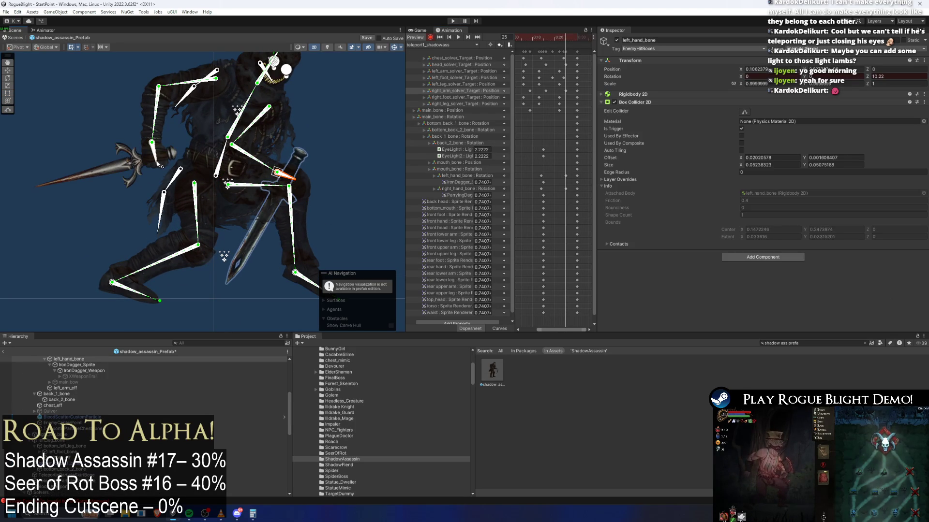
drag(162, 165, 167, 162)
mouse_move(559, 47)
mouse_down()
mouse_move(542, 49)
mouse_move(569, 72)
mouse_move(567, 93)
mouse_up()
key(comma)
key(comma)
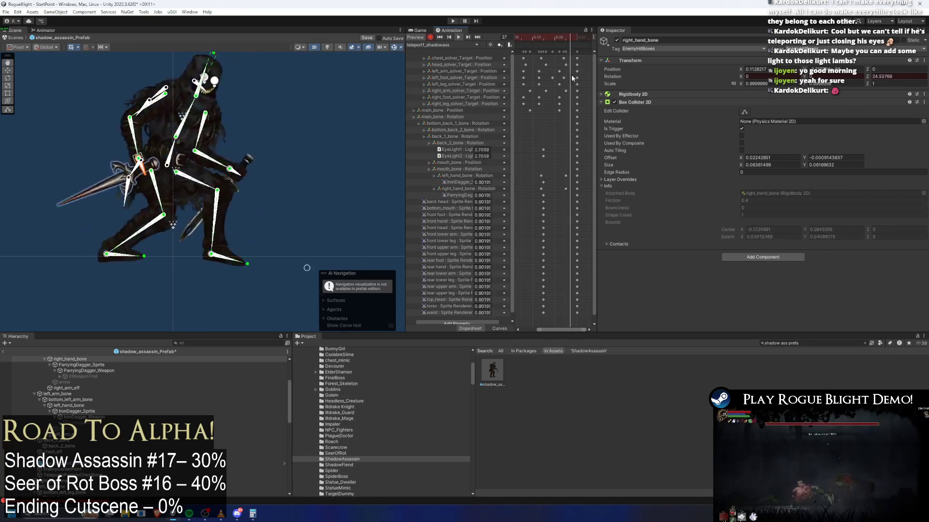
key(space)
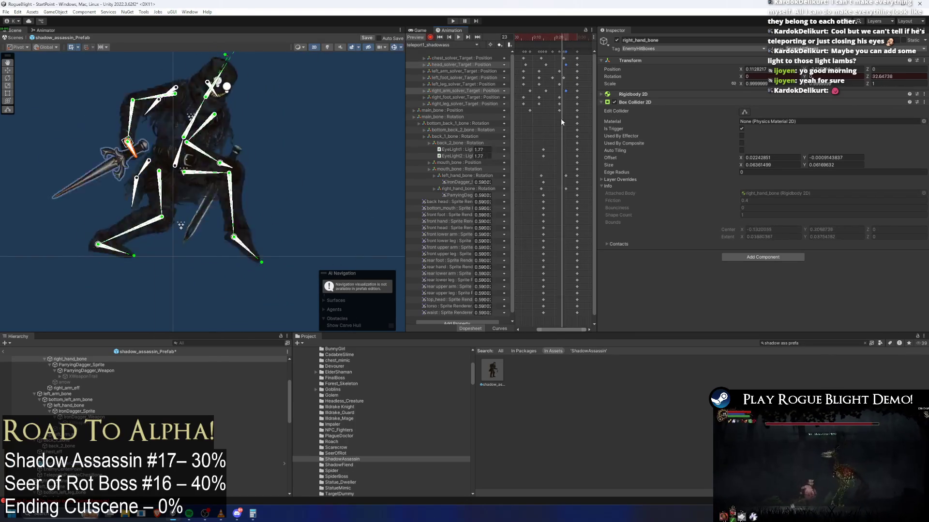
- Try spreading the hand bone rotation keys further apart, then undo it
mouse_move(550, 173)
mouse_down()
mouse_move(589, 192)
mouse_move(554, 182)
mouse_up()
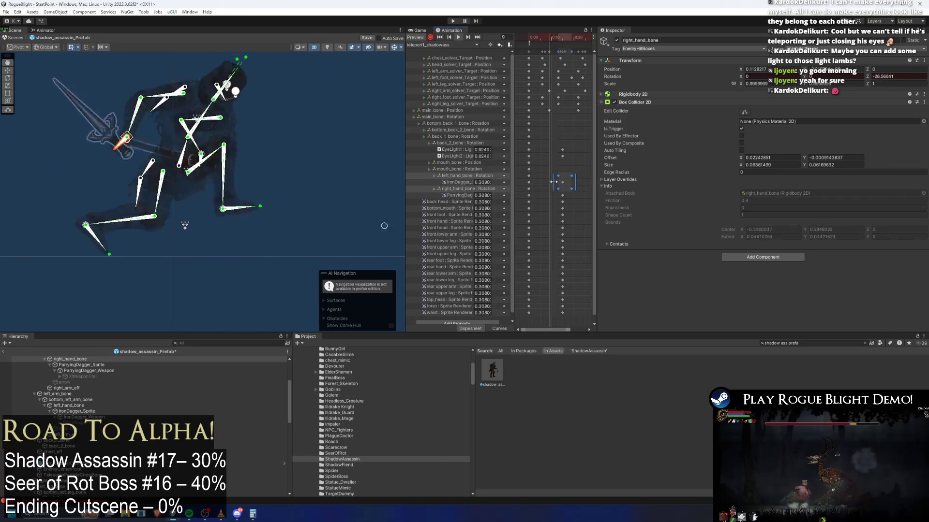
drag(550, 178, 566, 183)
click(556, 153)
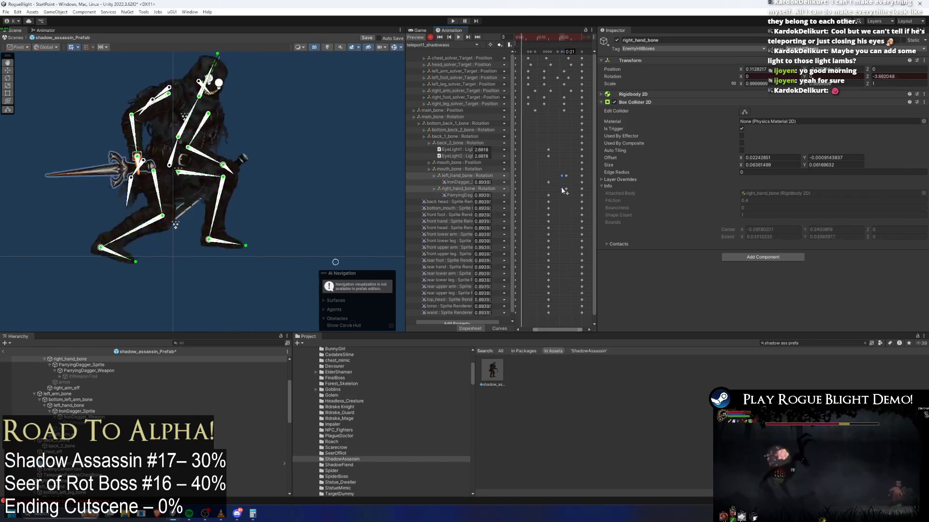
key(ctrl+z)
key(ctrl+z)
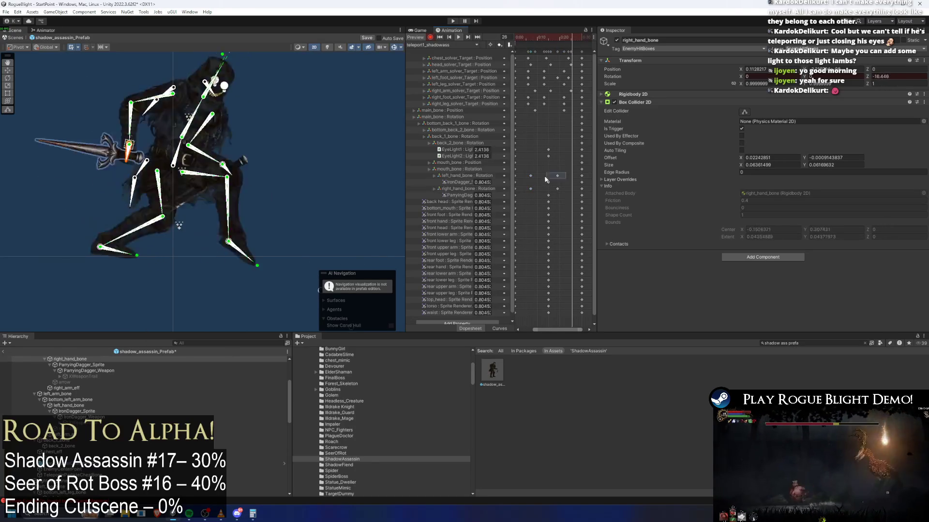
- Shift the hand and IronDagger rotation keys slightly later and check frames 12–15
drag(522, 190, 524, 177)
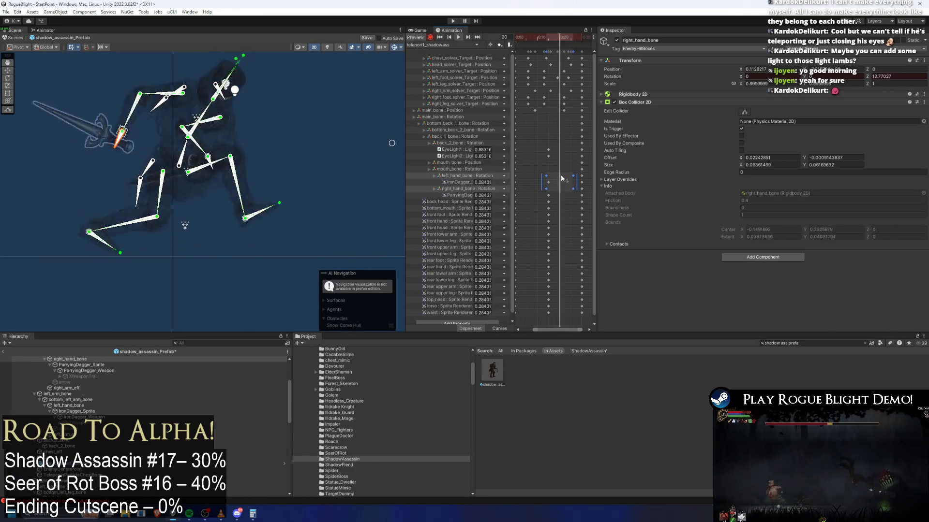
click(317, 155)
scroll(326, 146, down, 3)
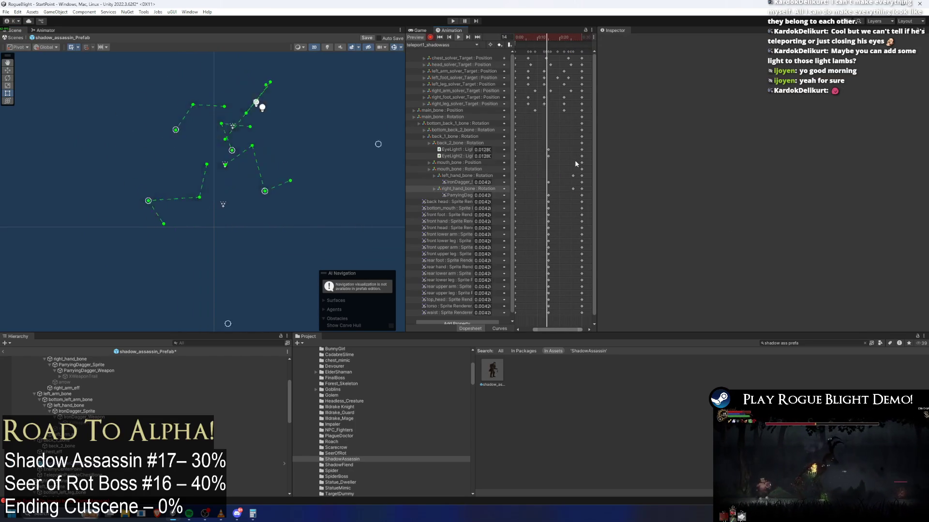
mouse_move(564, 160)
mouse_down()
mouse_move(572, 189)
mouse_move(544, 189)
mouse_move(557, 176)
mouse_move(551, 189)
mouse_up()
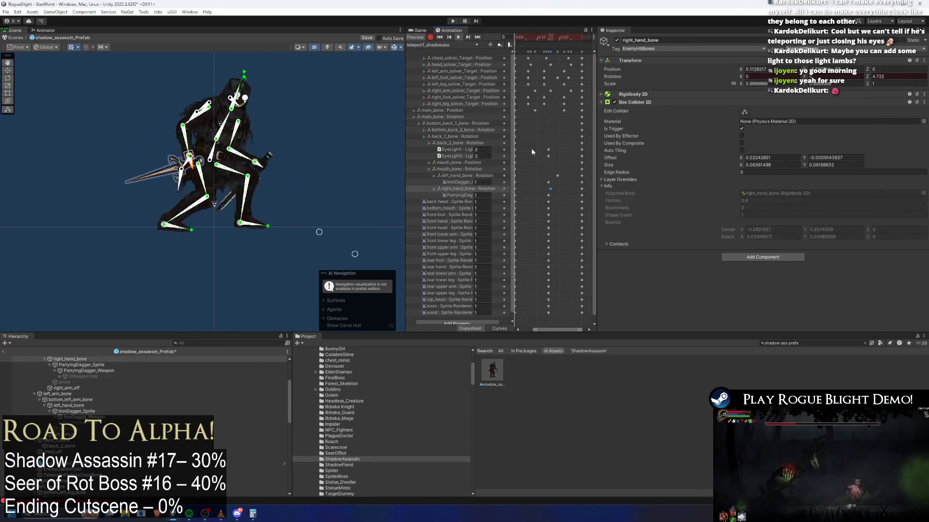
click(354, 119)
click(541, 37)
mouse_move(543, 37)
mouse_down()
mouse_move(533, 37)
mouse_move(551, 38)
mouse_up()
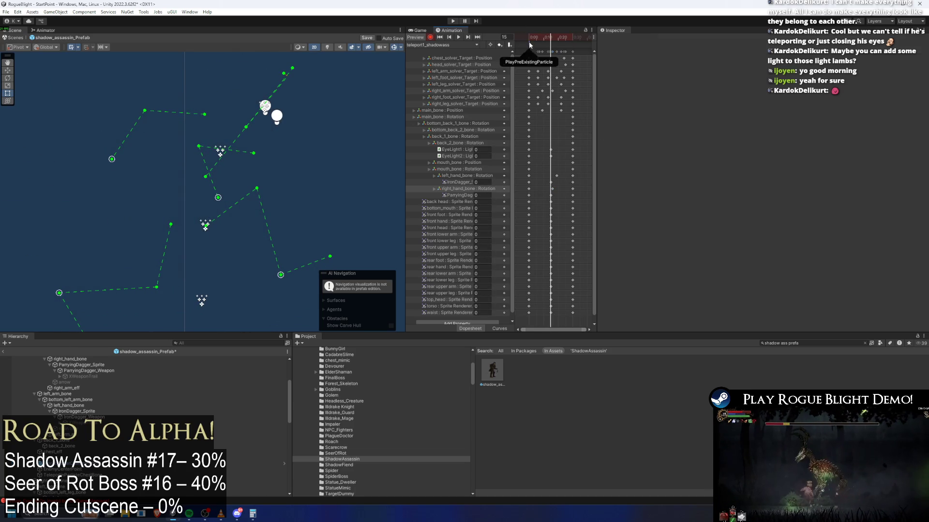
- Inspect the stacked PlayPreExistingParticle (values 1, 3, 4), LookAtPlayerInstant and TeleportBehindPlayer events
click(530, 43)
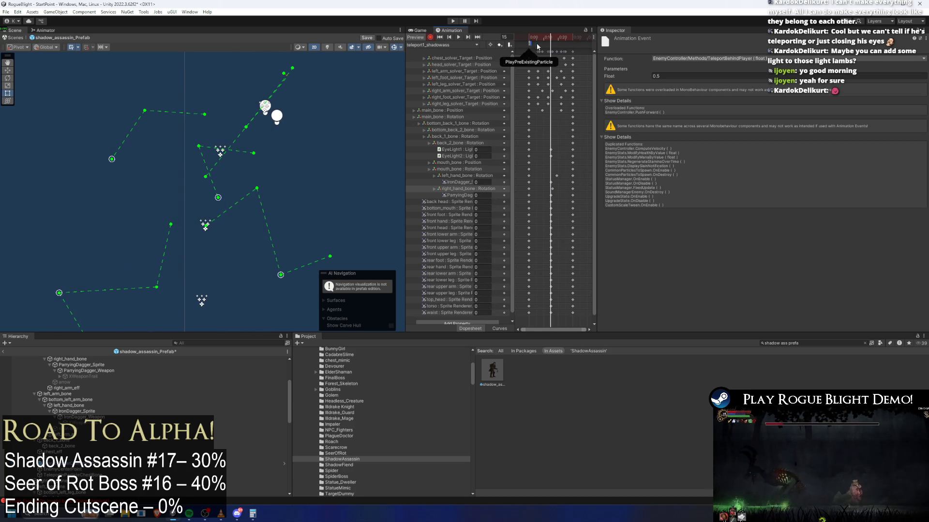
click(527, 46)
click(532, 44)
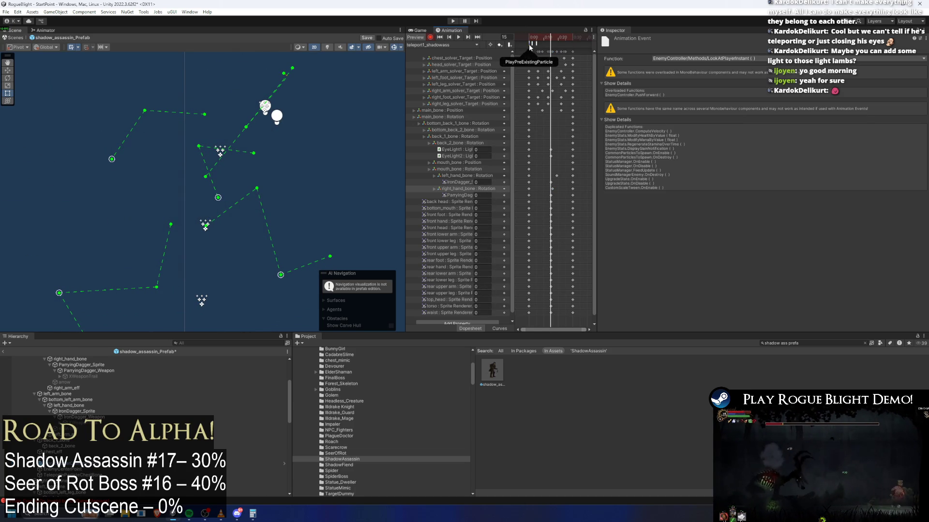
click(530, 43)
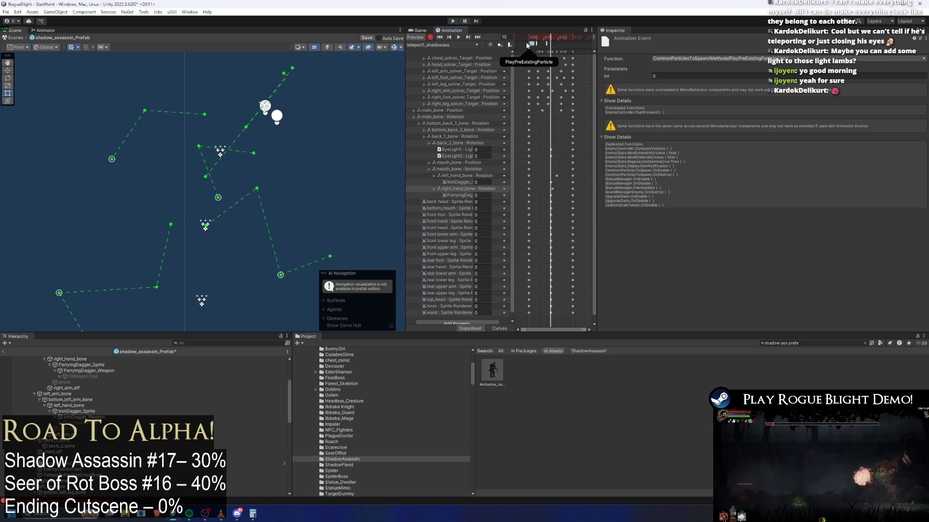
click(529, 44)
click(533, 44)
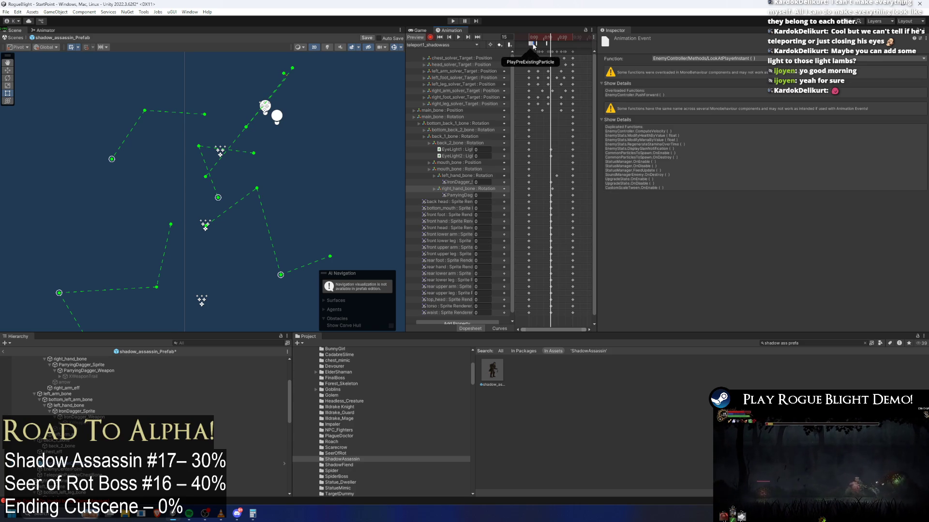
click(553, 44)
click(533, 44)
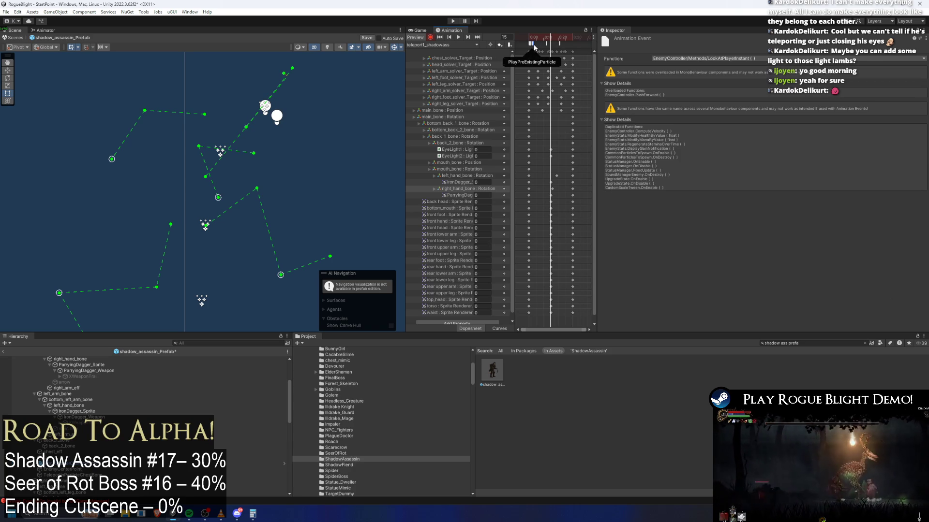
click(530, 45)
click(529, 45)
click(529, 45)
scroll(537, 46, up, 2)
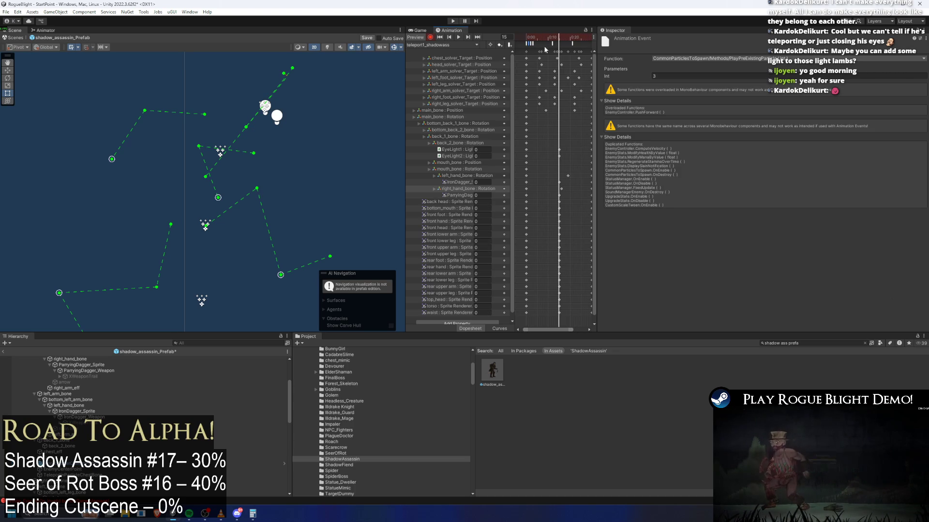
click(549, 45)
click(537, 44)
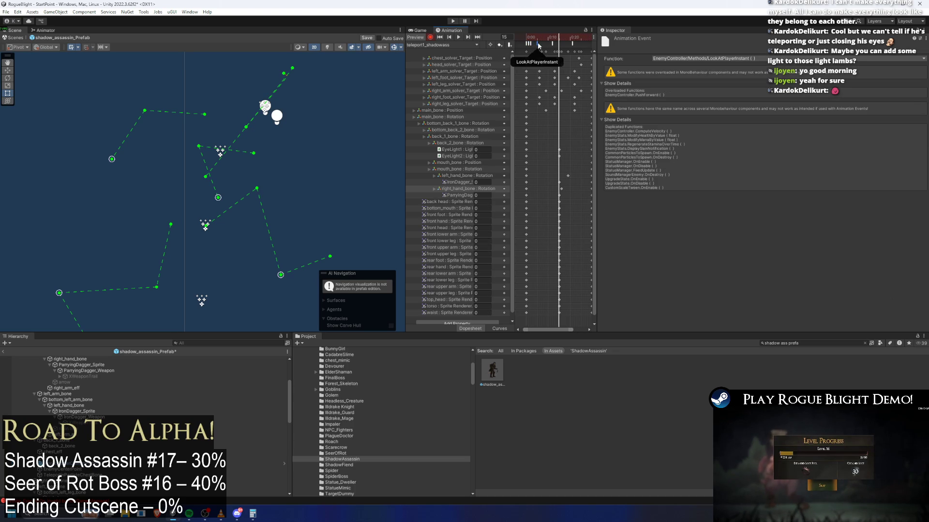
click(575, 45)
- Drag the LookAtPlayerInstant event to a later frame in the teleport clip
mouse_move(540, 42)
mouse_down()
mouse_move(571, 46)
mouse_move(541, 44)
mouse_up()
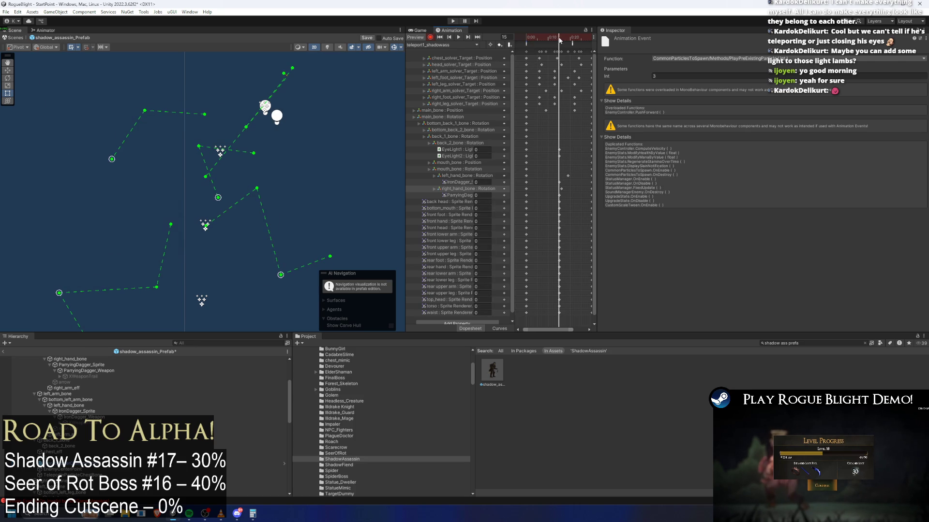
shift+click(573, 44)
scroll(561, 60, down, 5)
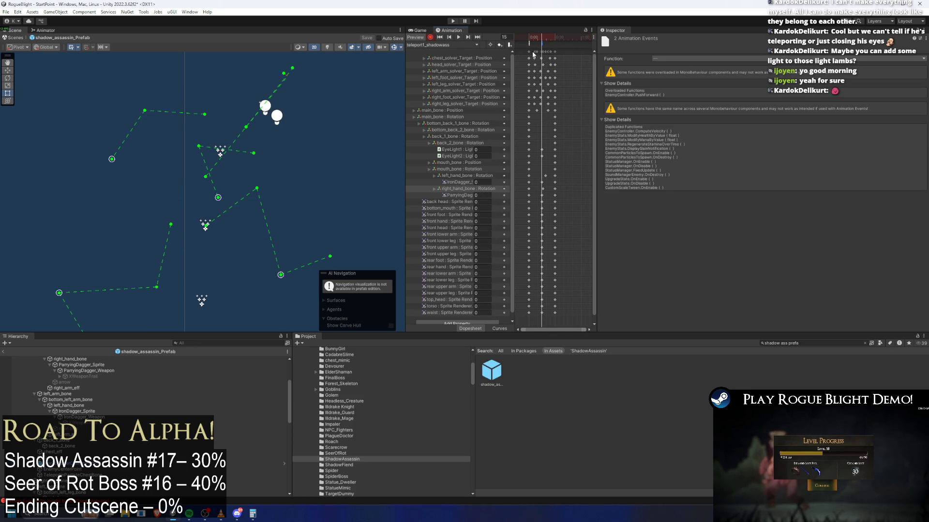
scroll(71, 385, down, 5)
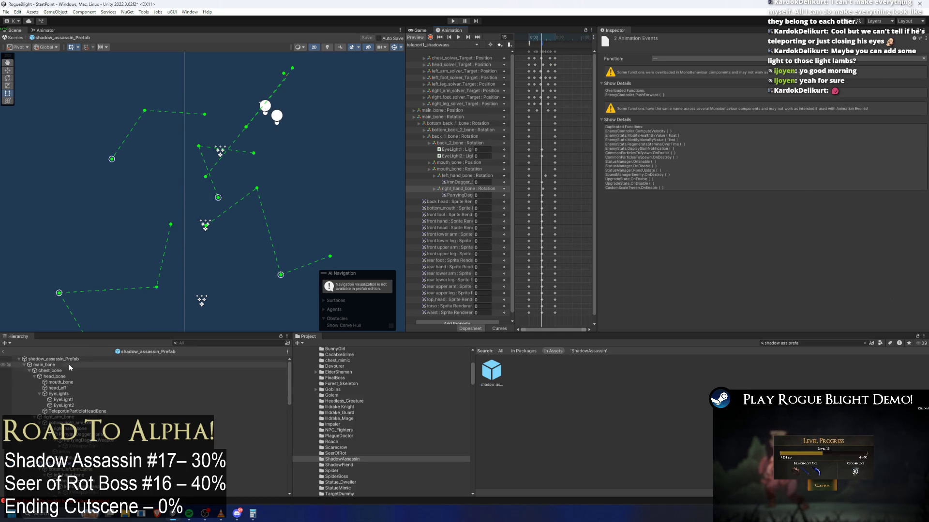
- Select the shadow_assassin_Prefab root and check its Enemy Action Controller settings
click(71, 369)
scroll(73, 369, up, 5)
click(54, 359)
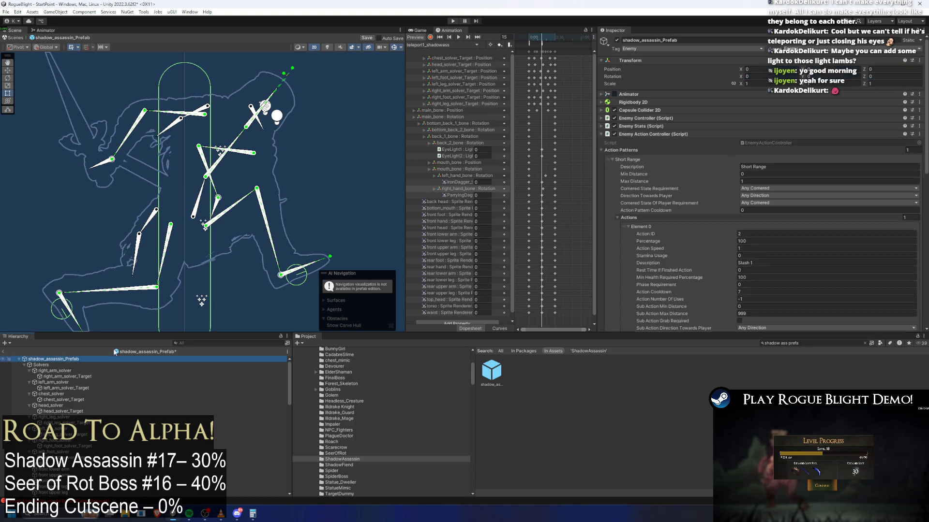
click(656, 135)
click(657, 134)
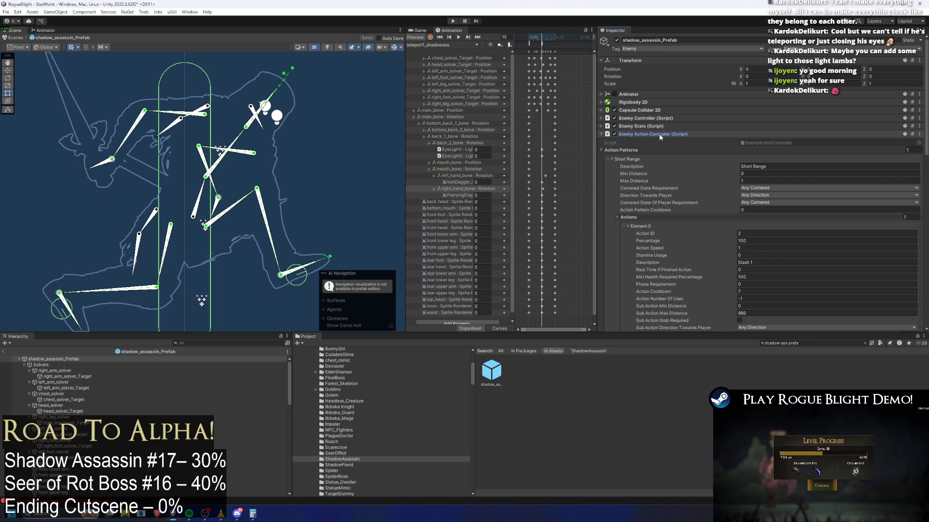
- In the Animator, rearrange the states and assign the teleport1_shadowass clip as a state's motion
click(45, 30)
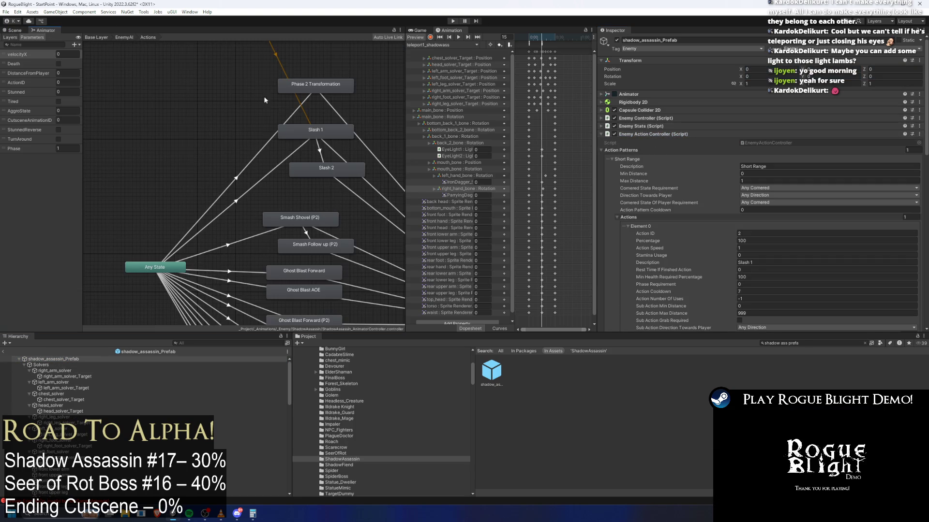
drag(289, 212, 297, 134)
drag(314, 181, 278, 165)
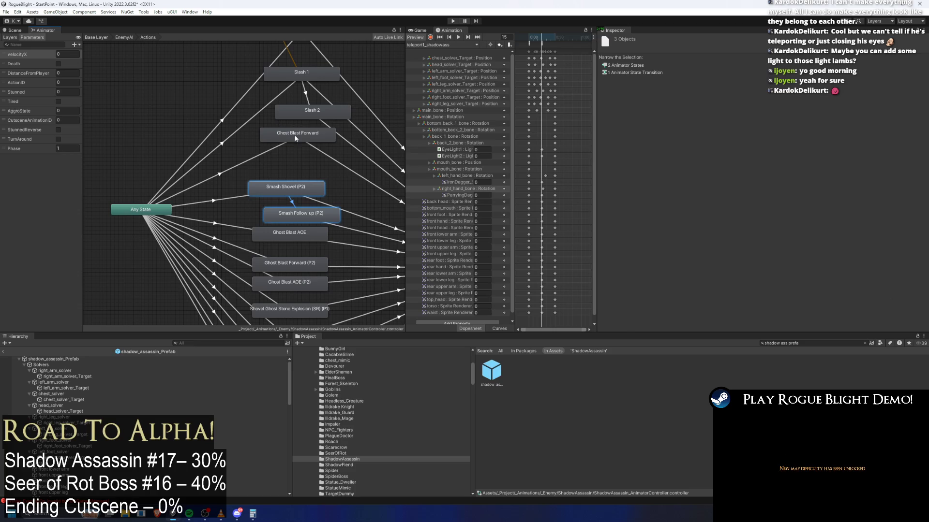
click(278, 138)
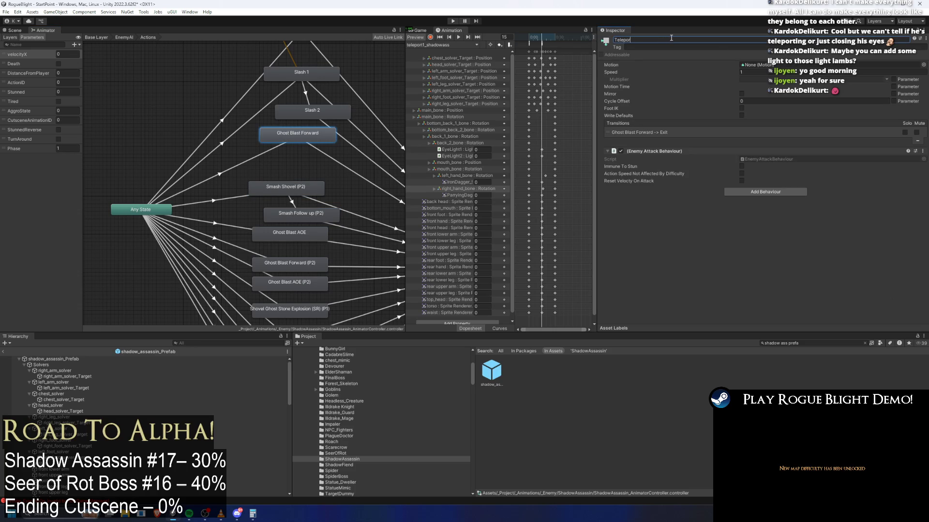
click(923, 65)
text(teleport1)
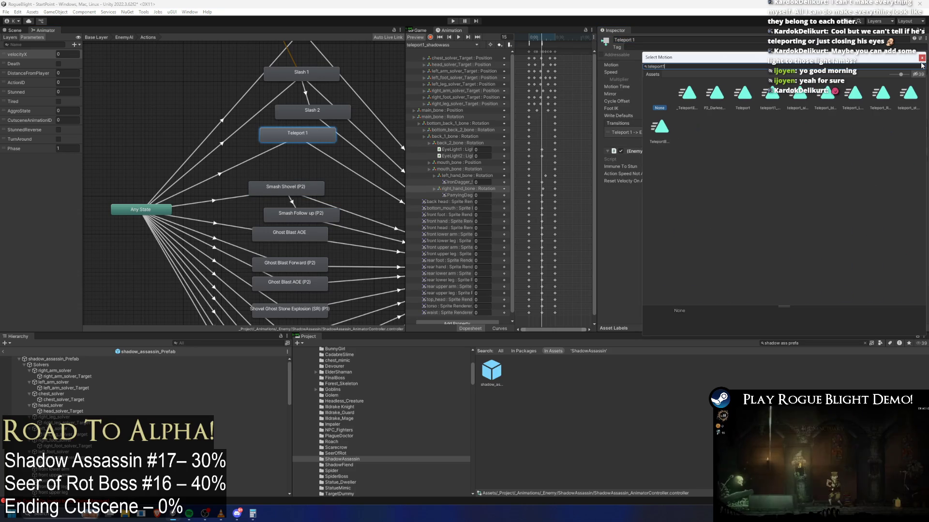
key(Return)
click(841, 64)
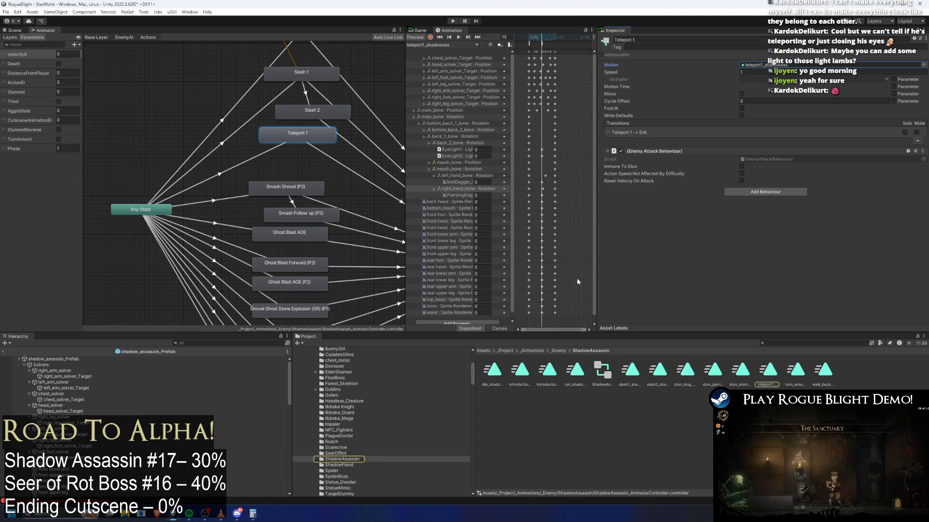
double_click(840, 65)
- Set the Any State → Teleport 1 conditions to ActionID 4, Death false, Stunned 0
click(243, 164)
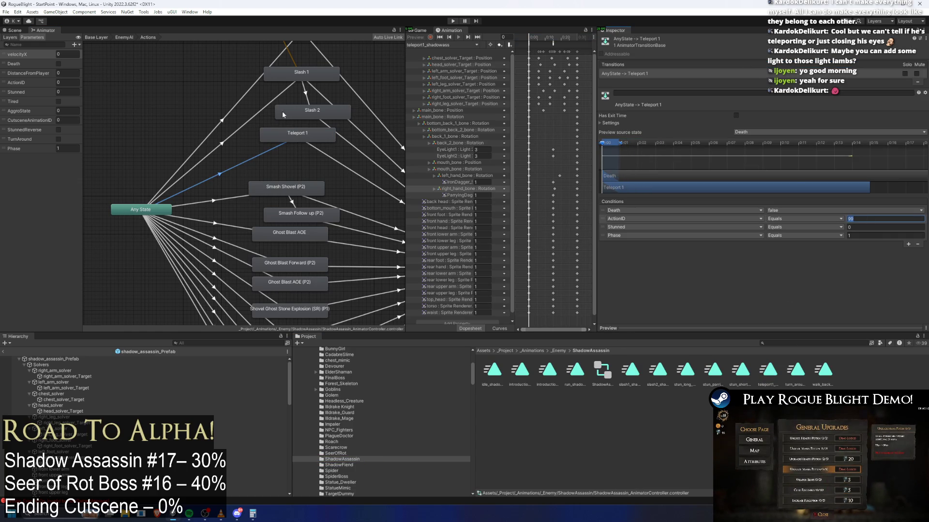
click(300, 97)
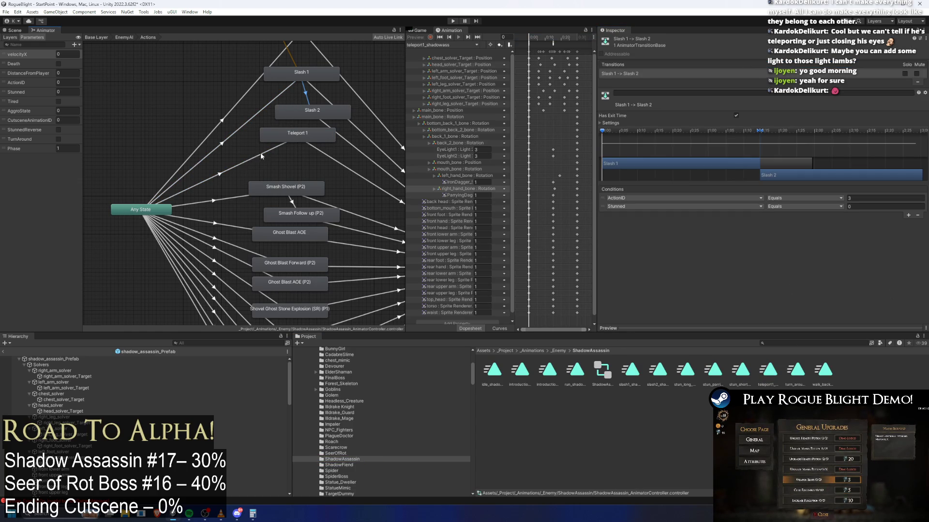
click(244, 163)
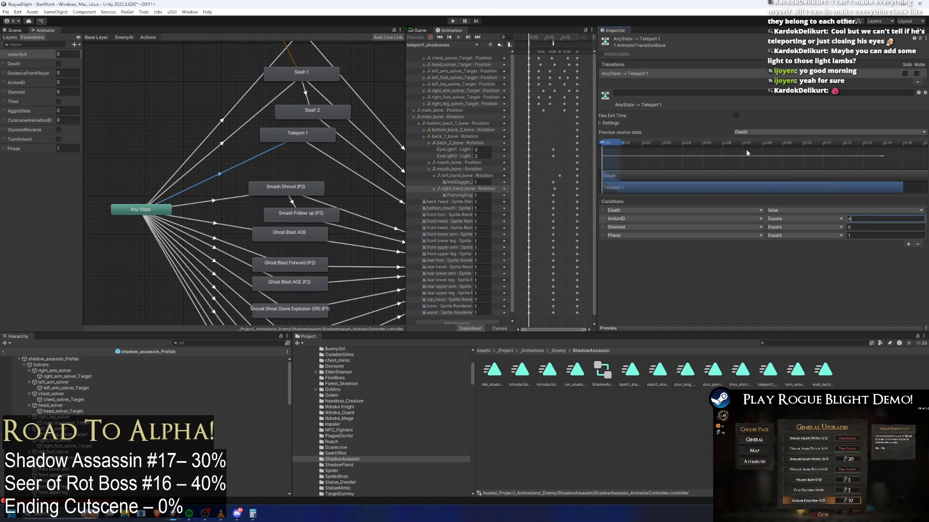
click(601, 123)
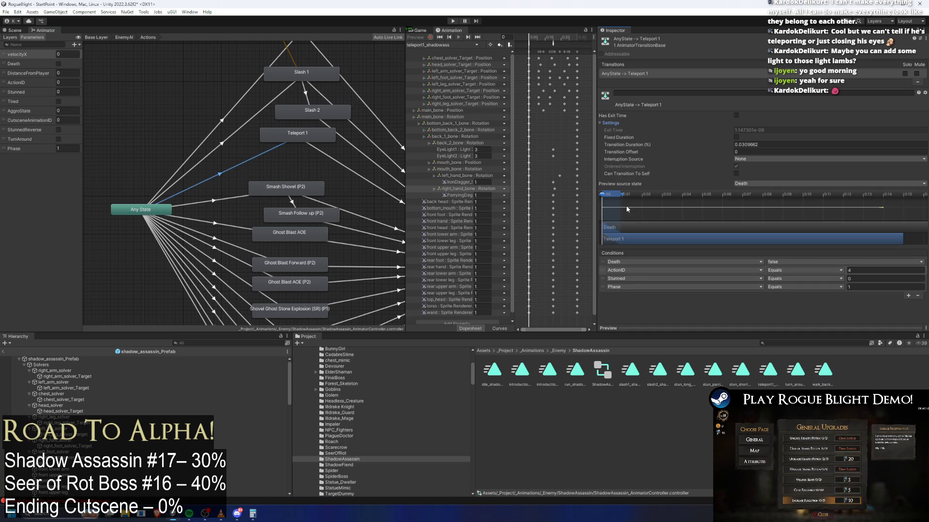
click(303, 138)
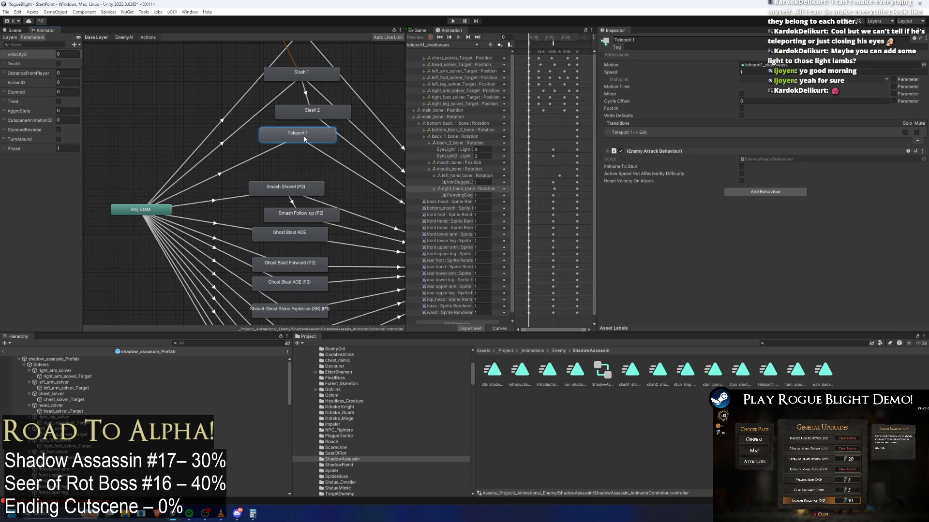
click(262, 157)
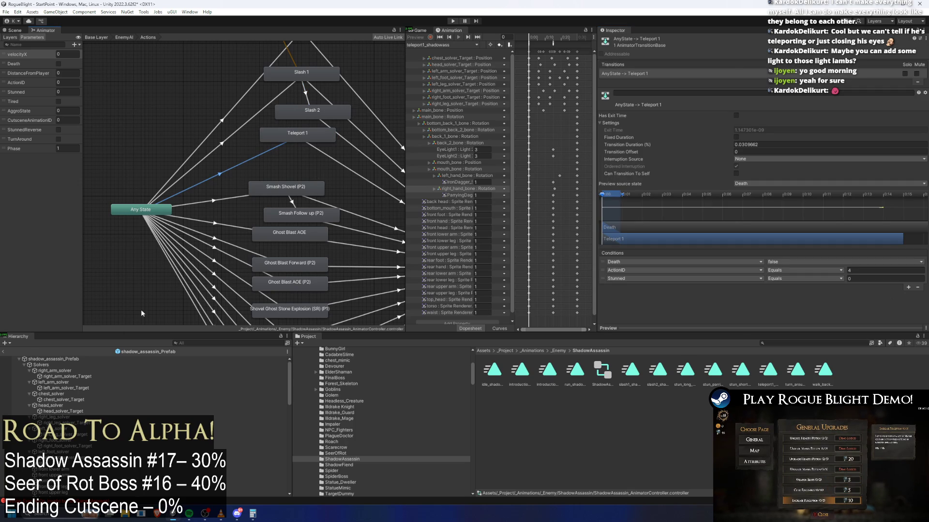
click(82, 358)
click(628, 160)
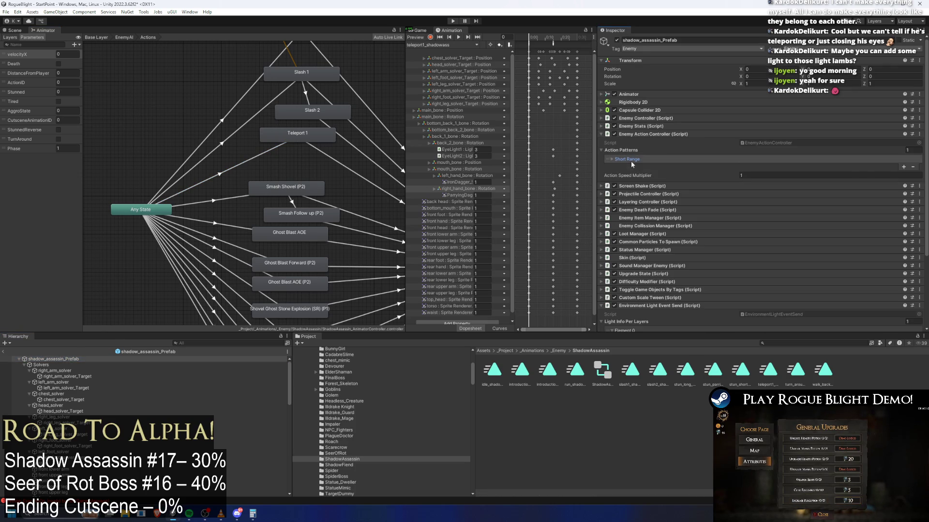
- Remove the mistakenly added action patterns and collapse the existing Slash 1 action
click(903, 166)
click(689, 164)
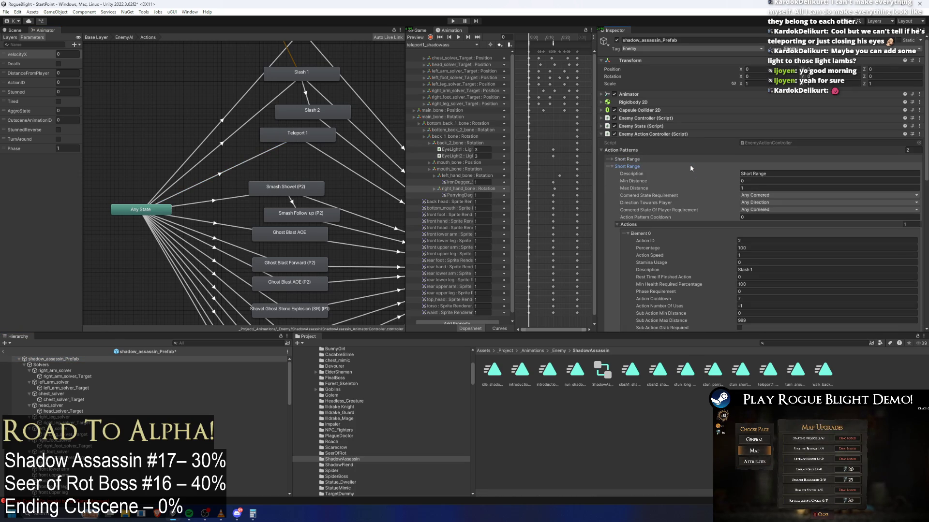
click(777, 174)
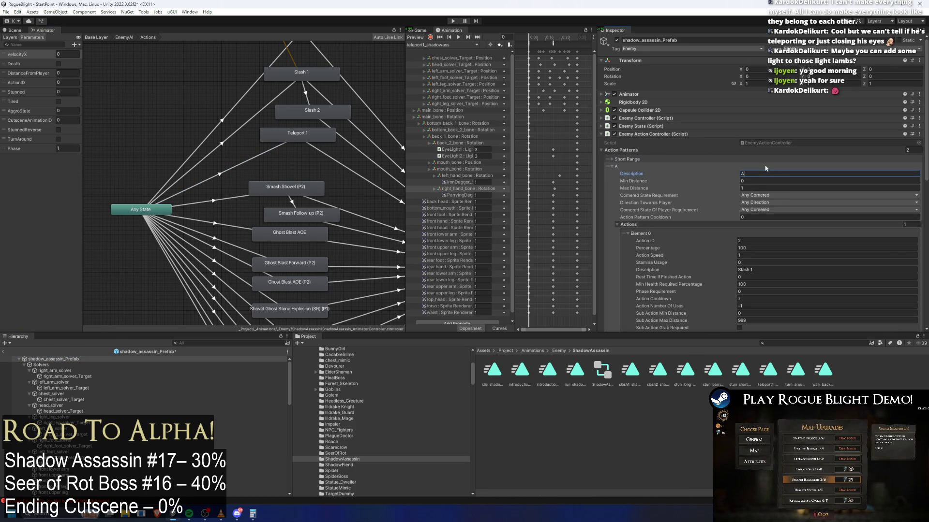
click(606, 179)
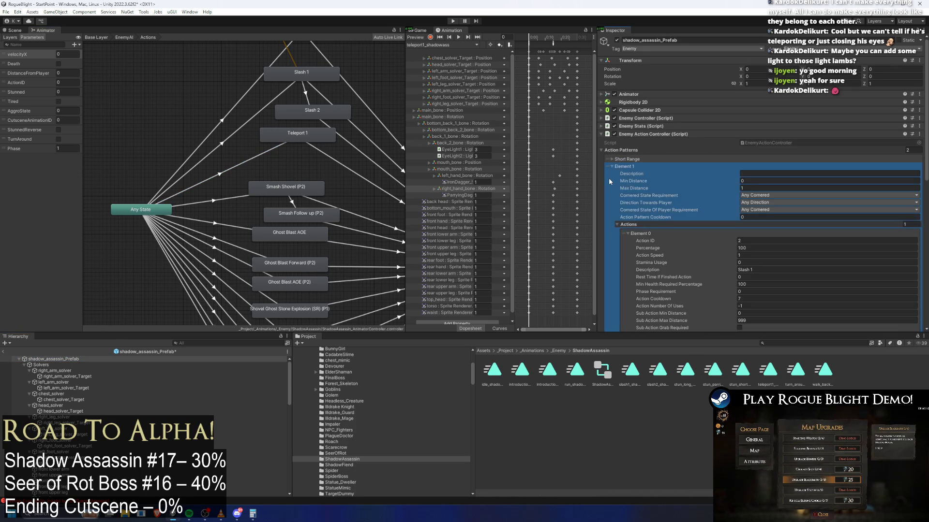
key(Delete)
click(629, 160)
scroll(754, 165, down, 3)
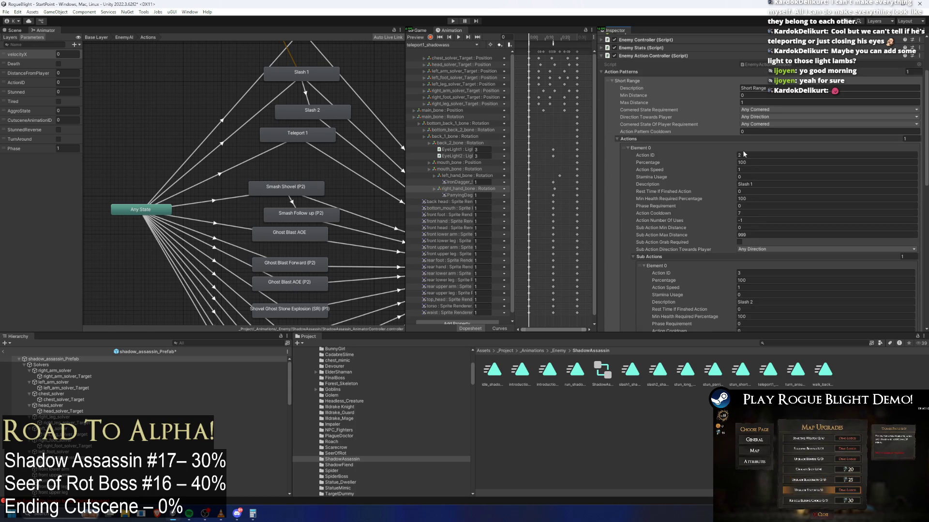
click(659, 146)
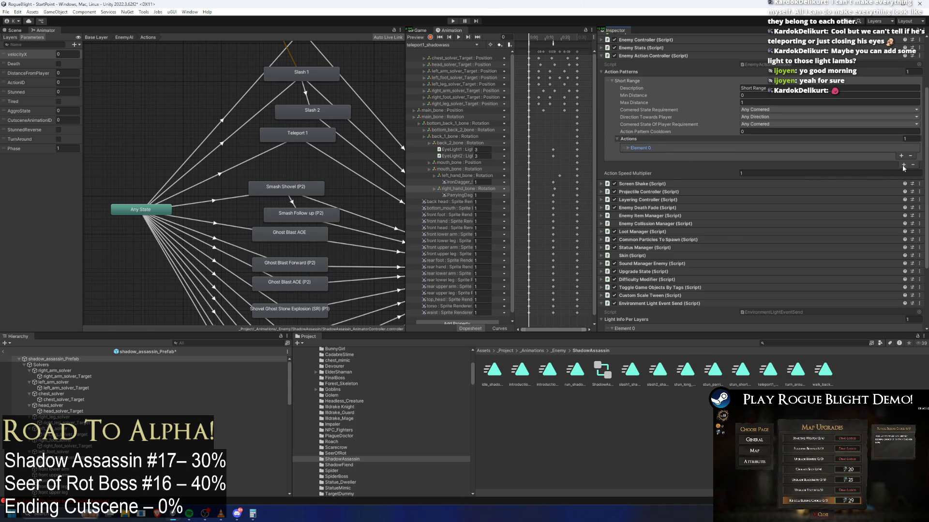
click(901, 165)
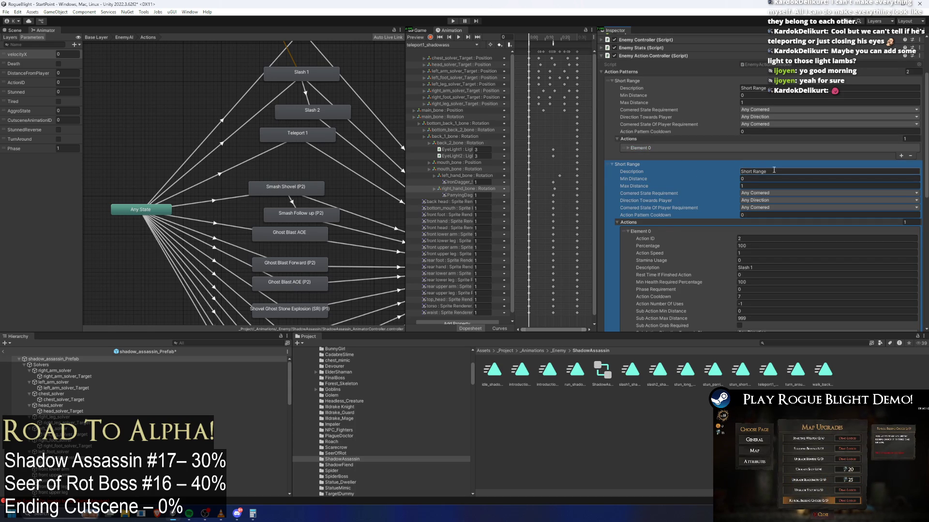
key(ctrl+z)
- Add a Short Range action with Action ID 4, Cooldown 4, description 'Teleport 1', and start Play
click(901, 155)
click(666, 156)
click(755, 163)
text(4)
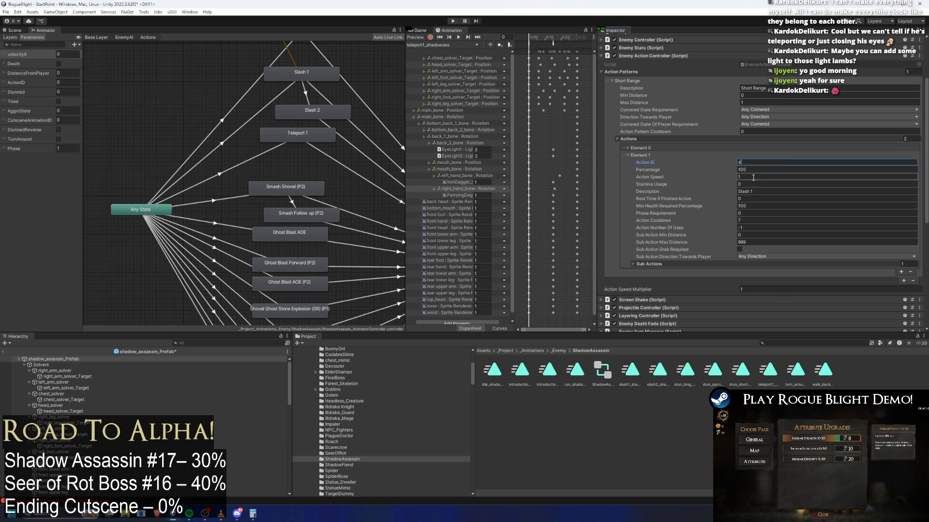
click(825, 219)
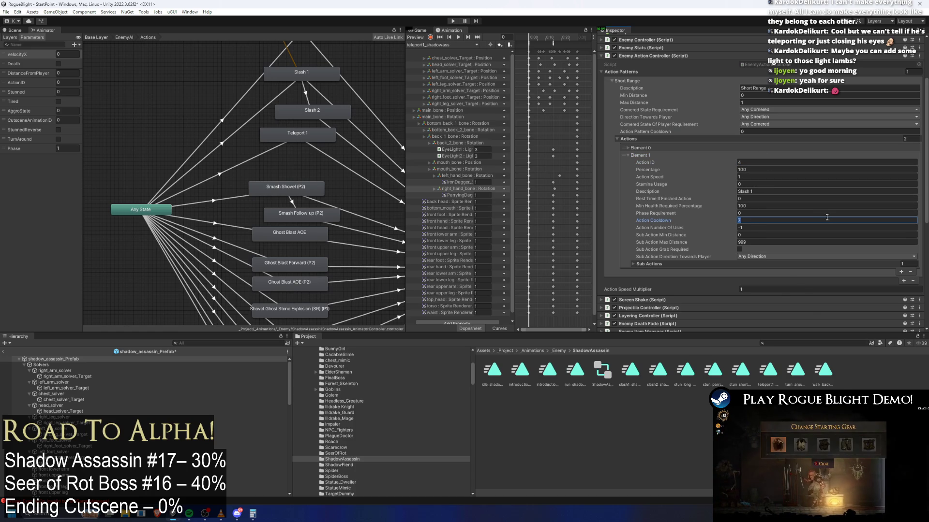
text(4)
click(759, 192)
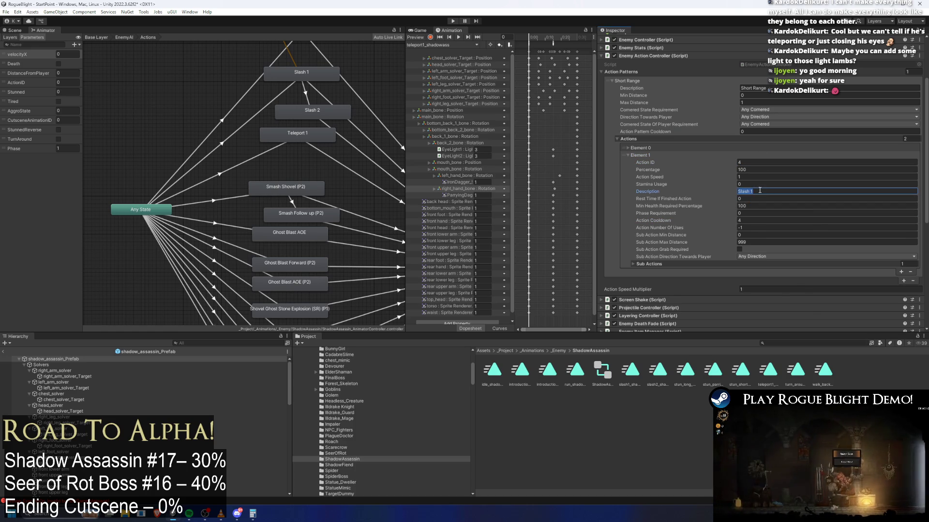
text(Teleport)
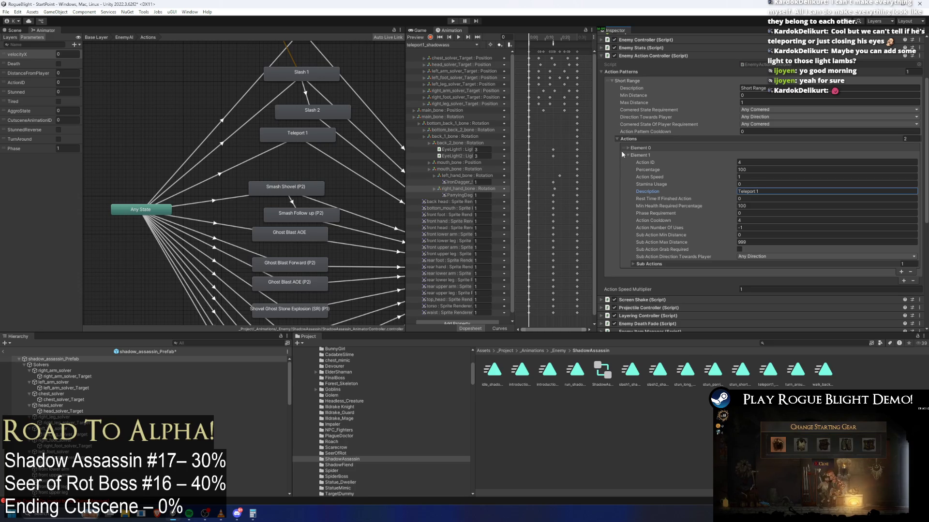
click(649, 264)
click(631, 264)
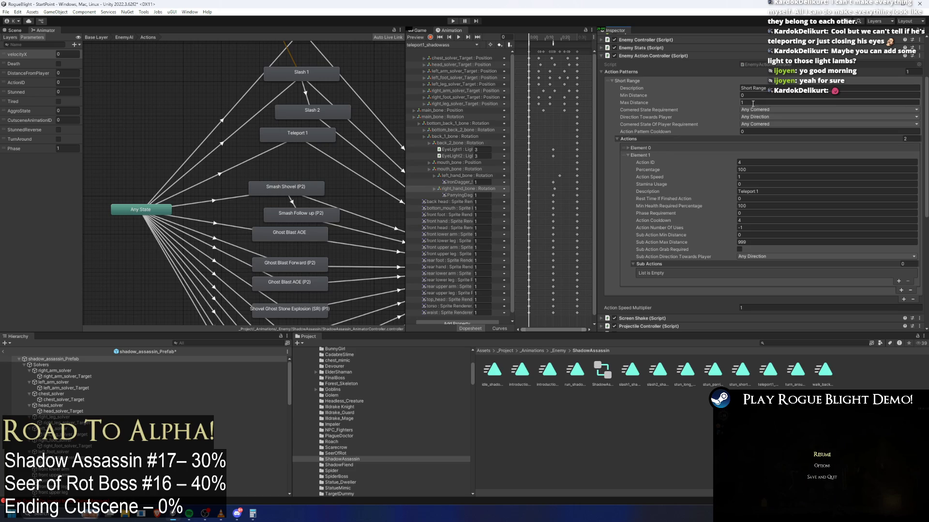
click(638, 155)
click(678, 148)
click(452, 21)
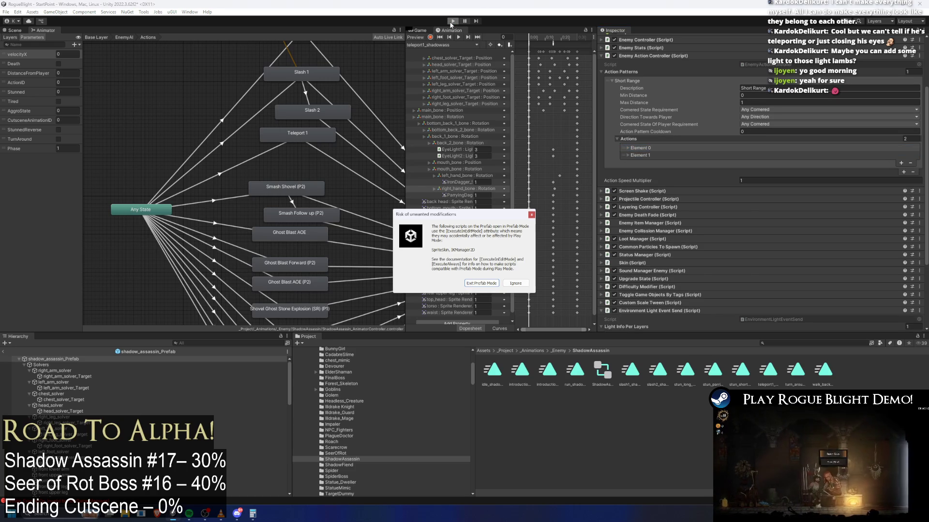
- Dismiss the Prefab Mode warning and start the game from the RogueBlight title screen
key(Return)
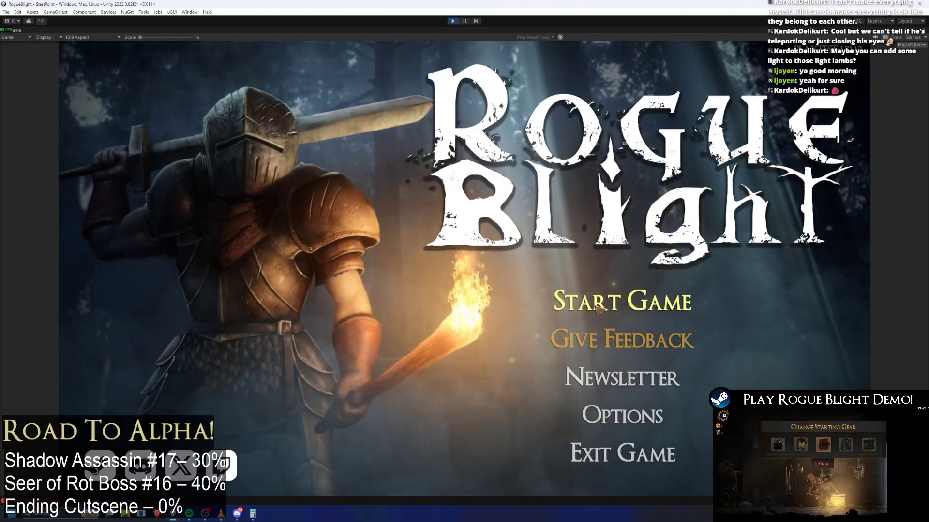
key(Return)
key(Return)
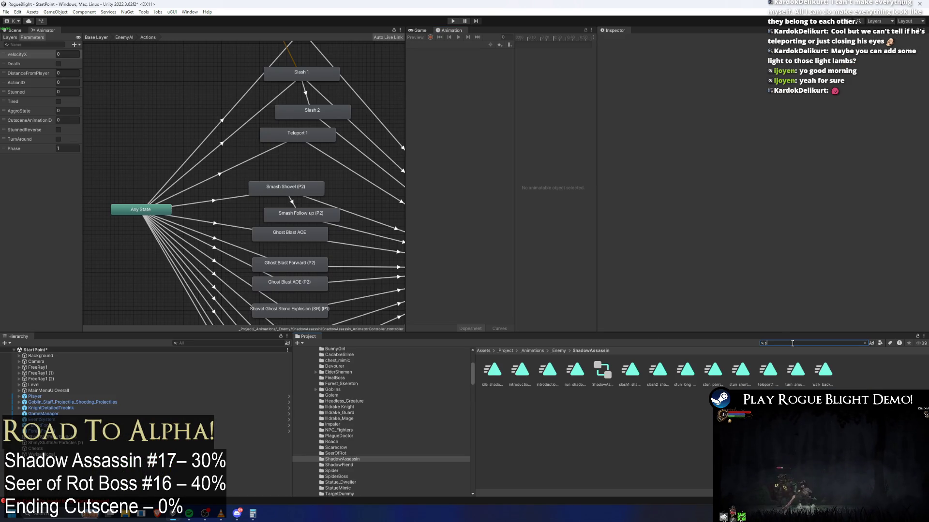
- Search 'shadow prefab', open shadow_assassin_Prefab, and scrub the teleport1 clip to frame 14
text(hadow prefa)
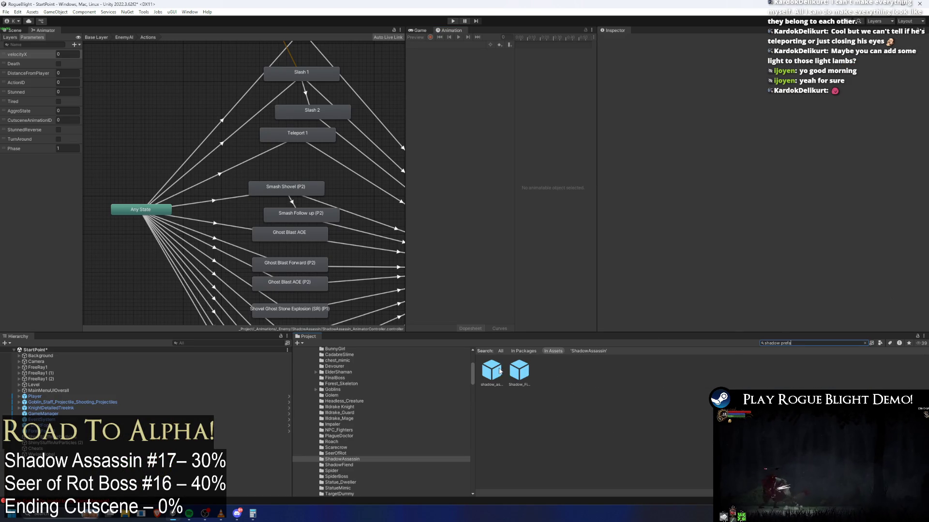
double_click(491, 376)
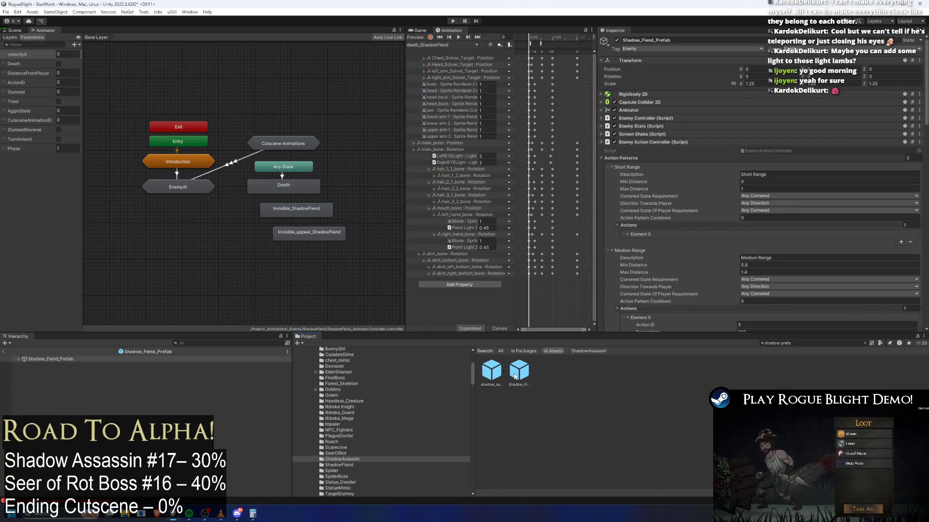
click(14, 30)
click(441, 45)
drag(546, 37, 536, 39)
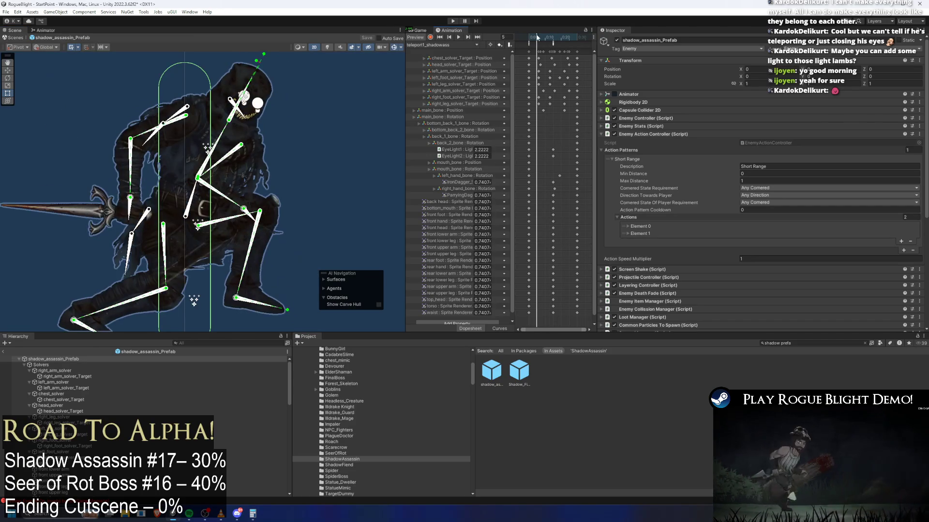
- Select and deselect the right foot bone, rig, Solvers object and front foot sprite
scroll(121, 203, up, 3)
click(88, 180)
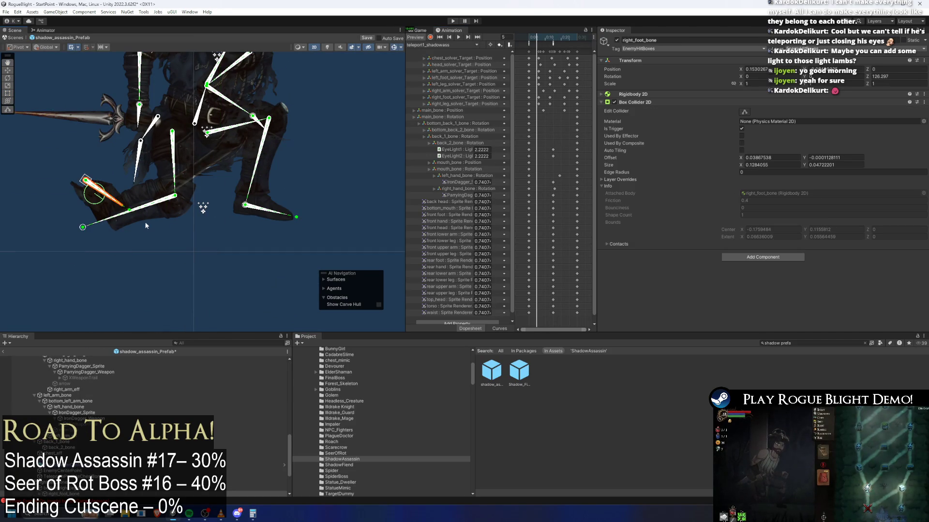
click(164, 255)
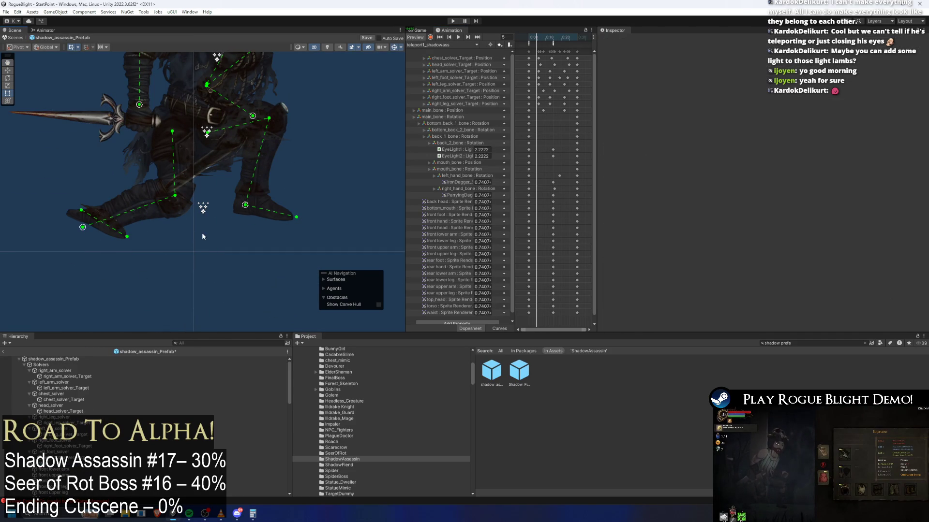
click(260, 179)
click(153, 224)
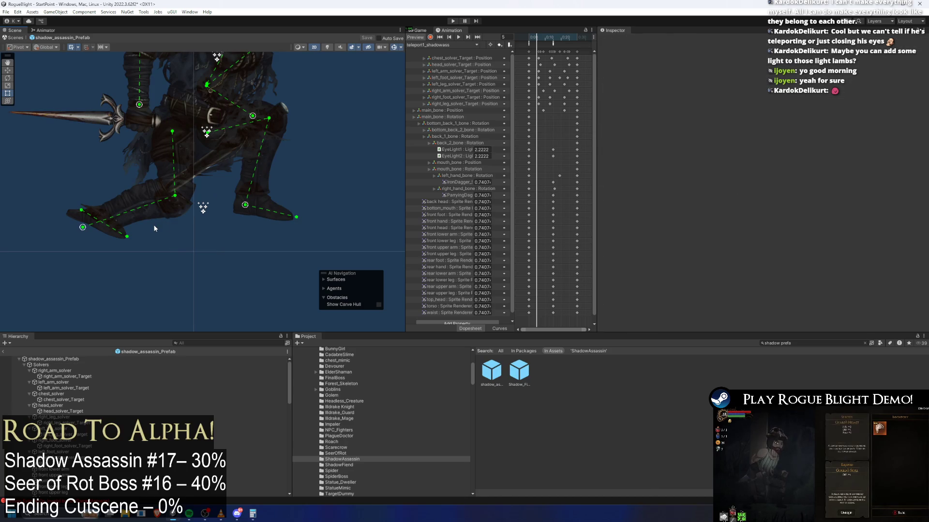
click(82, 359)
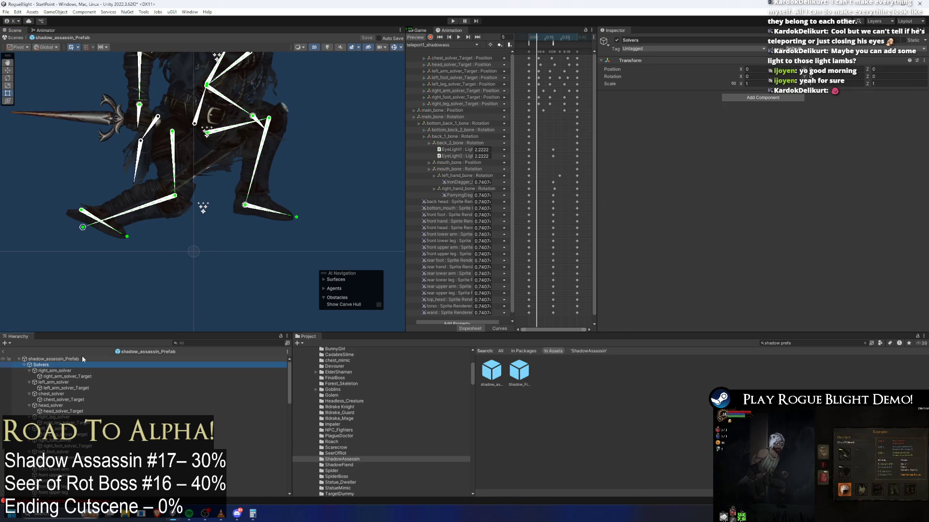
click(130, 288)
click(96, 218)
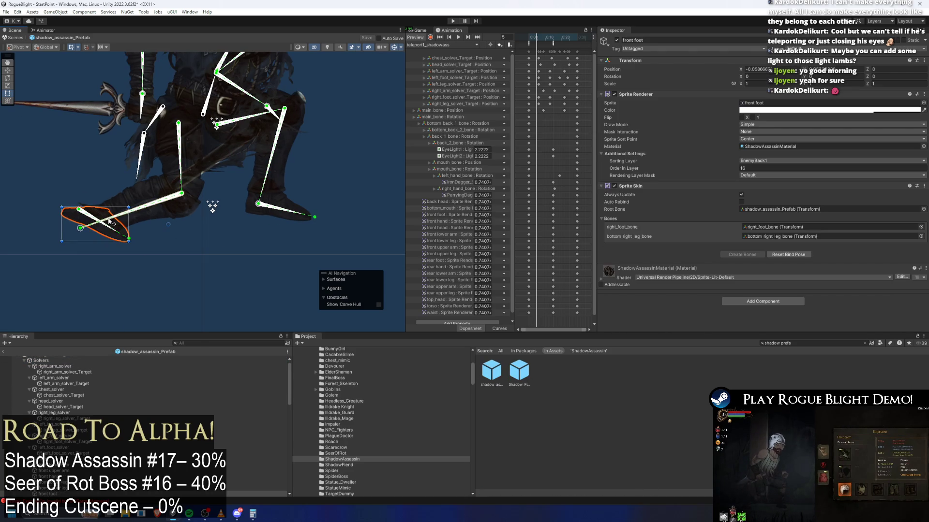
- Step the clip back to frame 2 and try recording keys on the right foot bone
click(130, 242)
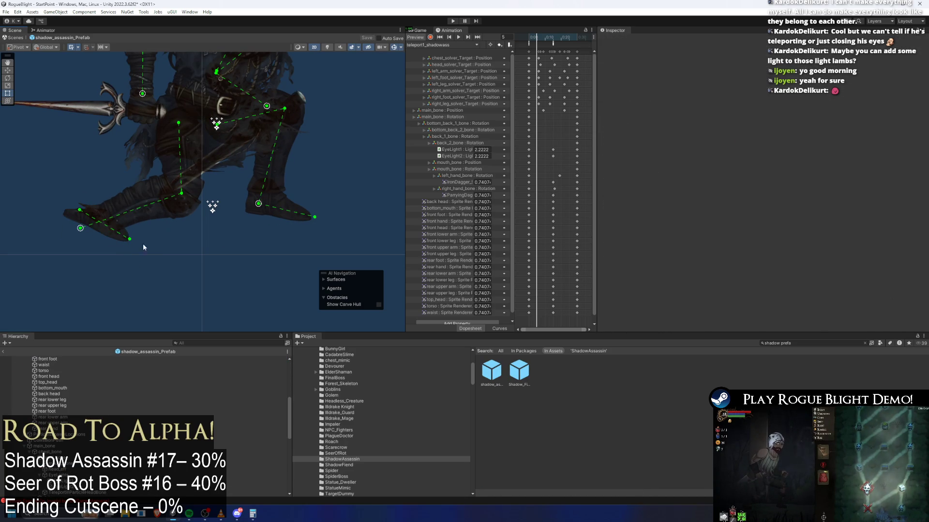
key(comma)
key(comma)
key(comma)
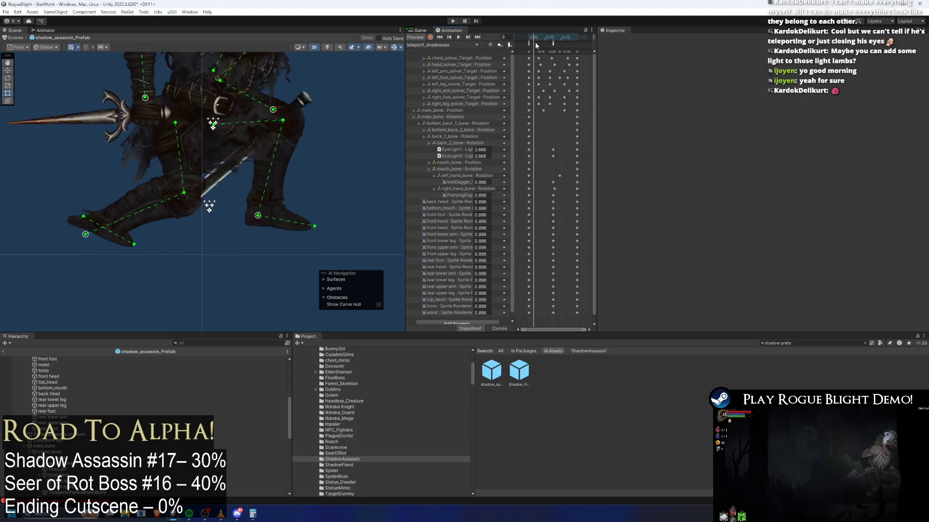
click(430, 37)
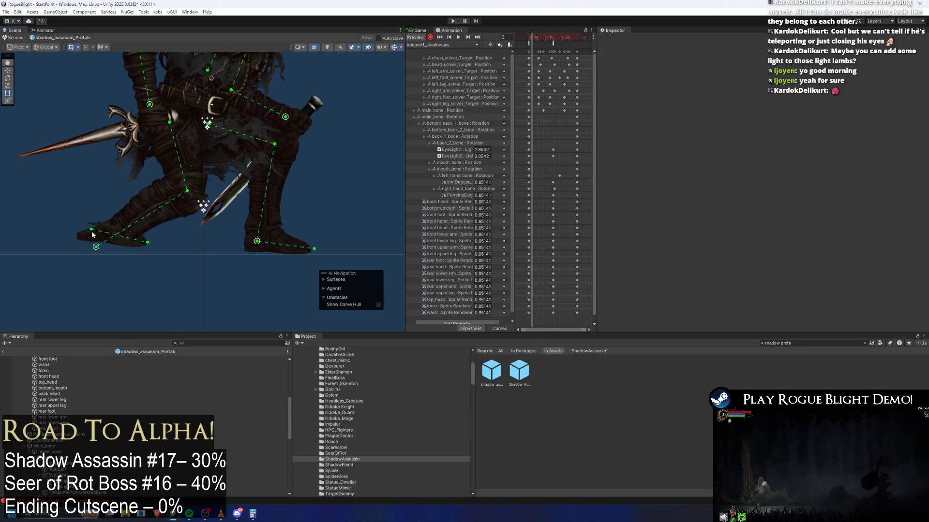
click(116, 230)
click(117, 230)
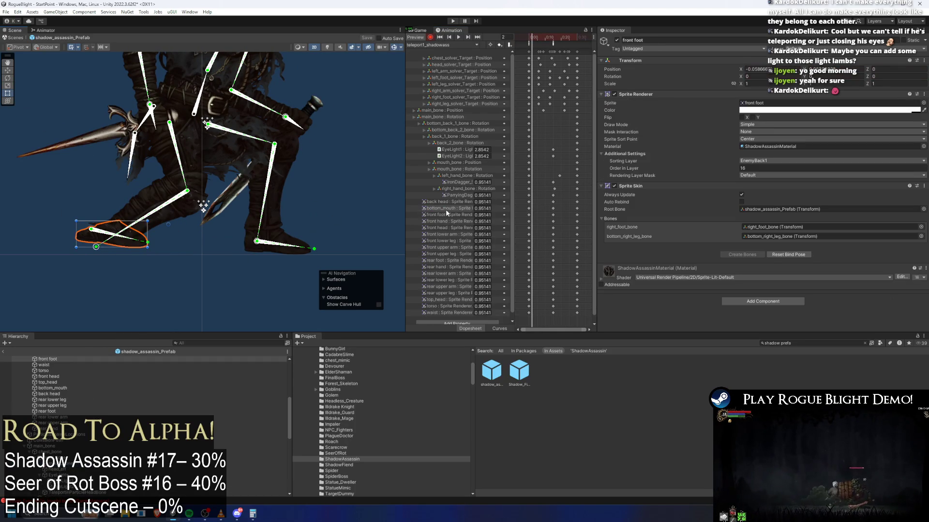
click(341, 218)
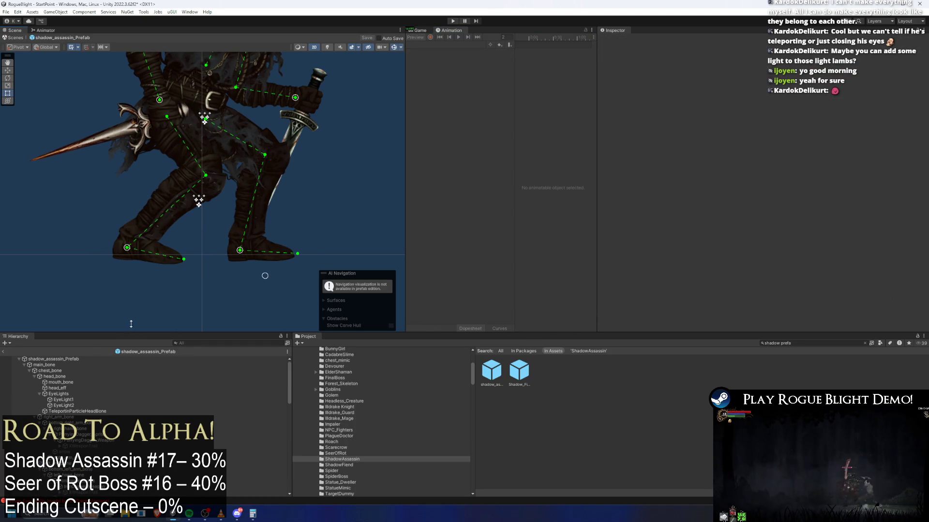
- Preview the pose around the TeleportBehindPlayer event and save the prefab with Ctrl+S
click(58, 358)
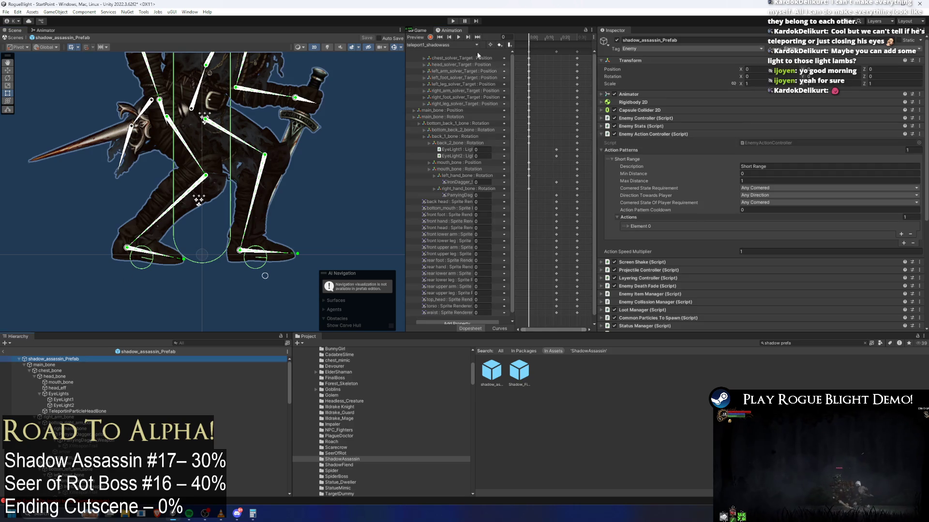
mouse_move(530, 42)
mouse_down()
mouse_move(556, 46)
mouse_move(534, 53)
mouse_up()
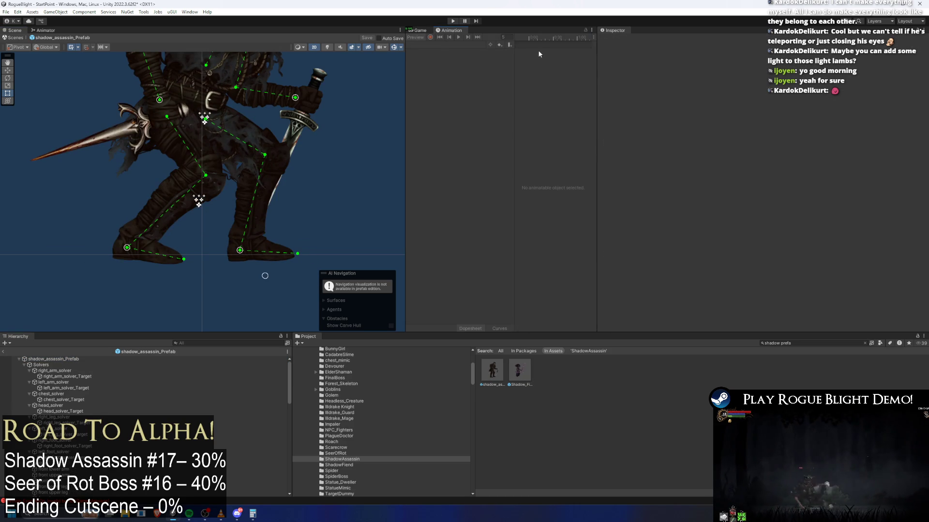
click(48, 359)
mouse_move(539, 39)
mouse_down()
mouse_move(554, 36)
mouse_move(529, 39)
mouse_up()
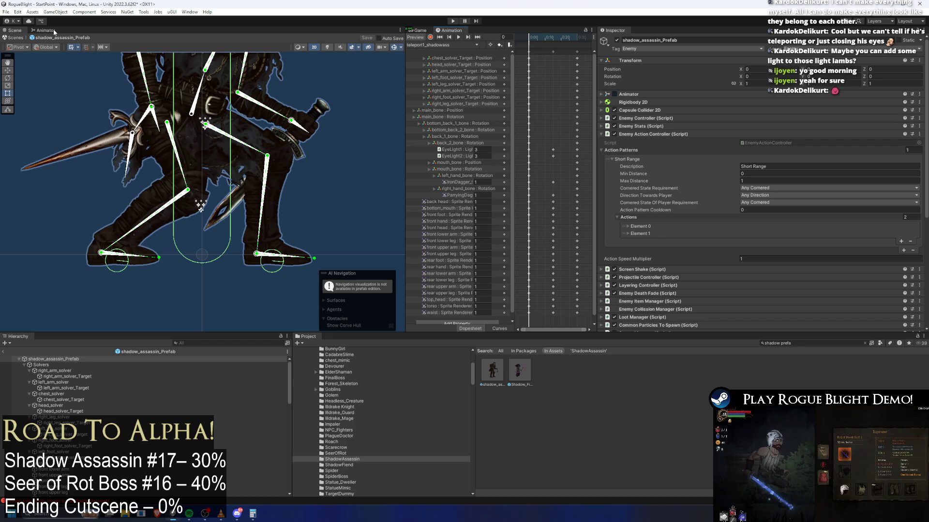
key(ctrl+s)
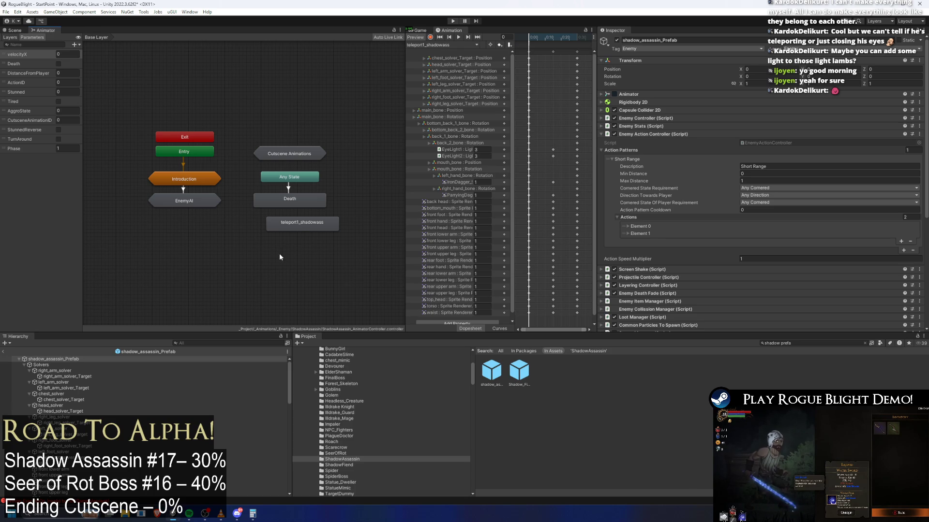
- Inspect the teleport1_shadowass clip settings and the Teleport 1 state inside EnemyAI
click(298, 226)
click(765, 65)
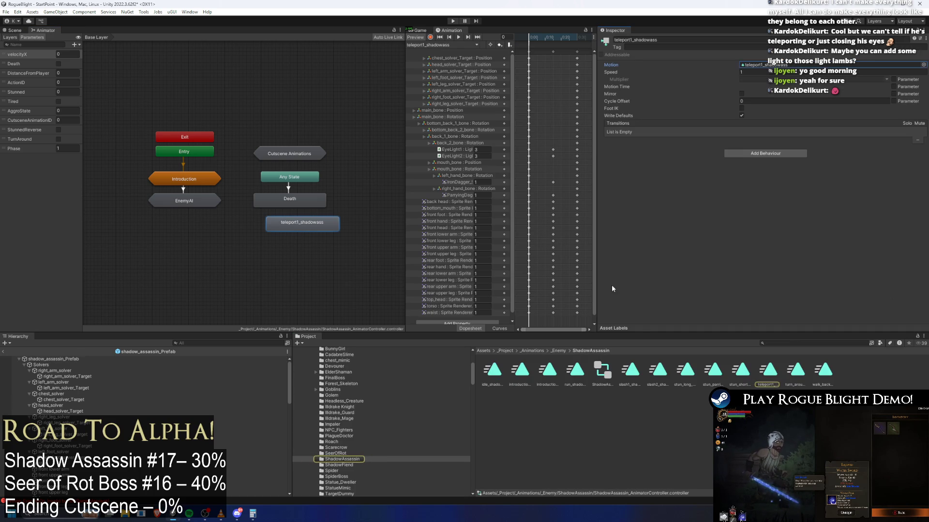
click(765, 372)
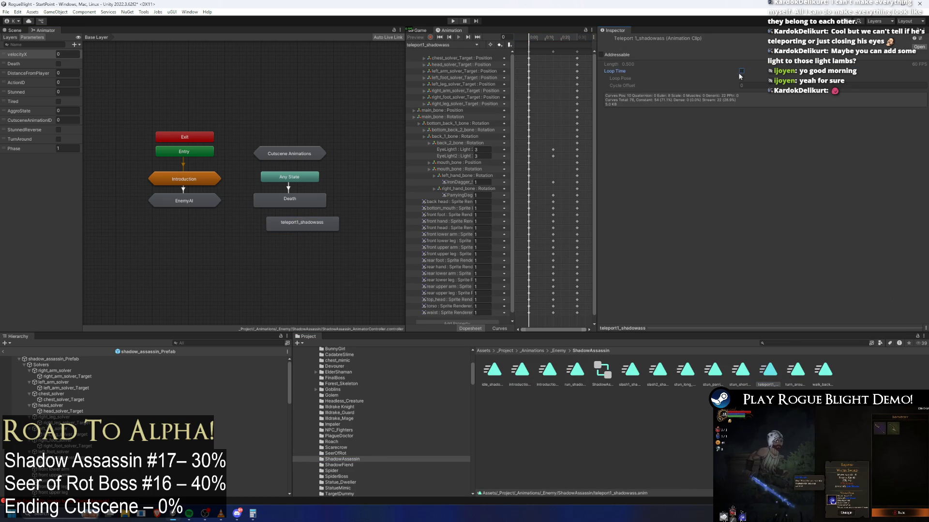
double_click(184, 201)
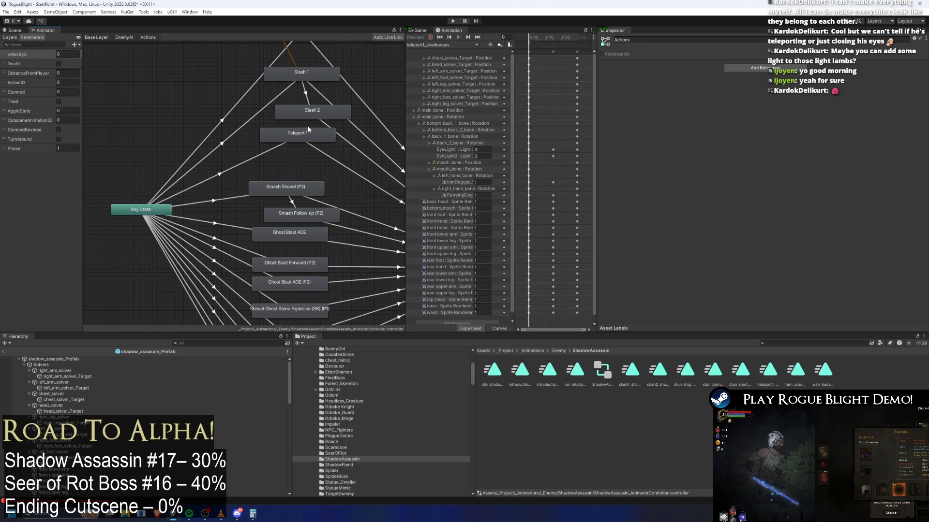
click(298, 136)
- Delete the Slash 2 sub action and edit an Action ID, then undo those changes
click(53, 359)
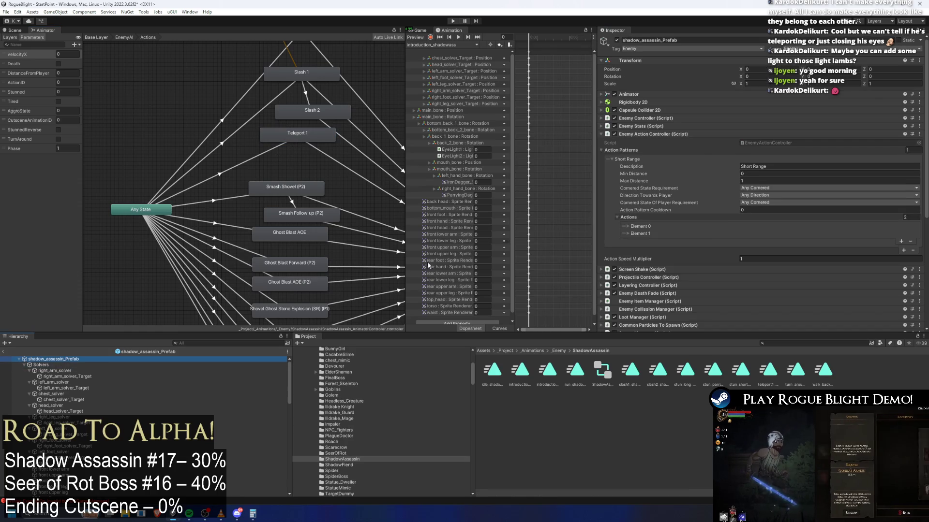
click(653, 233)
scroll(702, 230, down, 3)
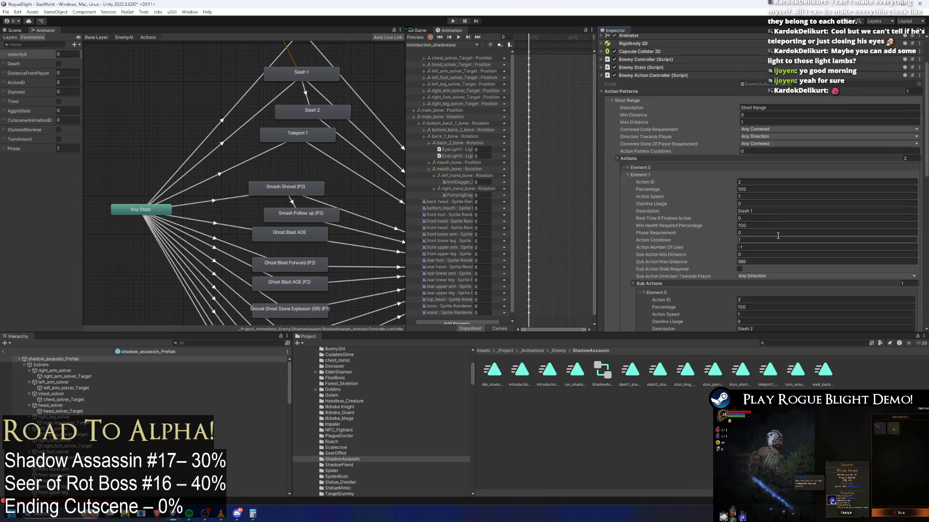
scroll(752, 229, down, 2)
click(643, 260)
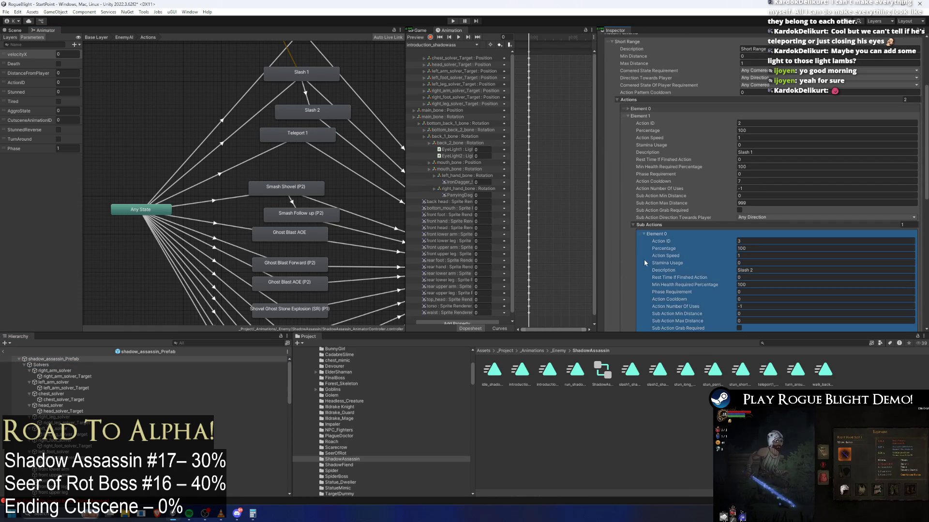
key(Delete)
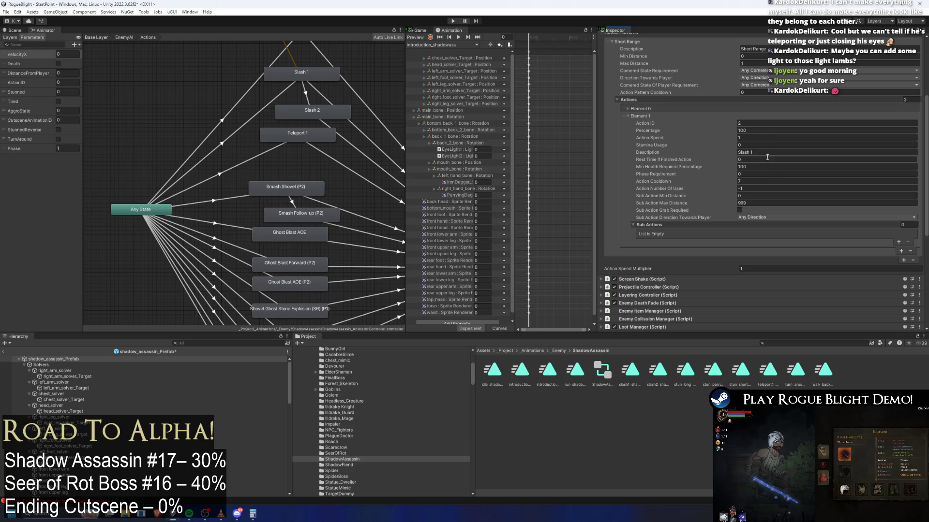
click(755, 124)
key(ctrl+z)
key(ctrl+z)
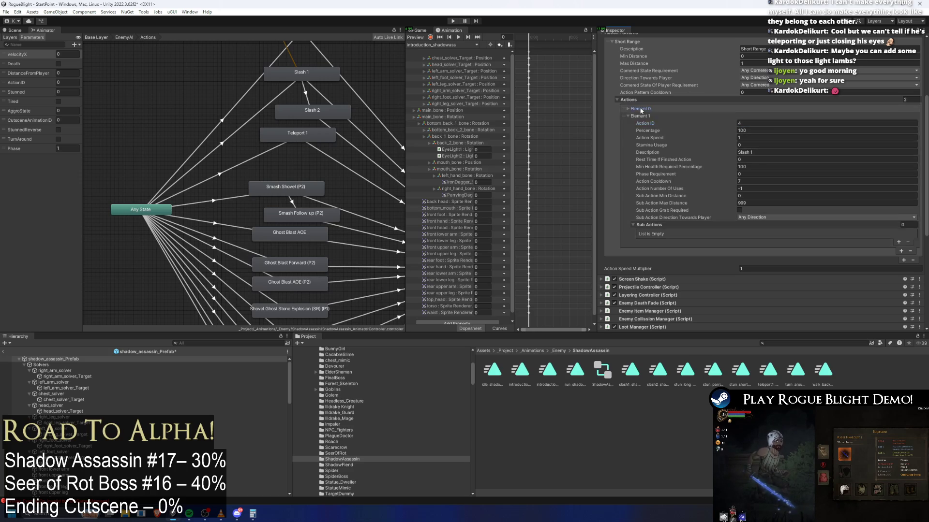
key(ctrl+z)
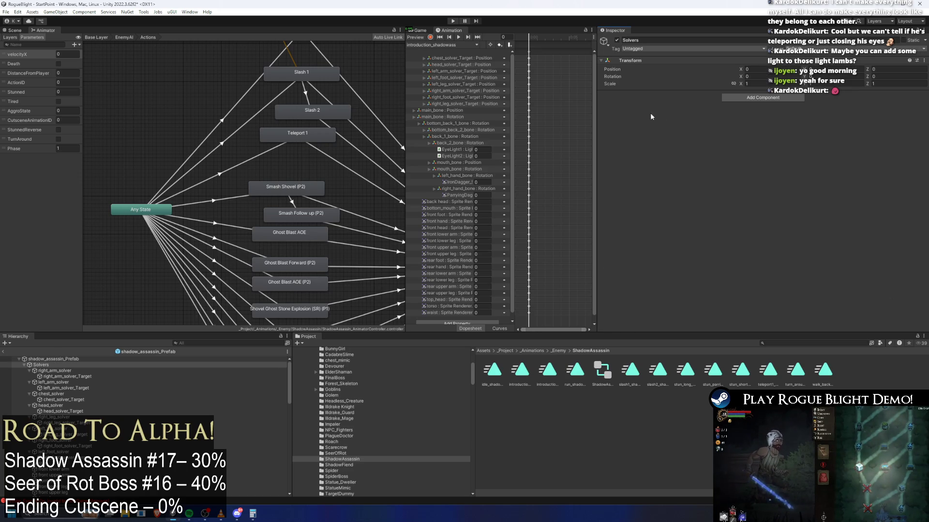
key(ctrl+y)
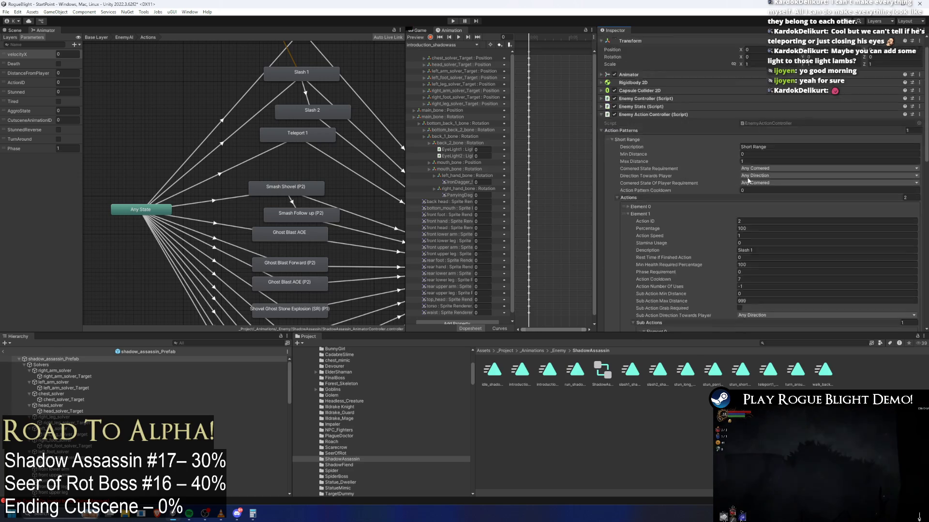
scroll(747, 162, down, 5)
scroll(706, 140, up, 3)
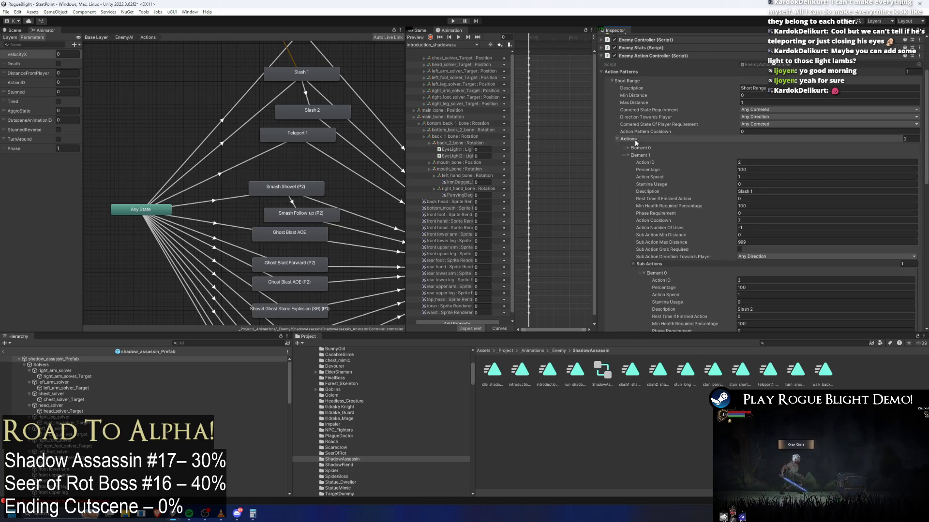
- Check Teleport 1's cooldown of 4, collapse Short Range, and return to the Scene view
click(638, 148)
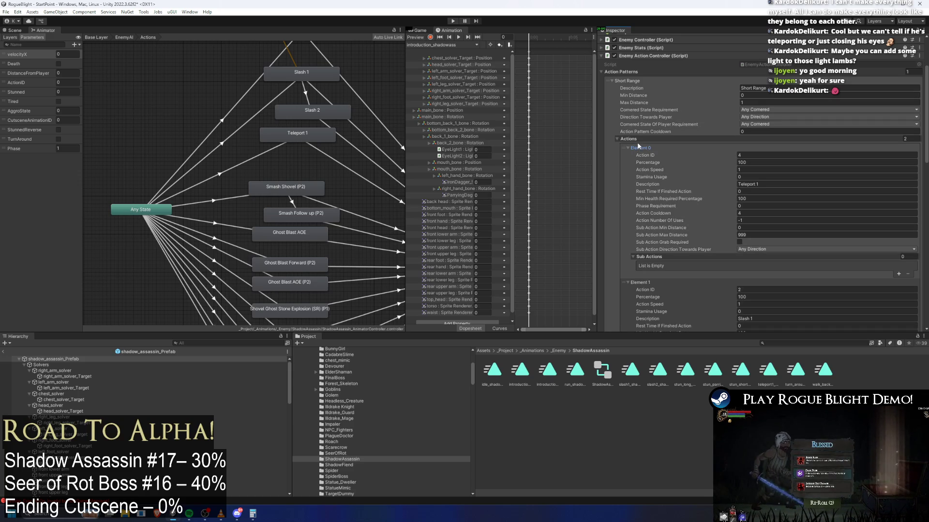
click(748, 213)
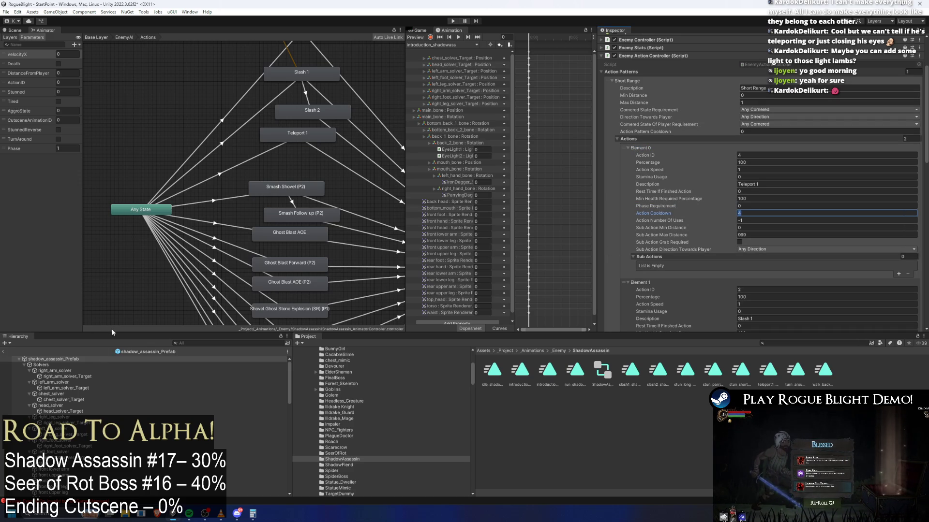
click(71, 359)
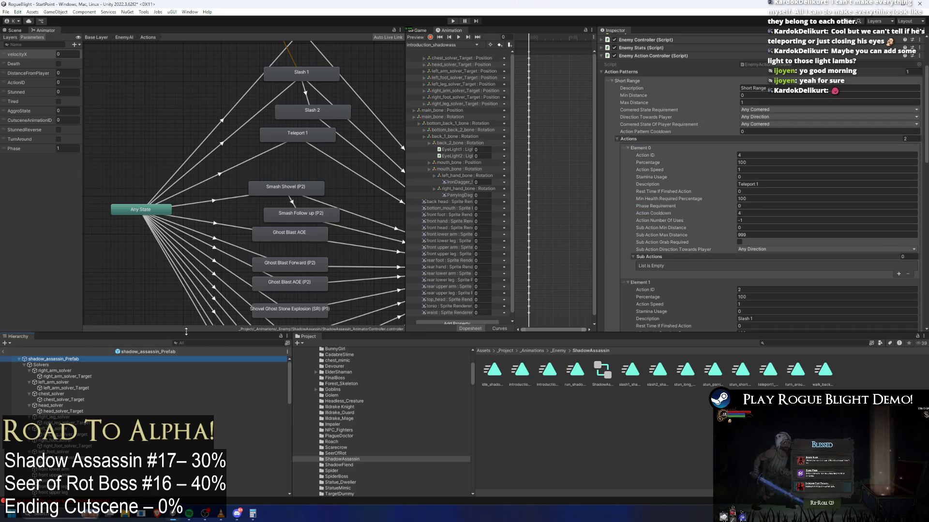
click(640, 83)
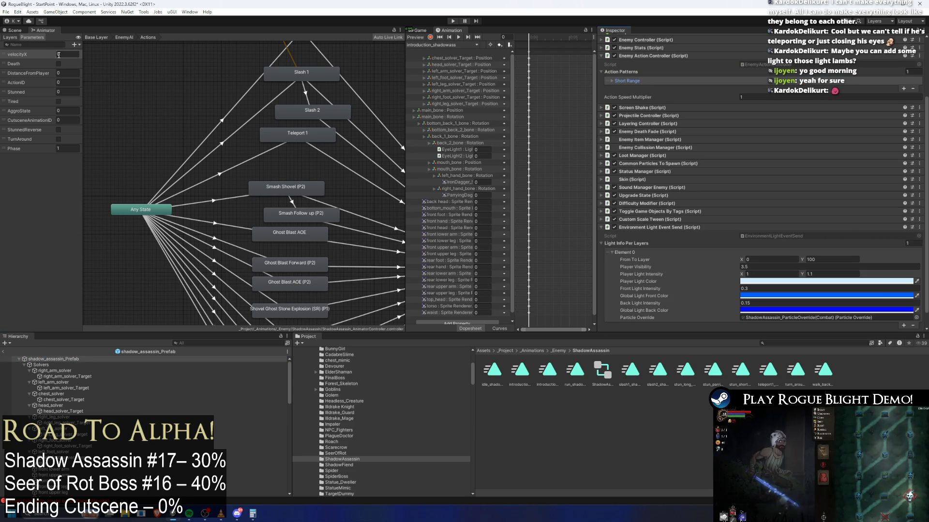
click(13, 31)
click(440, 45)
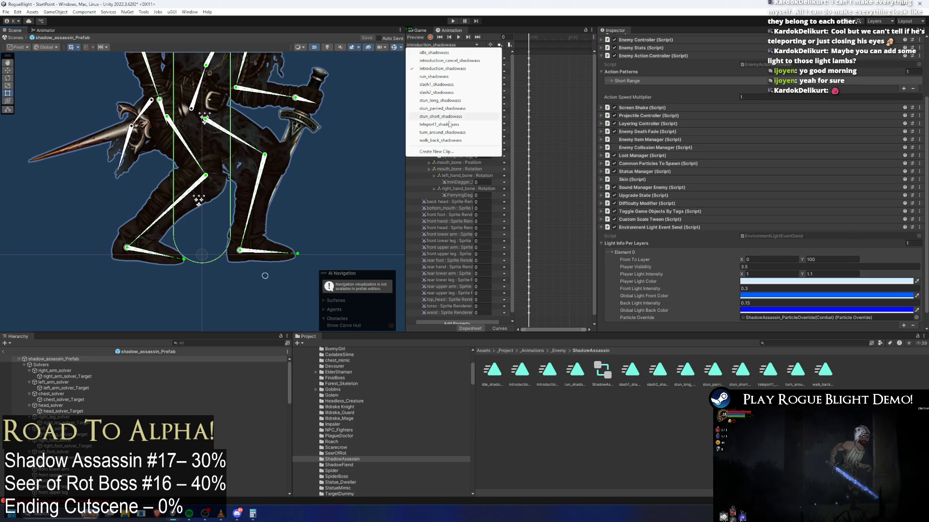
- In the teleport1_shadowass clip at frame 3, raise the rear arm and the dagger hand up-left
click(435, 136)
click(545, 37)
mouse_move(545, 36)
mouse_down()
mouse_move(562, 37)
mouse_move(531, 31)
mouse_move(556, 32)
mouse_move(544, 34)
mouse_up()
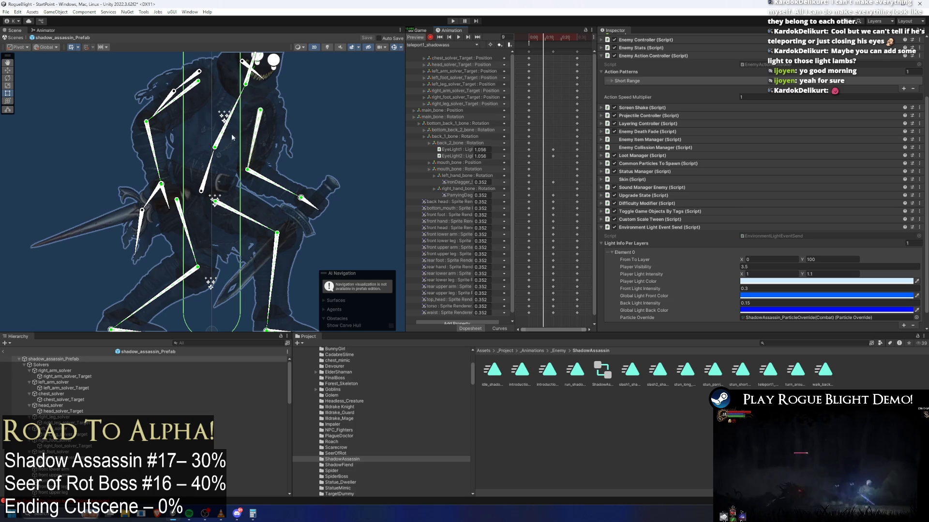
click(215, 164)
scroll(227, 152, down, 5)
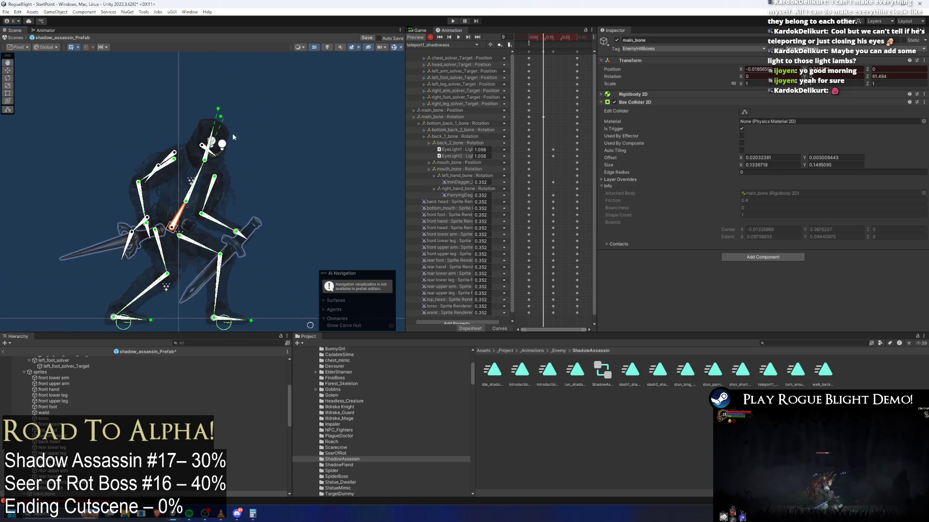
scroll(222, 128, up, 4)
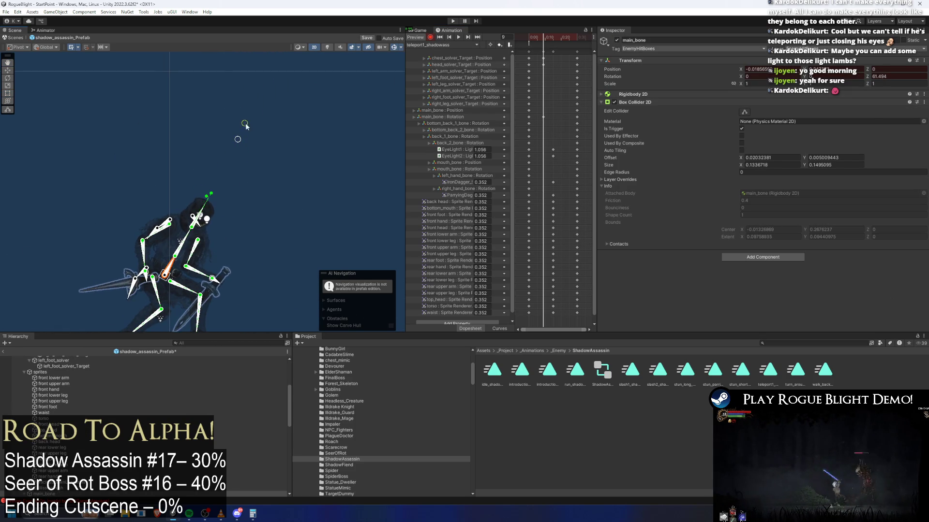
key(f)
drag(177, 200, 173, 193)
drag(243, 209, 233, 203)
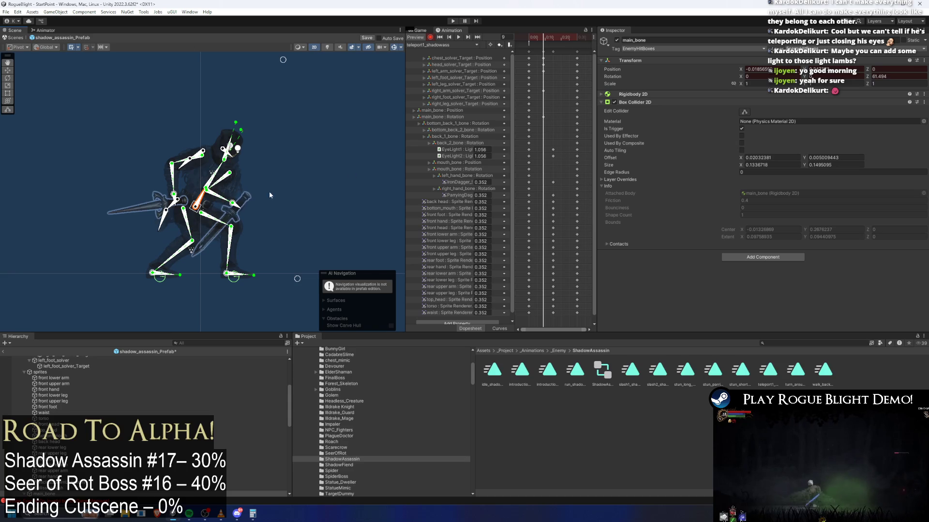
- Play the teleport clip preview from the first frame and stop it at frame 19
click(533, 39)
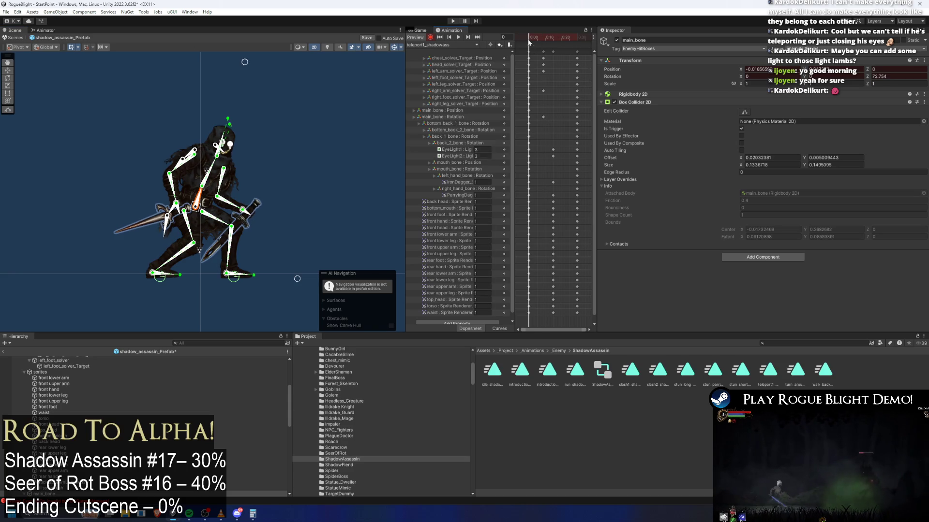
click(459, 37)
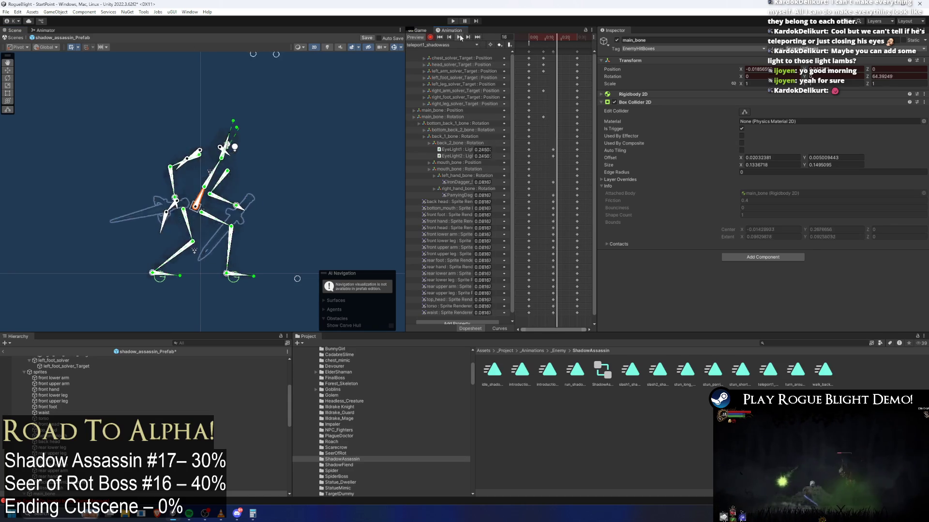
click(559, 35)
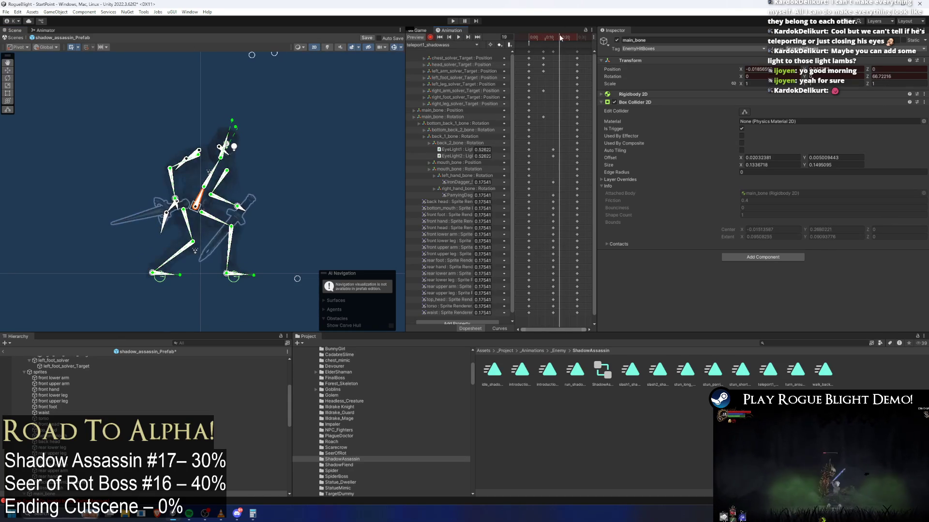
- Copy the closing keyframe column, paste it at a later frame, and set the preview to frame 16
drag(553, 54, 541, 120)
key(ctrl+c)
click(561, 37)
key(ctrl+v)
mouse_move(564, 36)
mouse_down()
mouse_move(547, 37)
mouse_move(554, 41)
mouse_up()
click(301, 110)
scroll(289, 81, up, 3)
key(f)
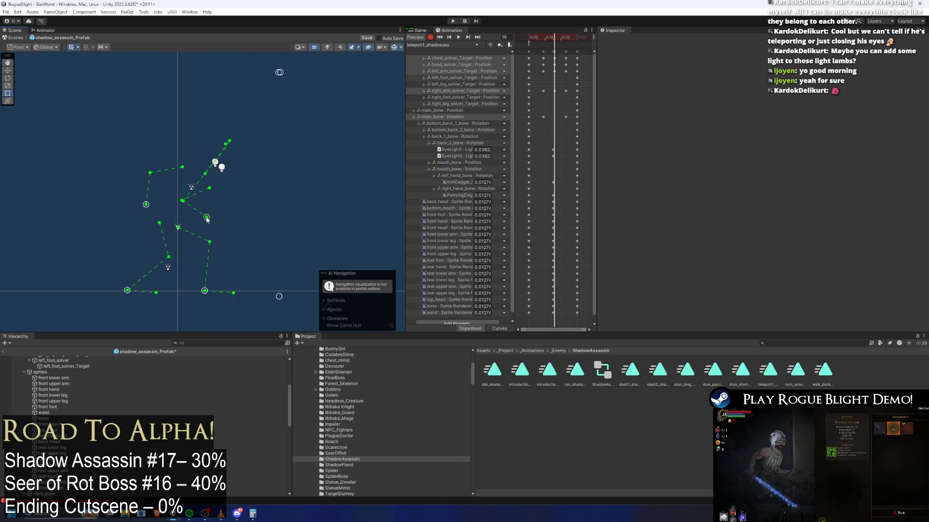
- Step the teleport preview back from frame 14 to 3, reviewing the head and chest solver keys
drag(561, 40, 514, 38)
click(552, 38)
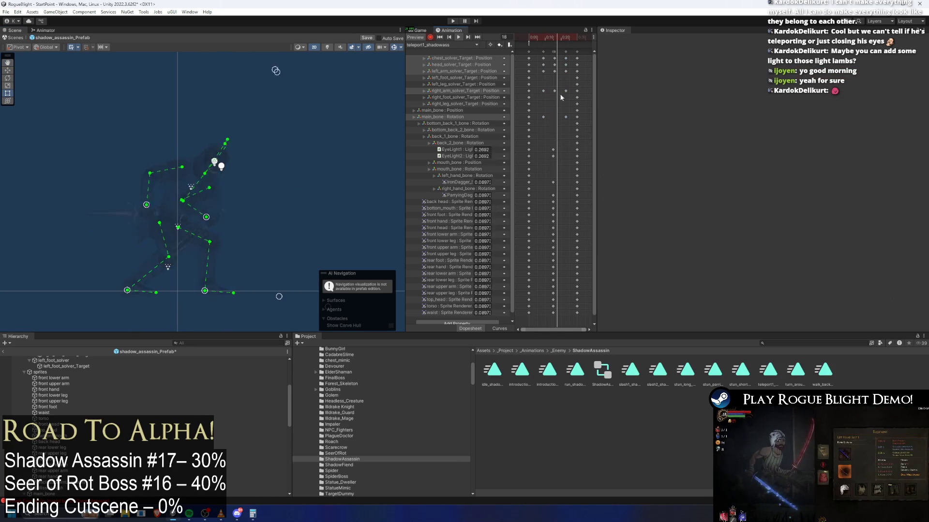
key(comma)
key(comma)
drag(536, 61, 562, 68)
key(comma)
key(comma)
key(comma)
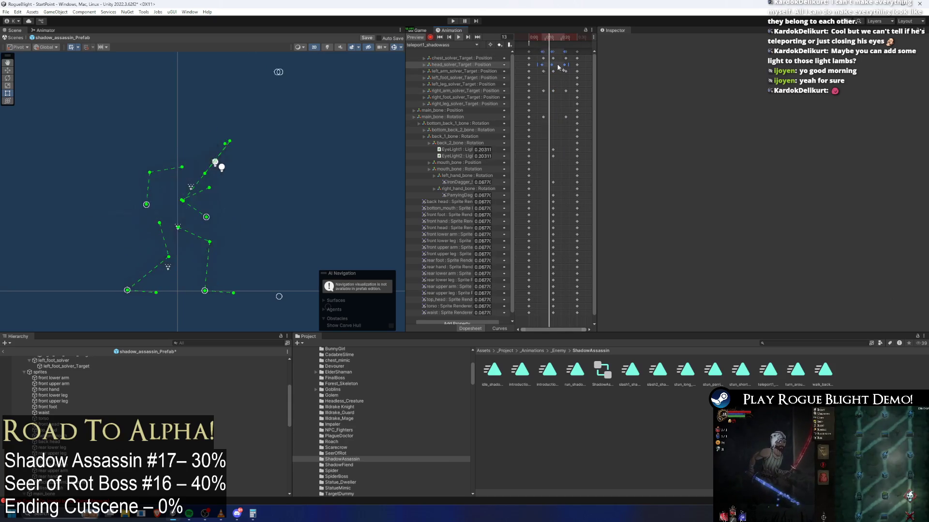
key(comma)
key(comma)
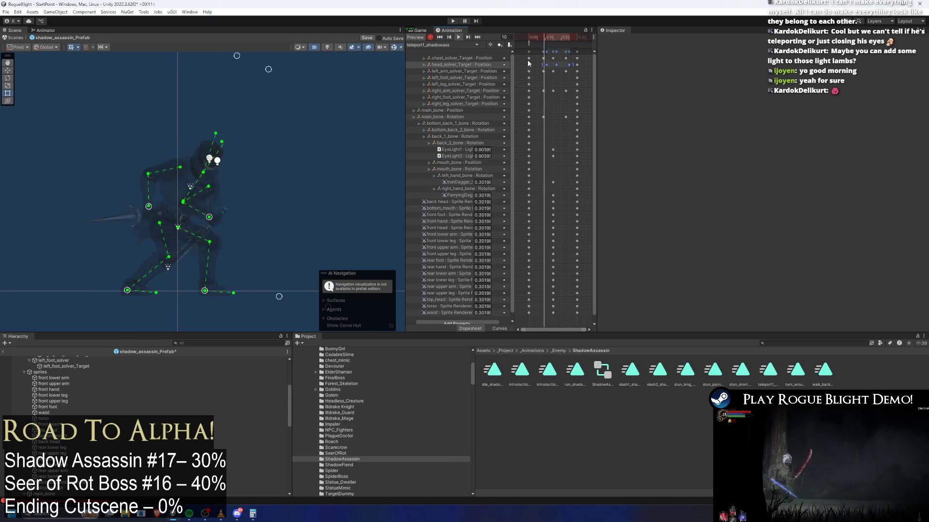
drag(536, 56, 562, 62)
key(comma)
key(comma)
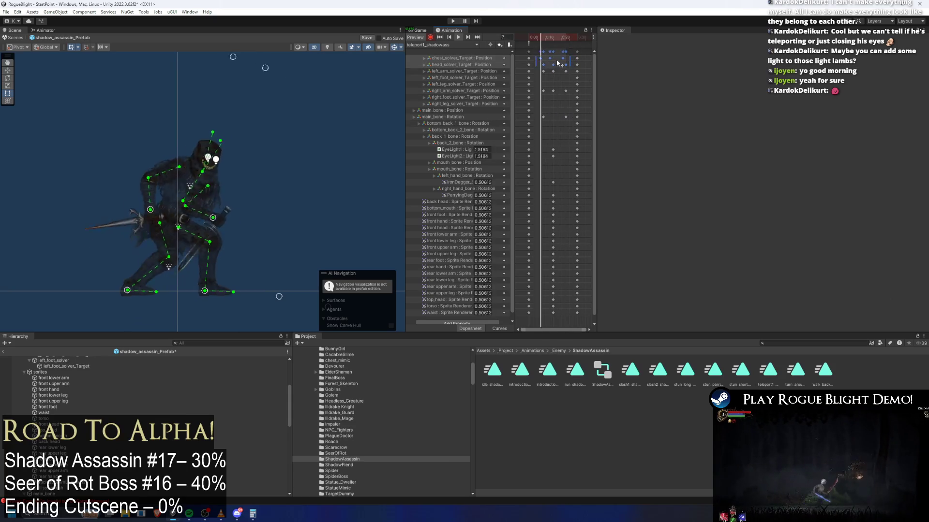
key(comma)
key(comma)
key(comma)
key(comma)
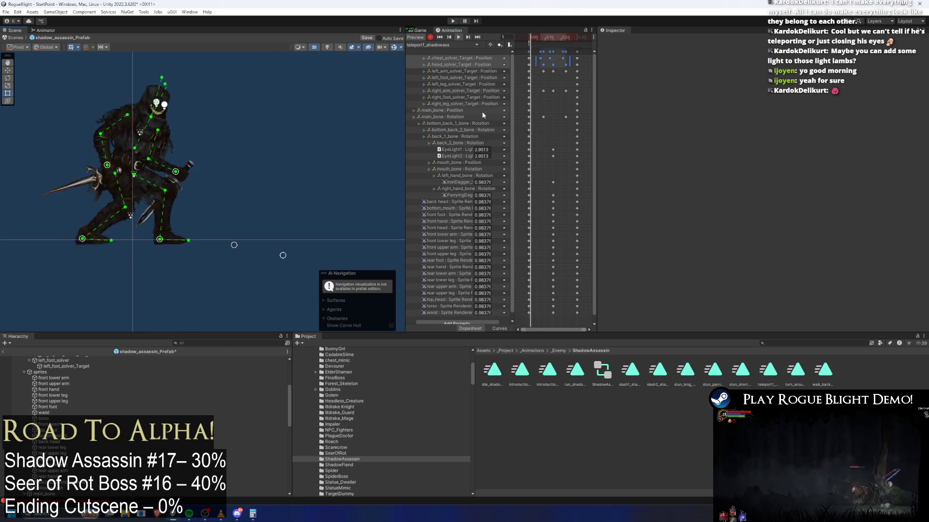
- At frame 15, select main_bone, play the clip, and review the arm solver keyframes
click(554, 38)
drag(554, 37, 555, 38)
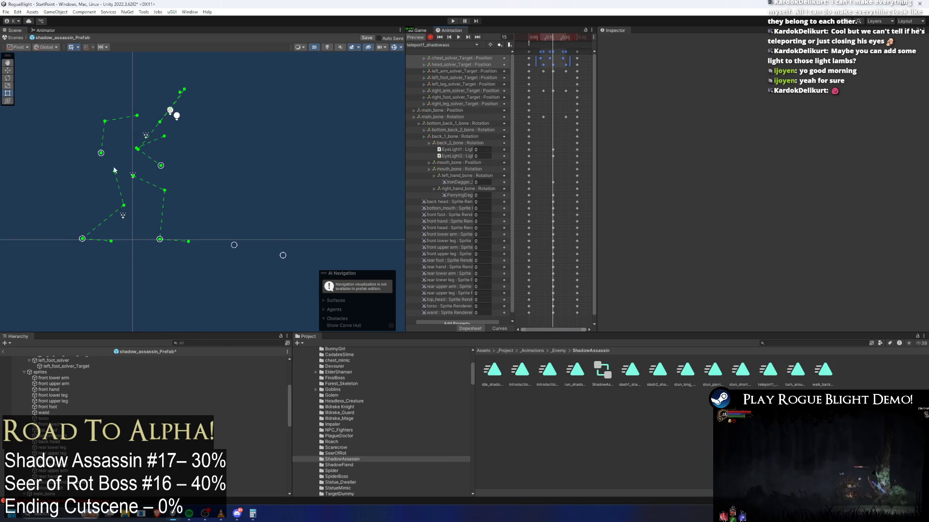
click(130, 174)
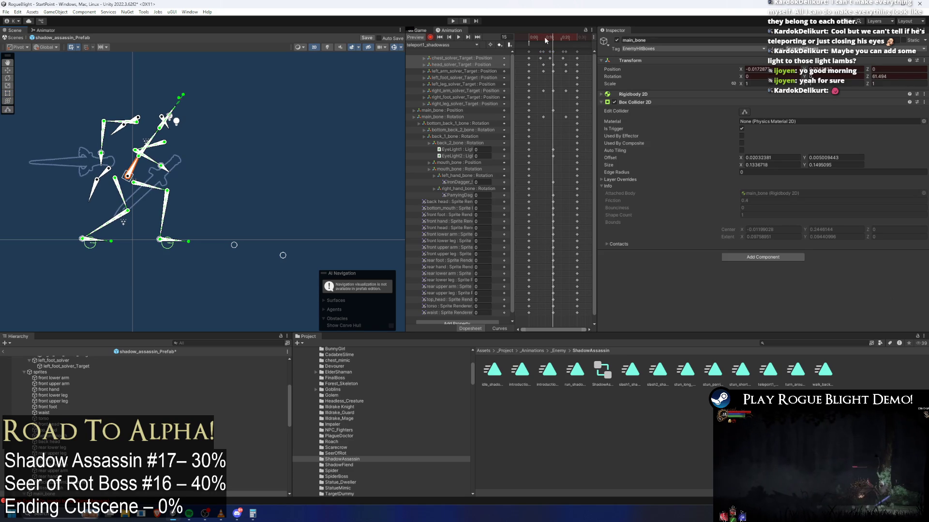
key(space)
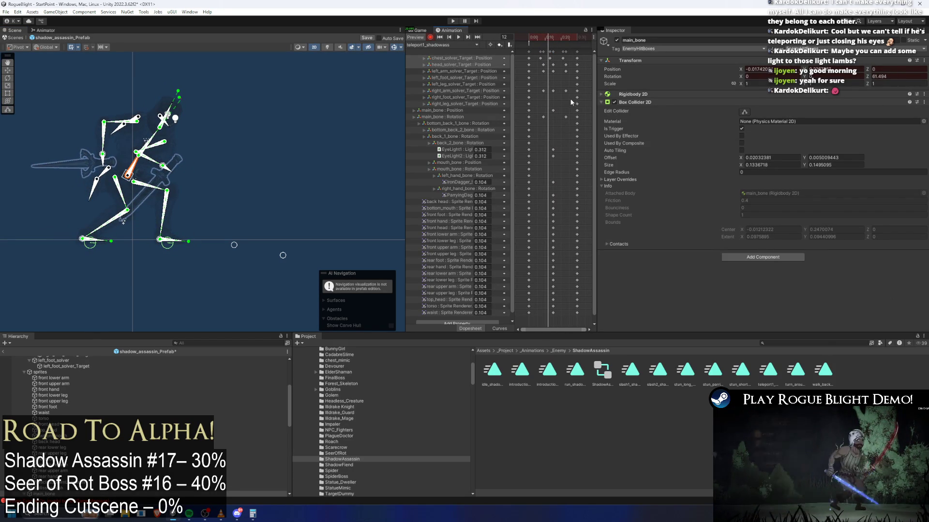
mouse_move(573, 68)
mouse_down()
mouse_move(549, 95)
mouse_move(534, 95)
mouse_move(551, 74)
mouse_move(537, 75)
mouse_up()
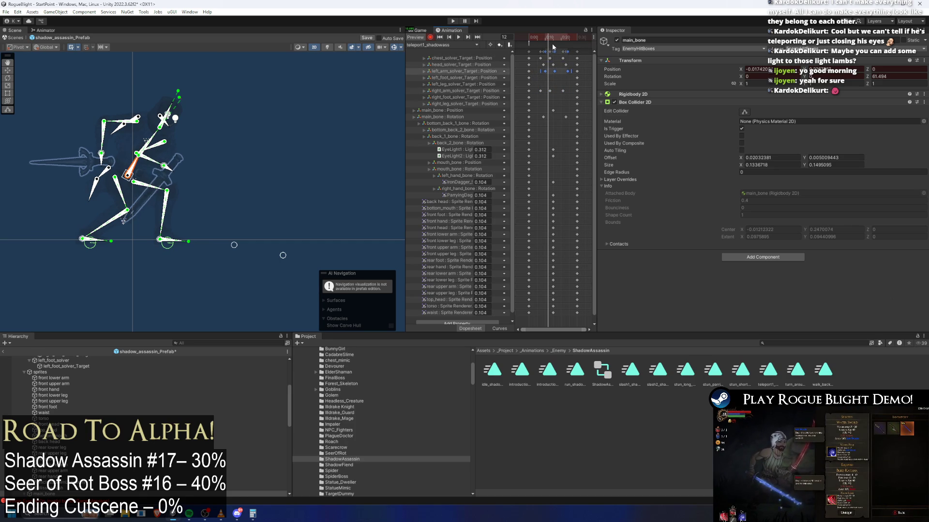
key(space)
click(279, 86)
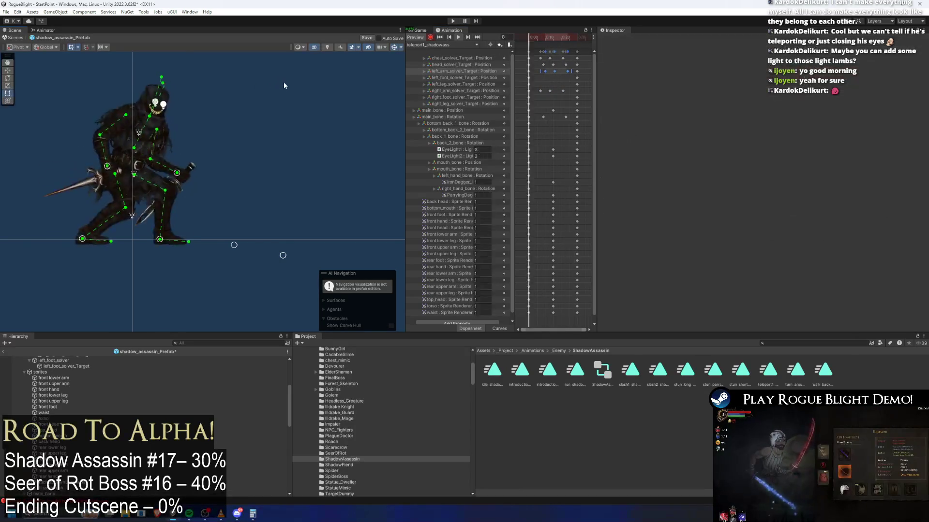
- Check the head and chest solver keys, inspect the hand bones at frame 12, and replay the clip
drag(523, 60, 561, 64)
click(568, 58)
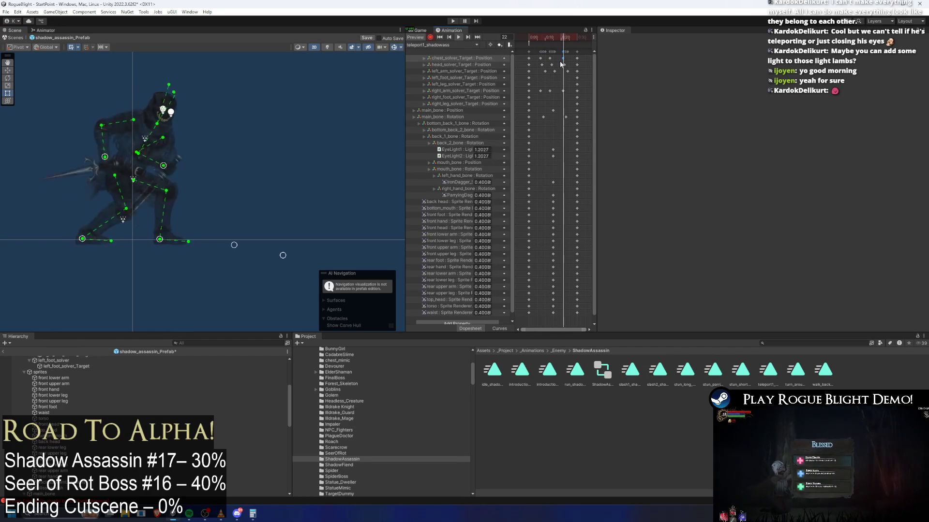
click(547, 43)
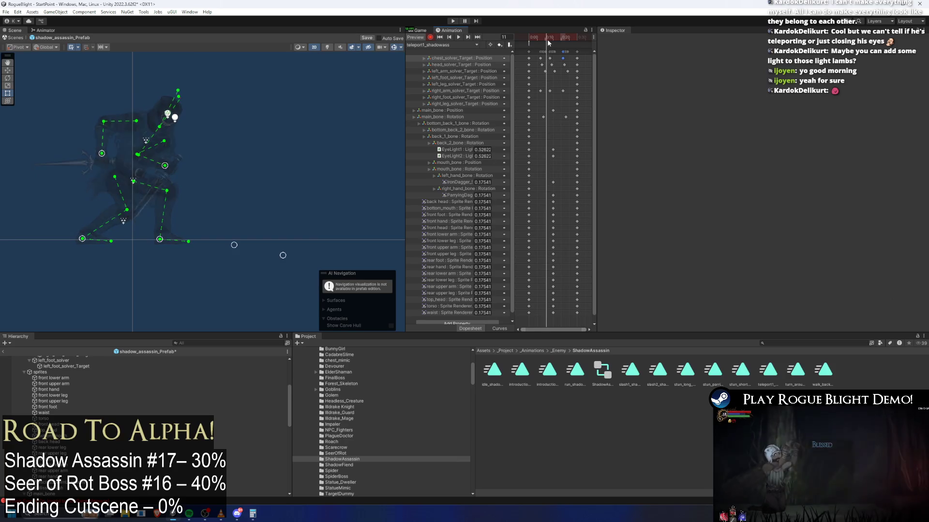
drag(547, 43, 549, 44)
click(94, 157)
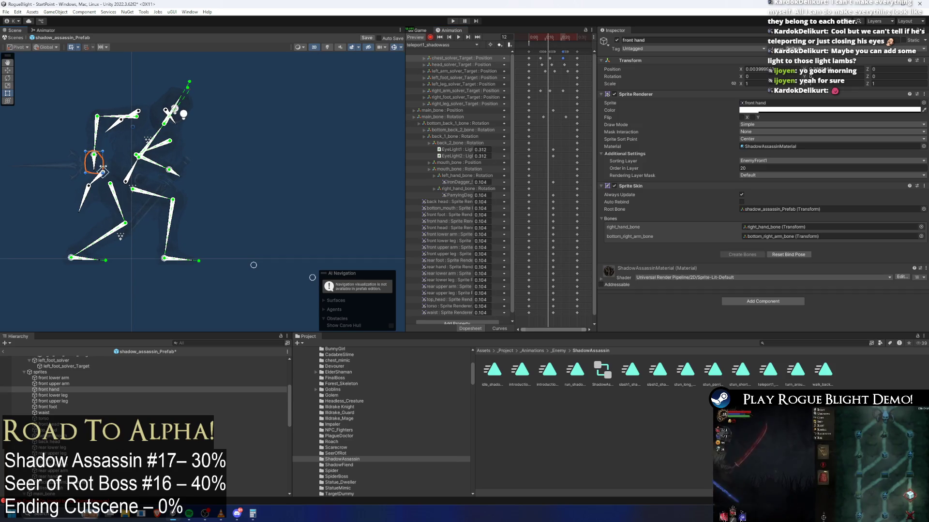
click(169, 172)
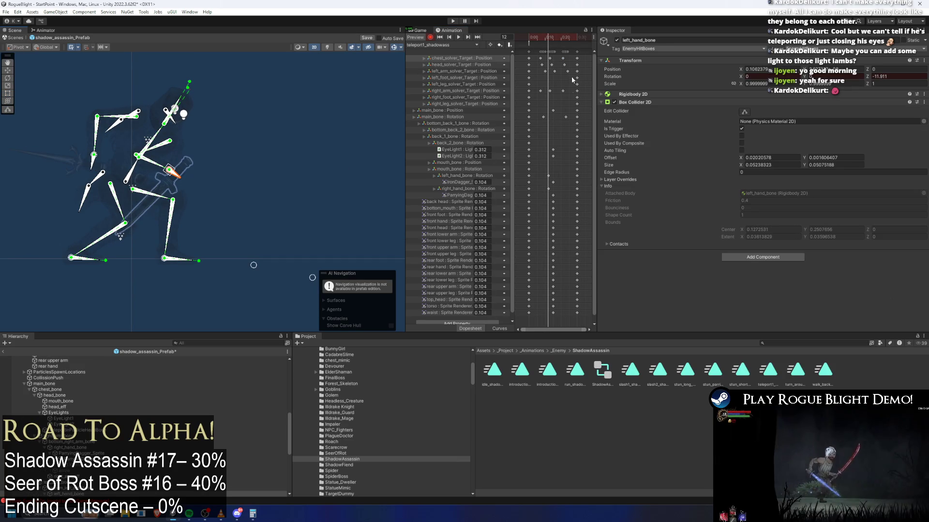
key(space)
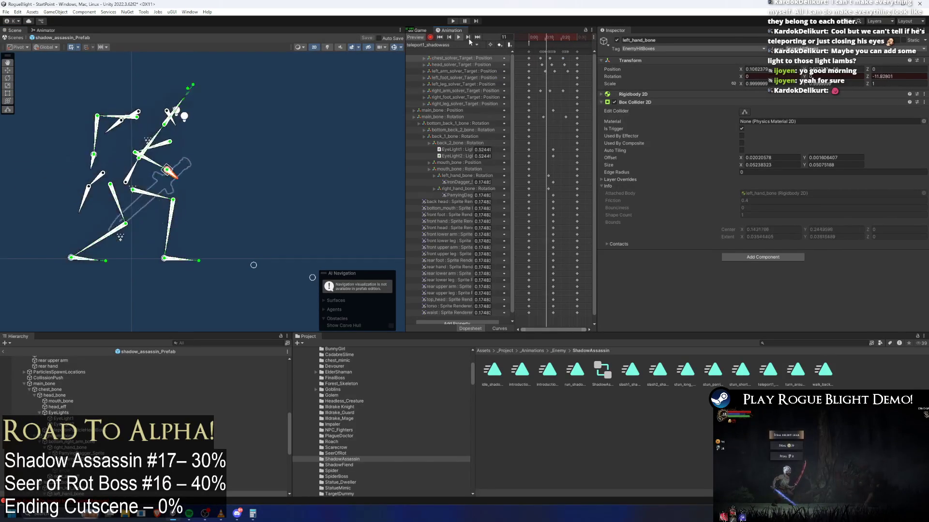
- Run the game to the RogueBlight title menu, then stop play mode
click(454, 21)
key(Return)
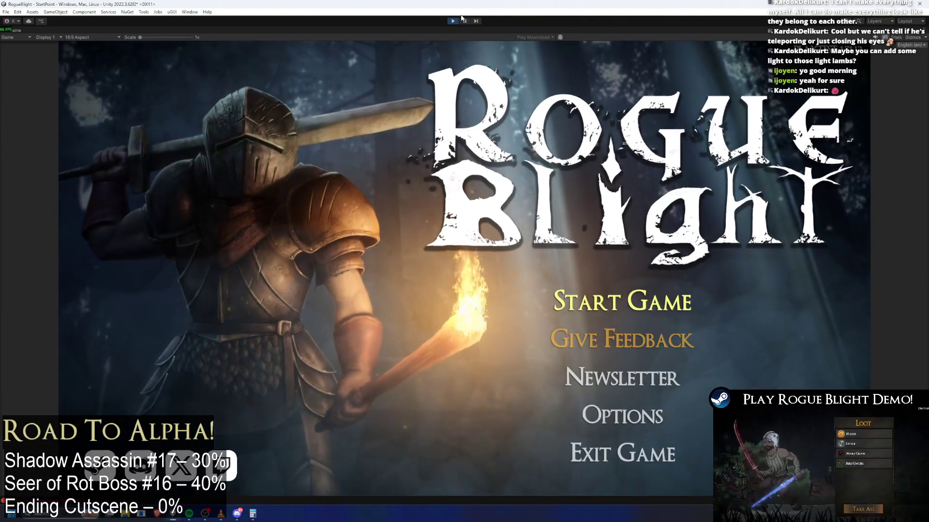
click(452, 20)
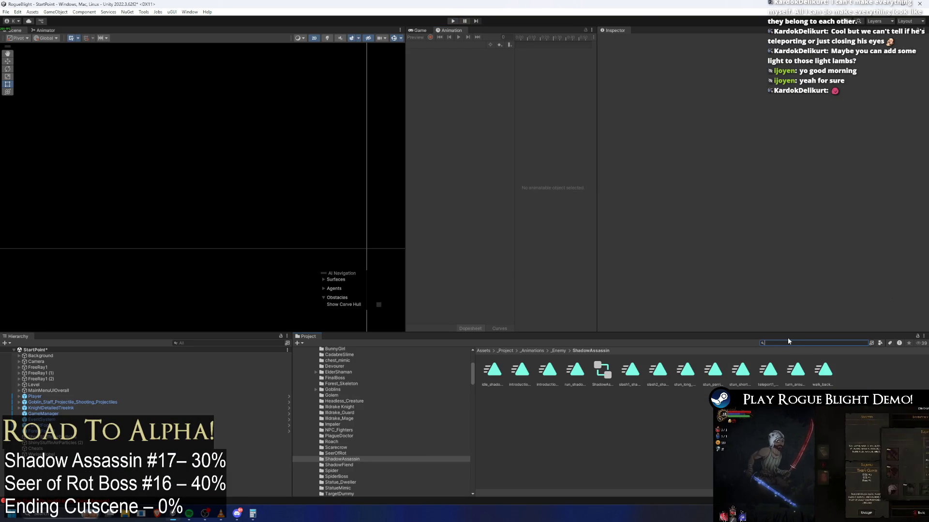
- Save the StartPoint scene and clear the stray Project search text
key(ctrl+s)
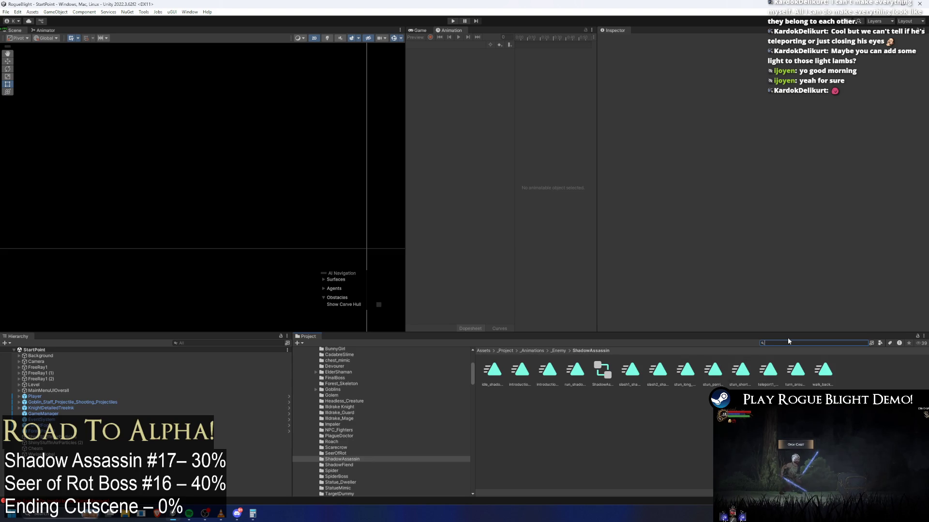
key(BackSpace)
text(shadow)
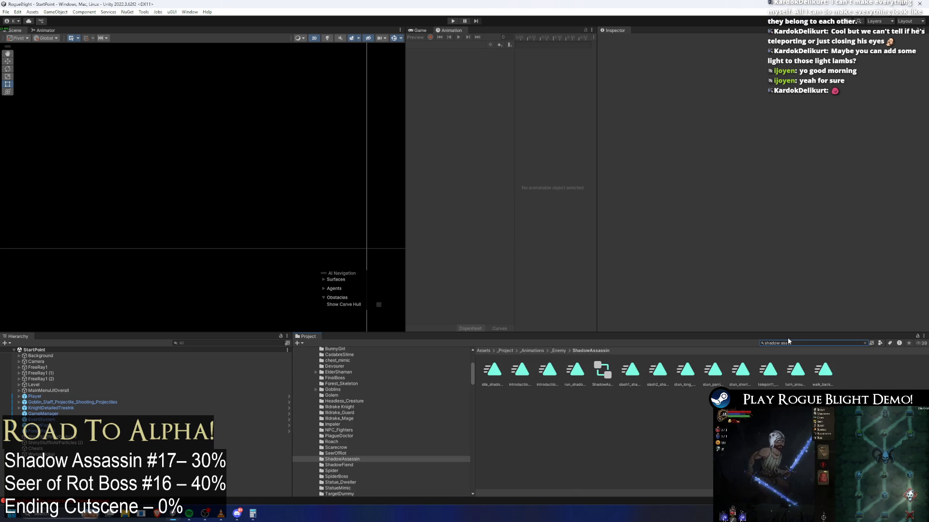
- Find and open the shadow assassin prefab via an 'ass prefa' search, then preview slash2_shadowass
text(ass prefa)
click(482, 373)
double_click(482, 373)
click(454, 44)
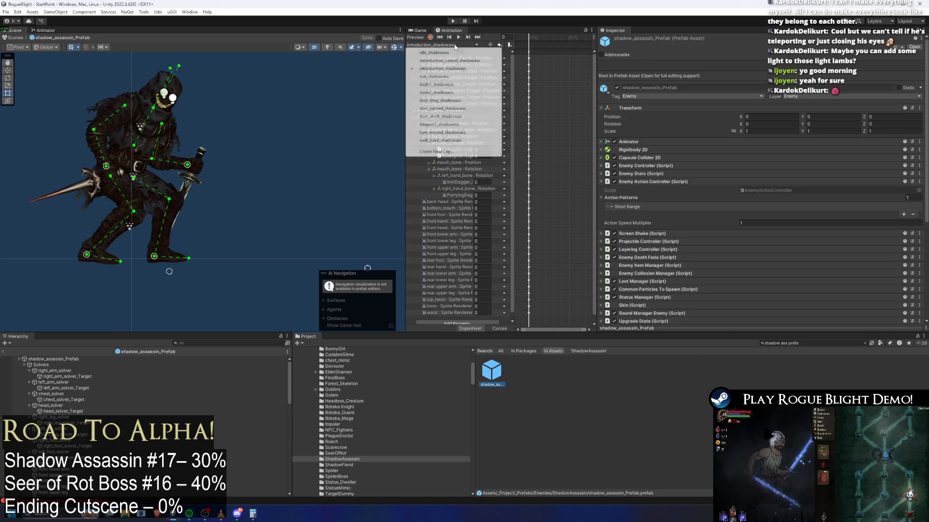
click(455, 92)
mouse_move(532, 41)
mouse_down()
mouse_move(582, 42)
mouse_move(552, 40)
mouse_up()
- Inspect teleport1_shadowass's particle and TeleportBehindPlayer events around frame 15, then start the game
click(441, 44)
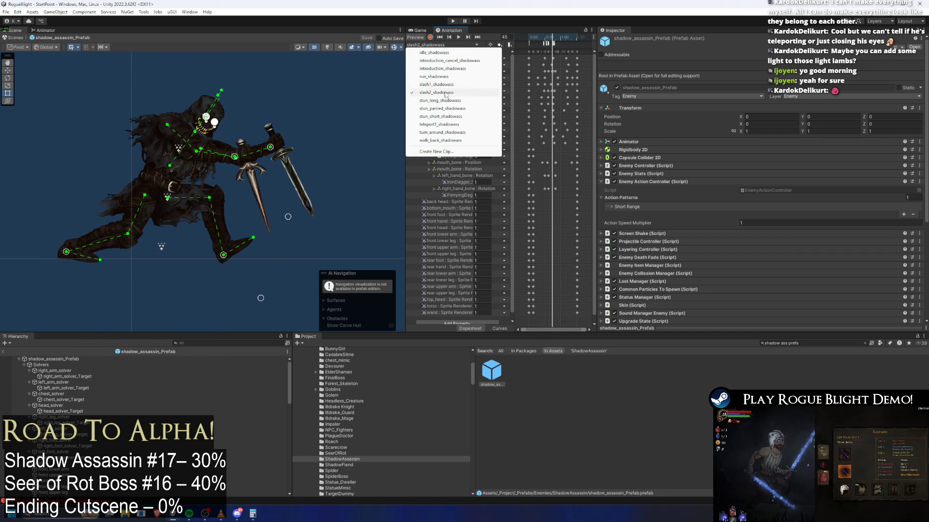
click(444, 124)
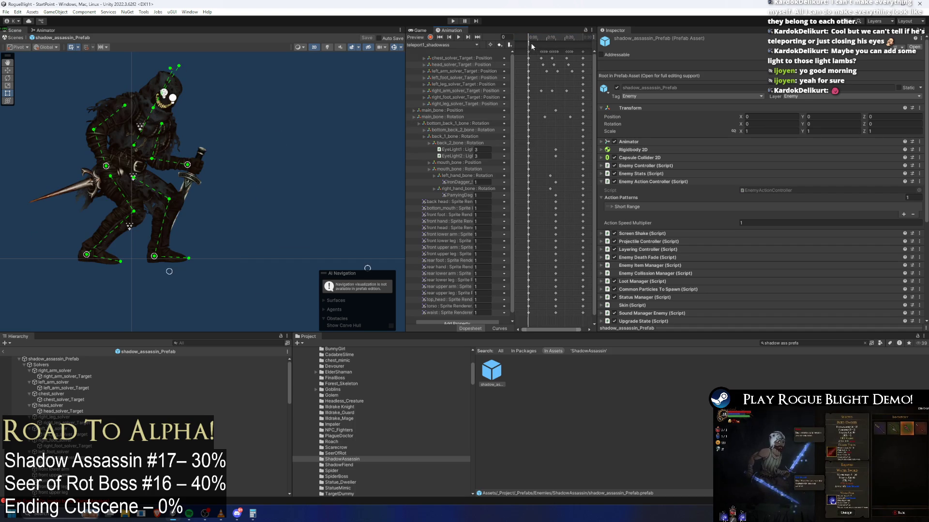
click(530, 42)
click(535, 44)
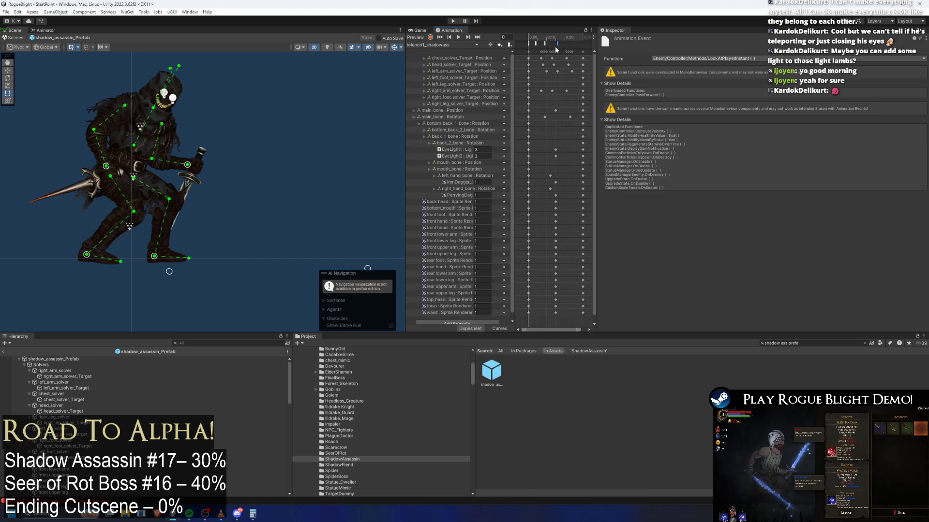
click(545, 44)
click(545, 43)
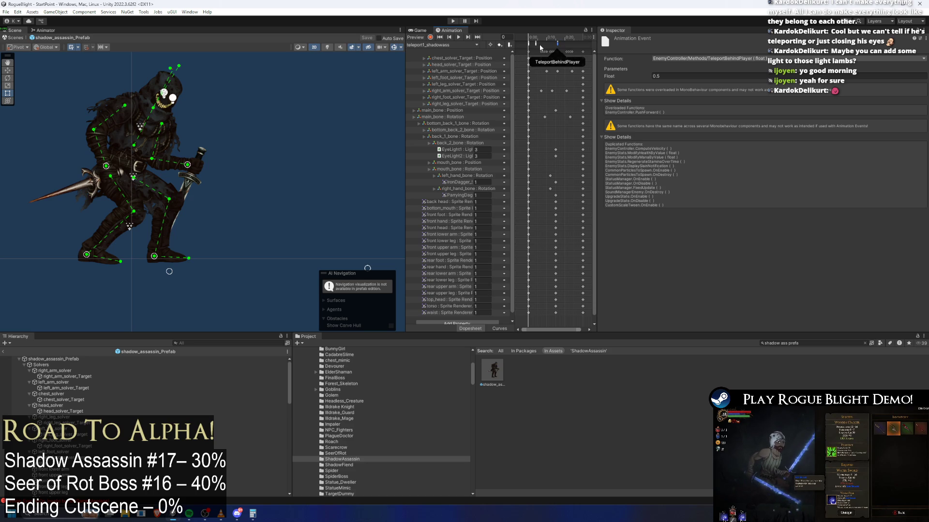
click(554, 39)
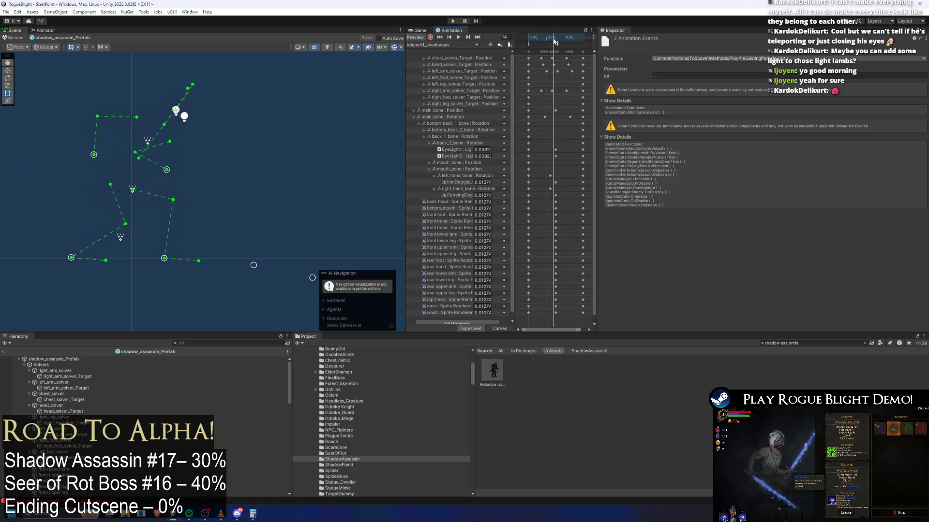
click(554, 43)
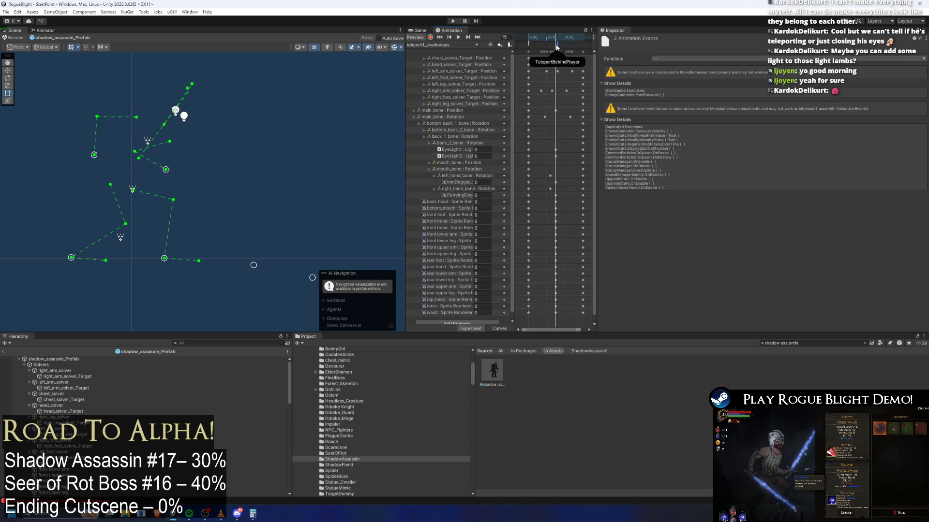
click(452, 20)
key(Return)
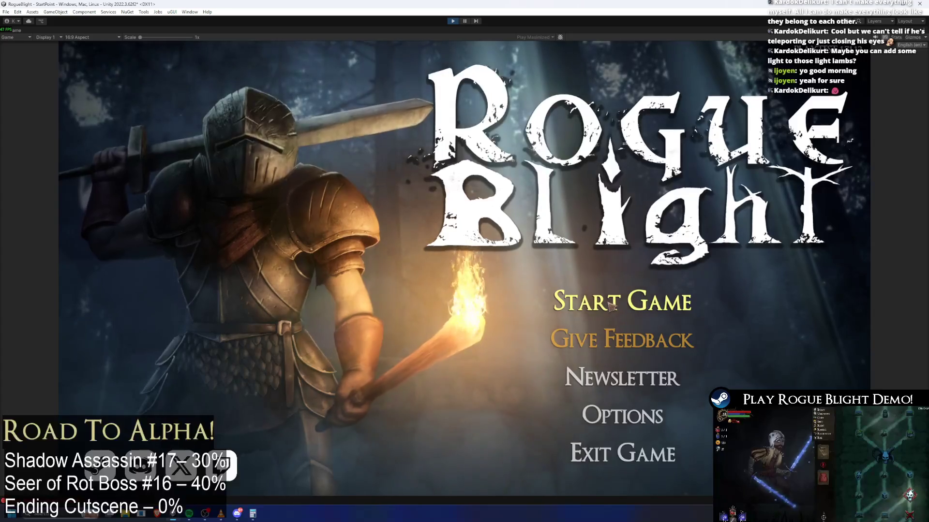
- Start a game from a save slot, fight the Shadow Assassin in CombatScene2, then stop play mode
click(614, 304)
click(619, 266)
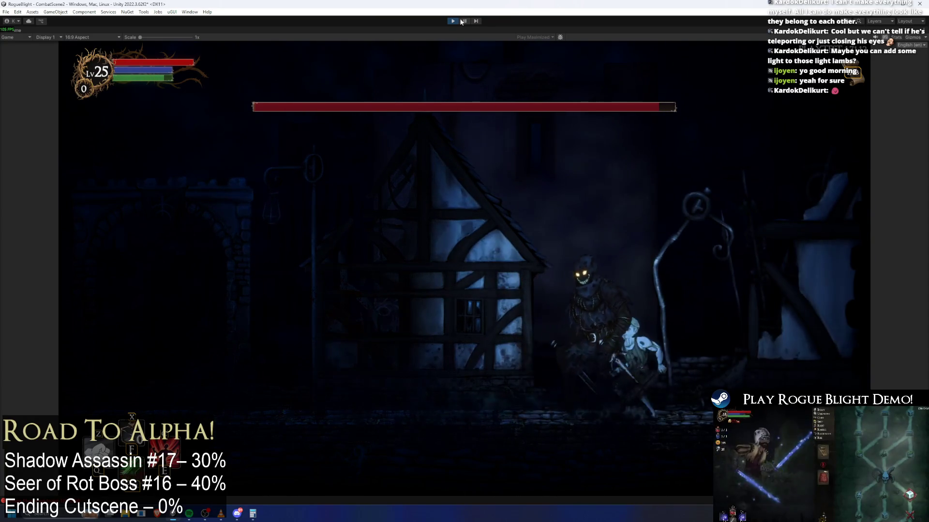
key(ctrl+p)
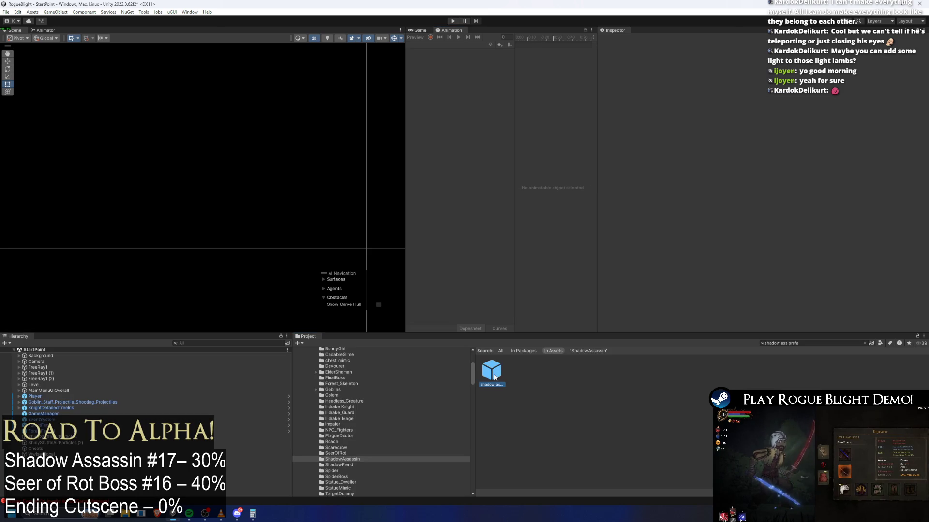
- Confirm the TeleportBehindPlayer event float is 0.3 in teleport1_shadowass, save the prefab, and launch the game
double_click(492, 375)
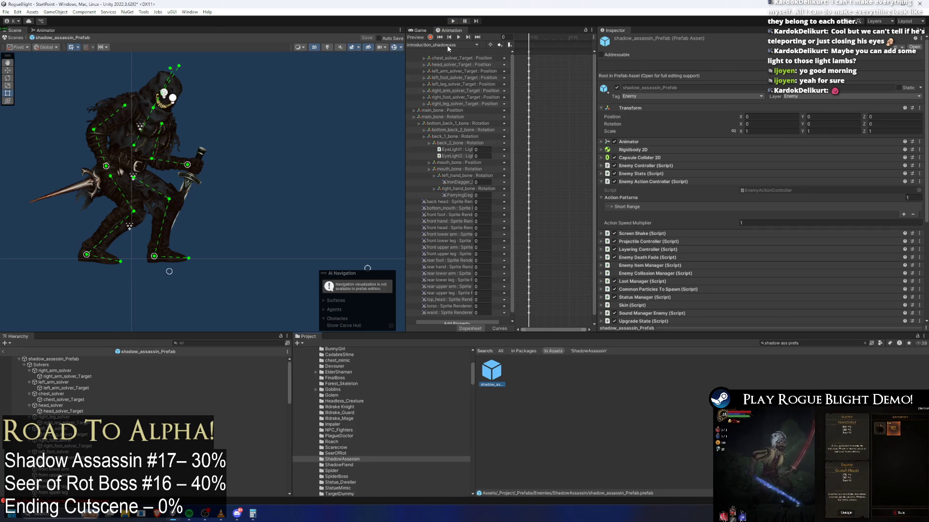
click(447, 45)
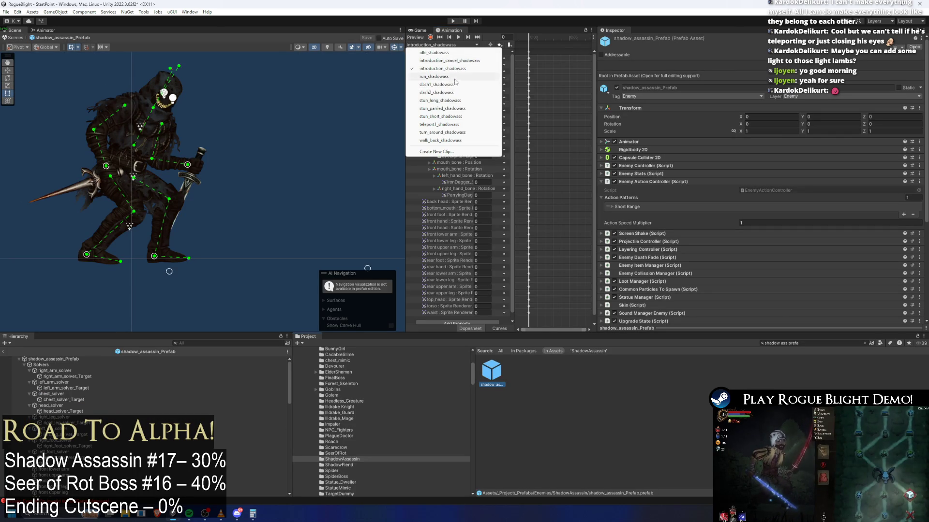
click(442, 125)
click(551, 45)
click(659, 77)
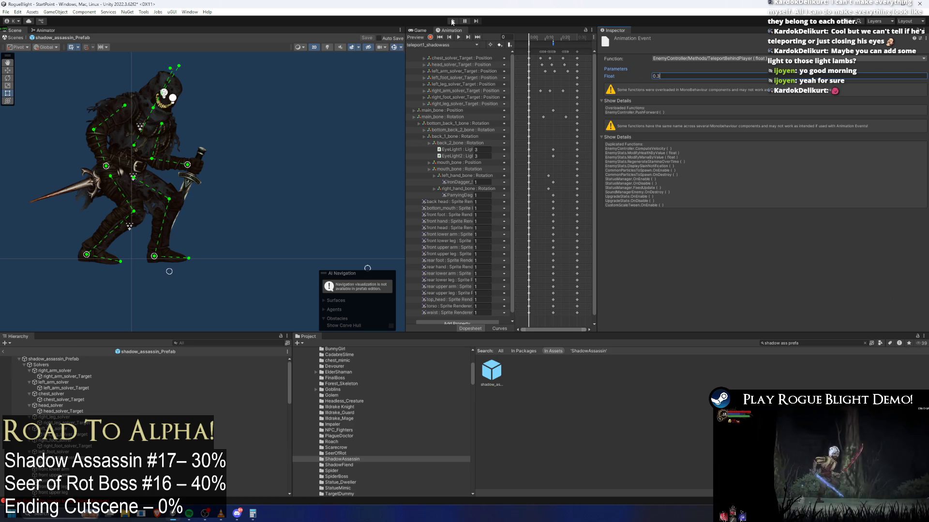
key(ctrl+s)
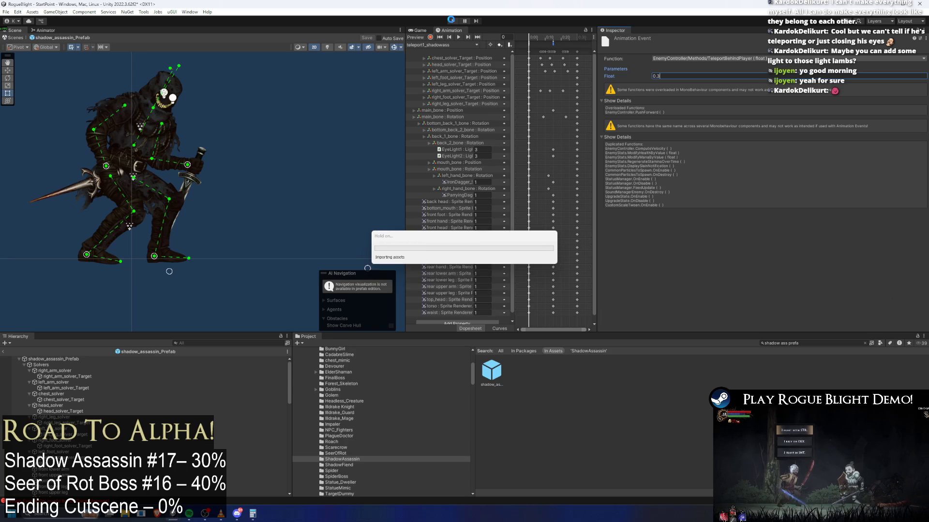
key(Return)
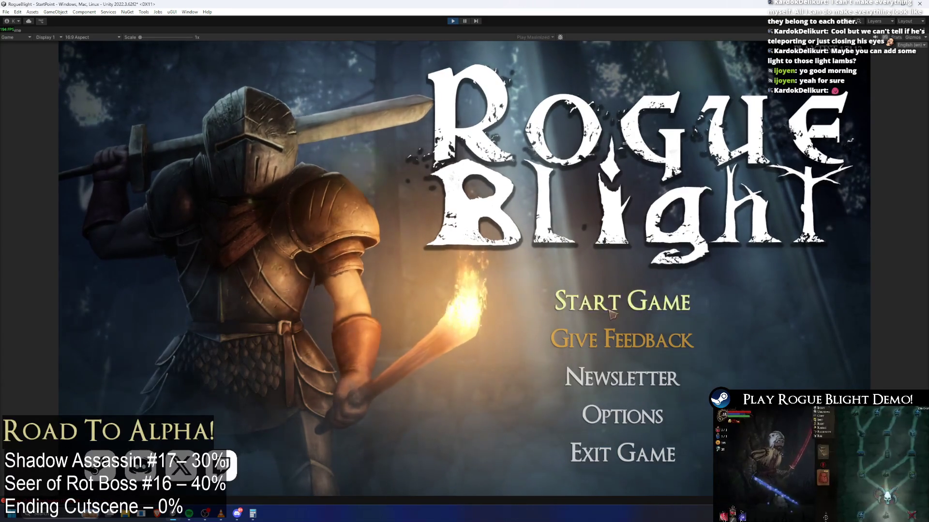
- Load a save slot from the main menu, fight the Shadow Assassin again, then exit Play mode
click(622, 301)
click(660, 307)
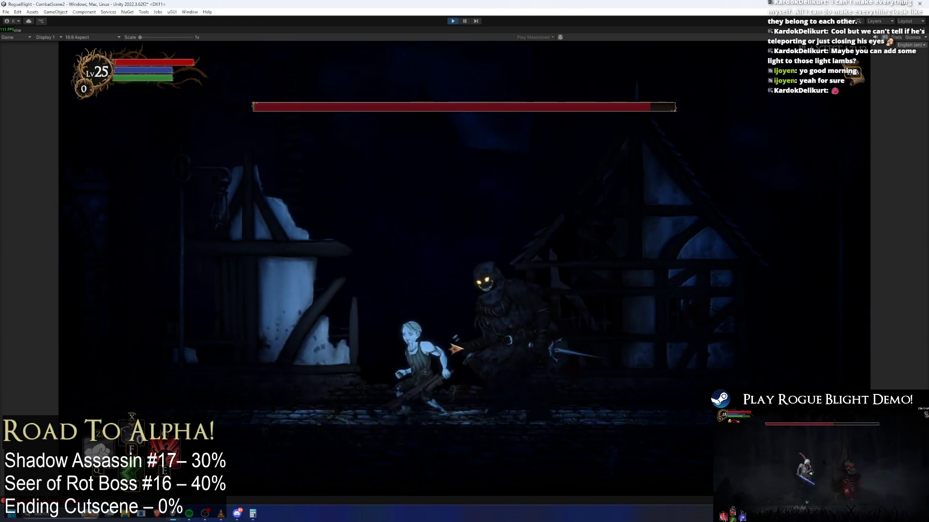
key(ctrl+p)
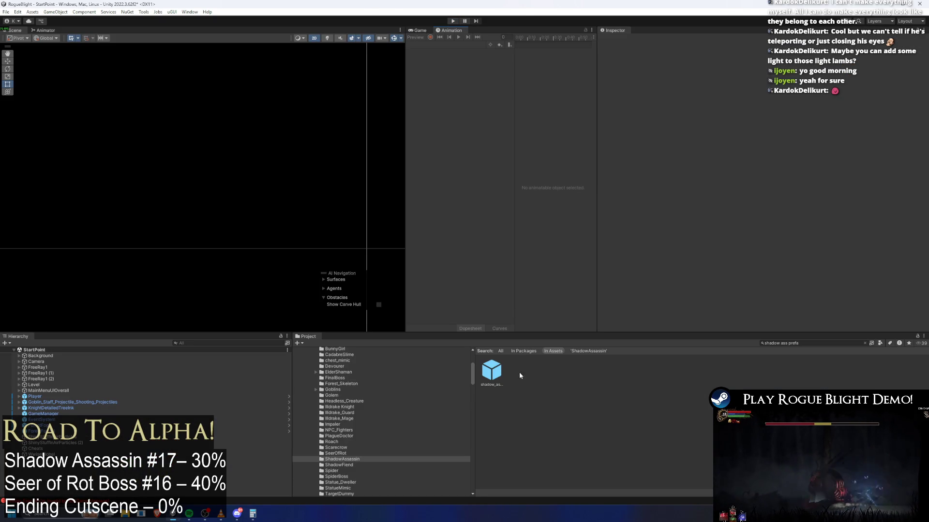
- Change the frame-14 TeleportBehindPlayer event float in teleport1_shadowass to 0.4, then launch the game
double_click(487, 375)
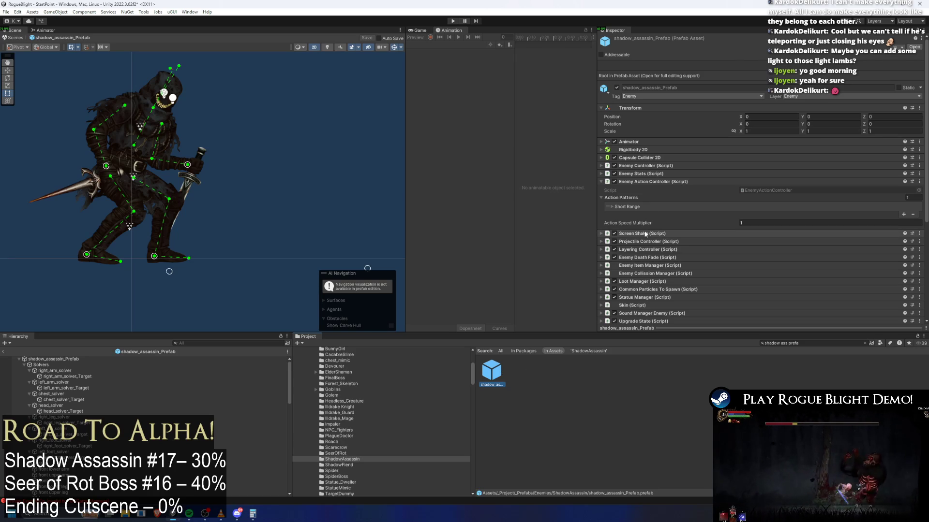
click(82, 359)
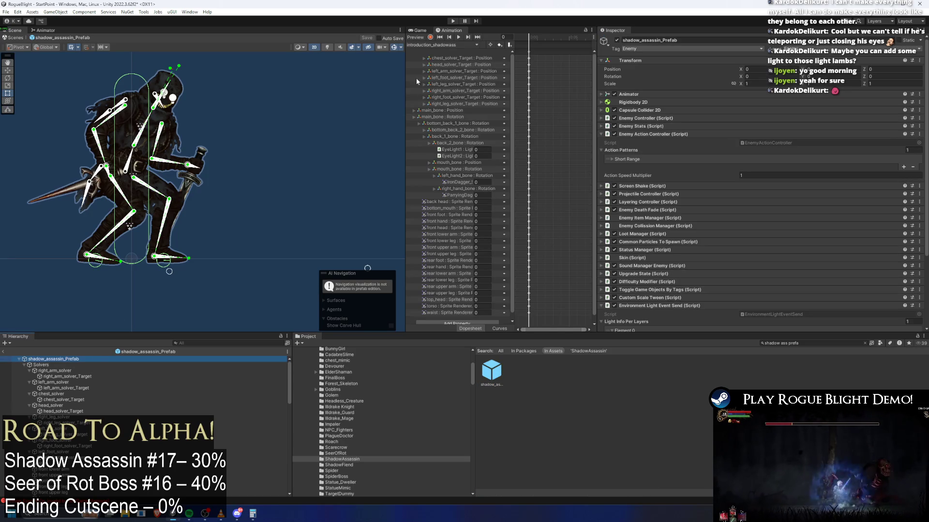
click(443, 45)
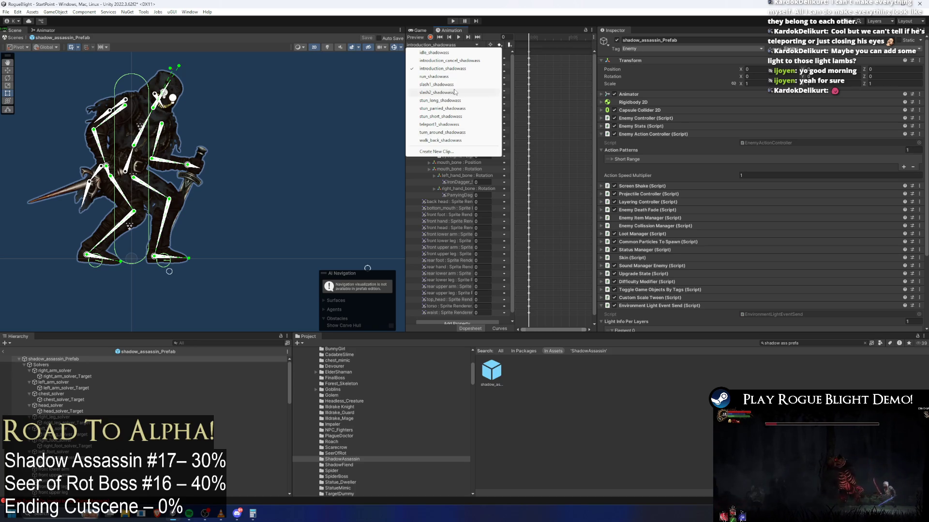
click(462, 124)
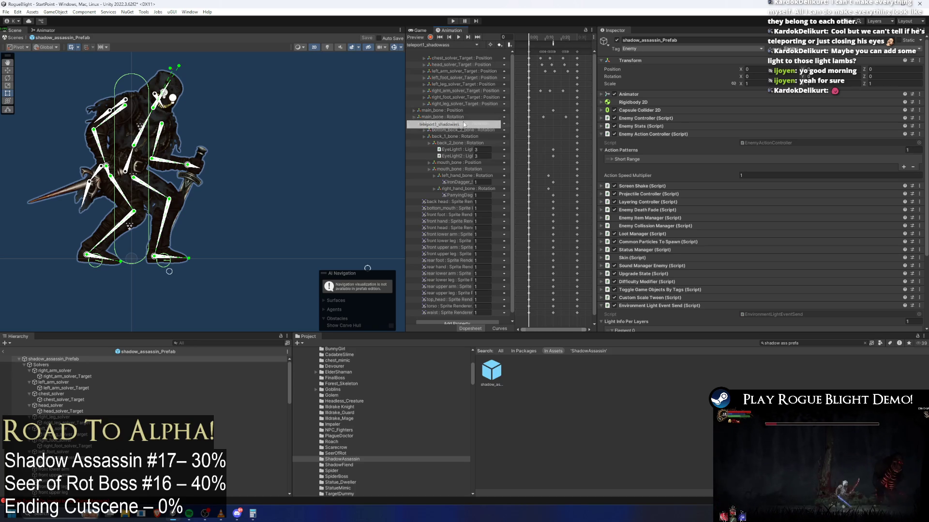
click(551, 38)
click(554, 42)
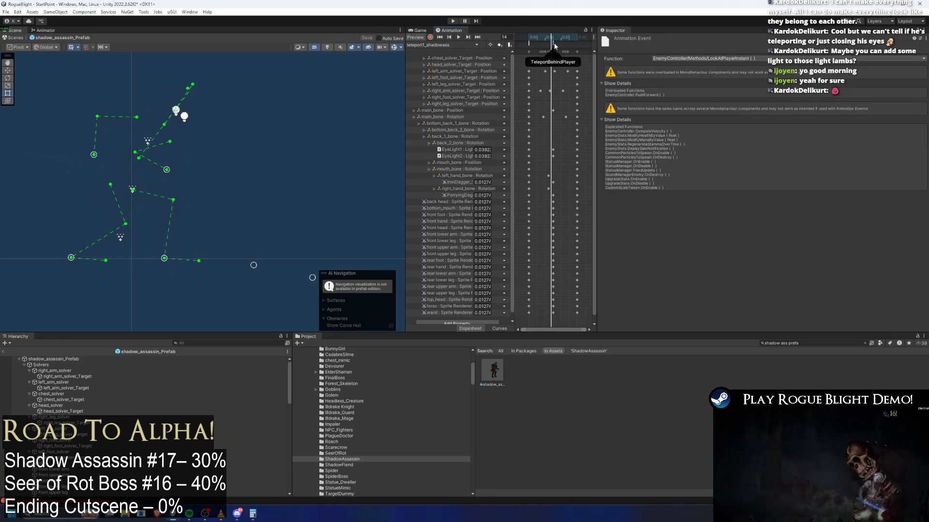
click(660, 76)
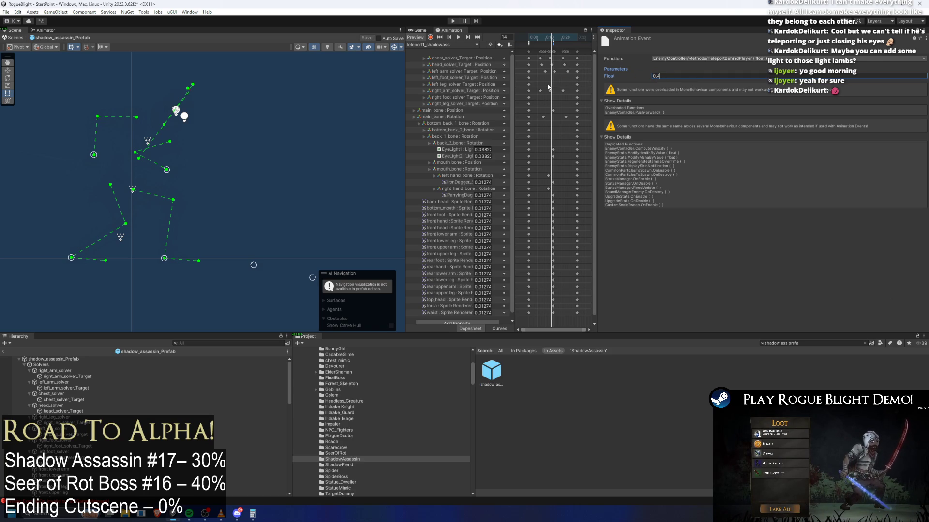
click(57, 358)
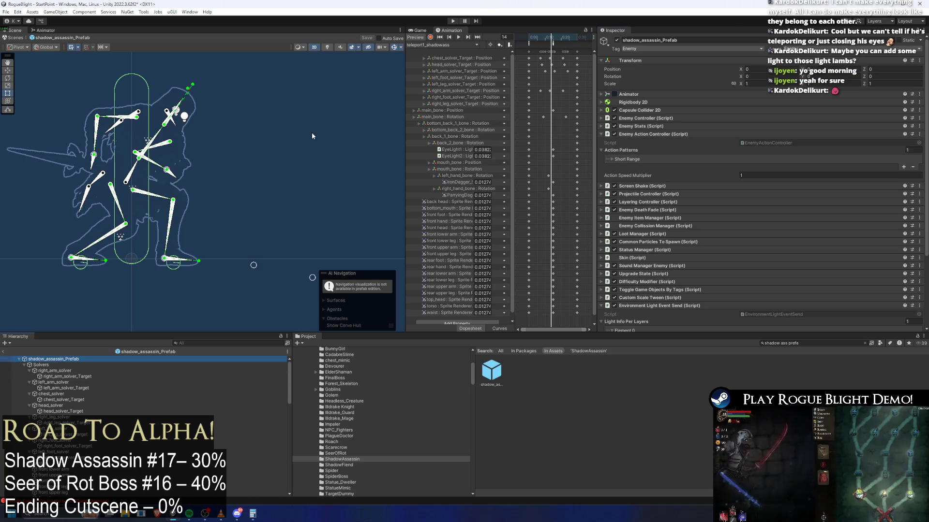
click(453, 22)
key(Return)
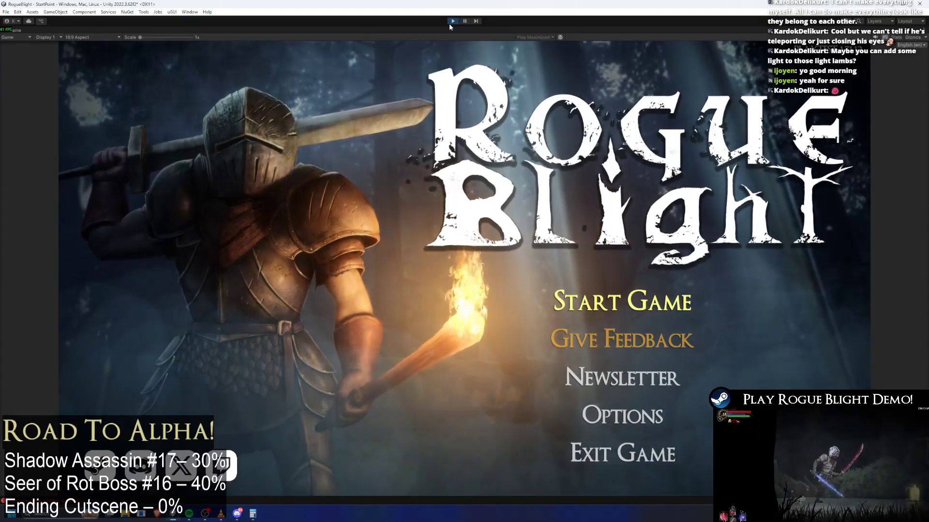
- Load save slot 1 into Fireworn City and advance right to attack the Shadow Assassin
click(623, 301)
click(662, 253)
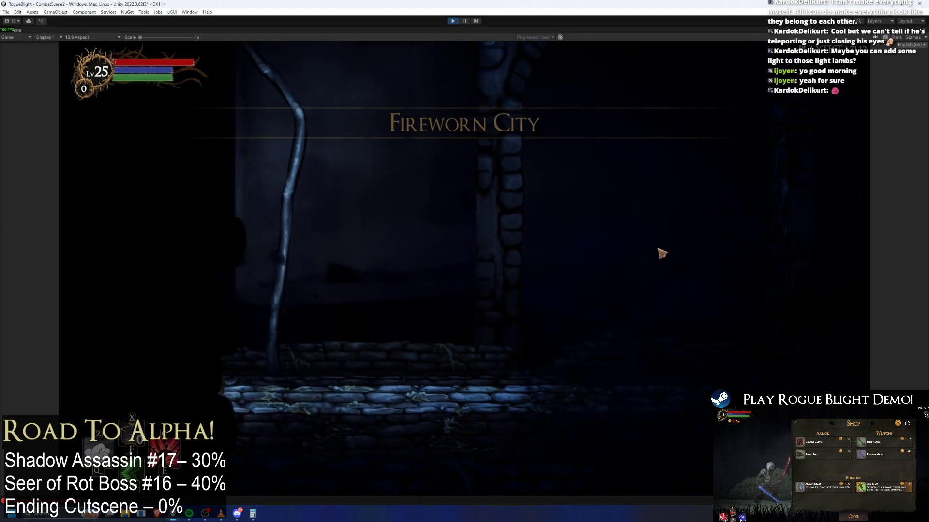
key(d)
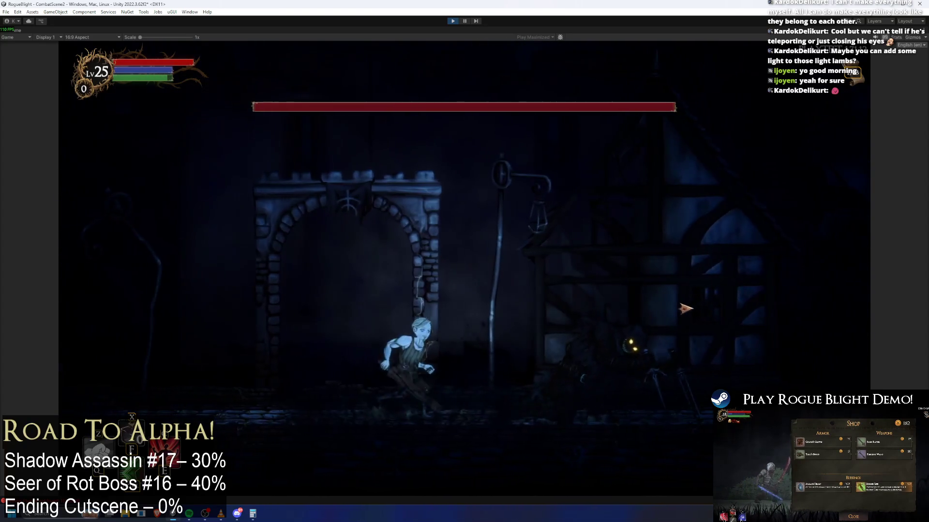
click(684, 306)
click(687, 310)
- Run between the archway and the timbered house, striking the boss to watch its teleports
key(a)
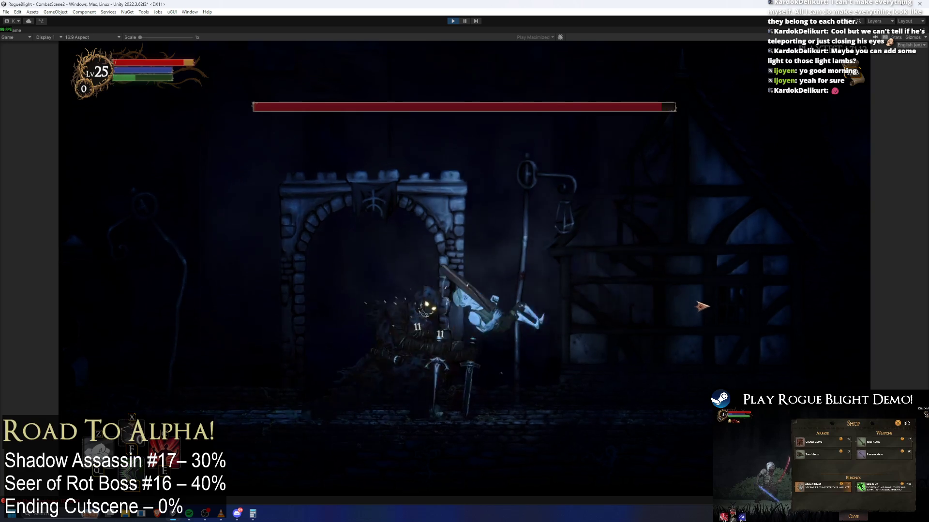
key(d)
click(466, 265)
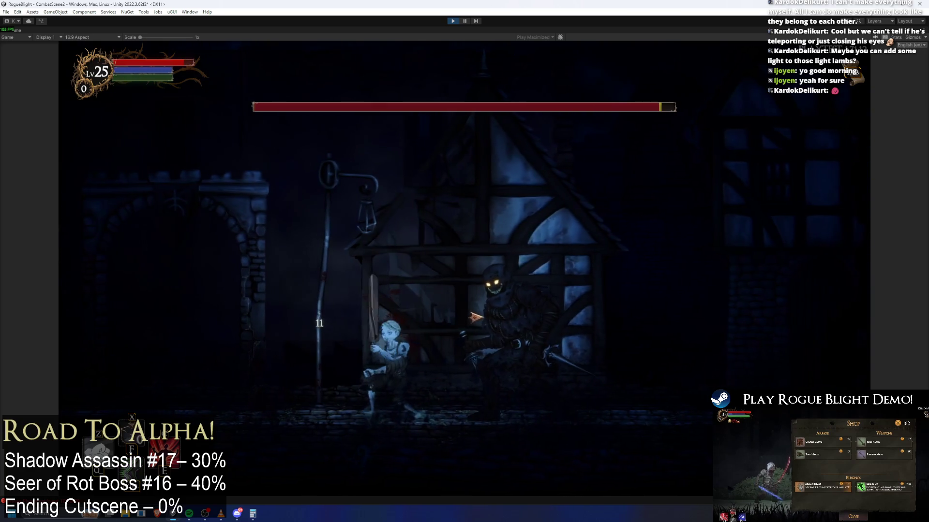
key(a)
click(532, 319)
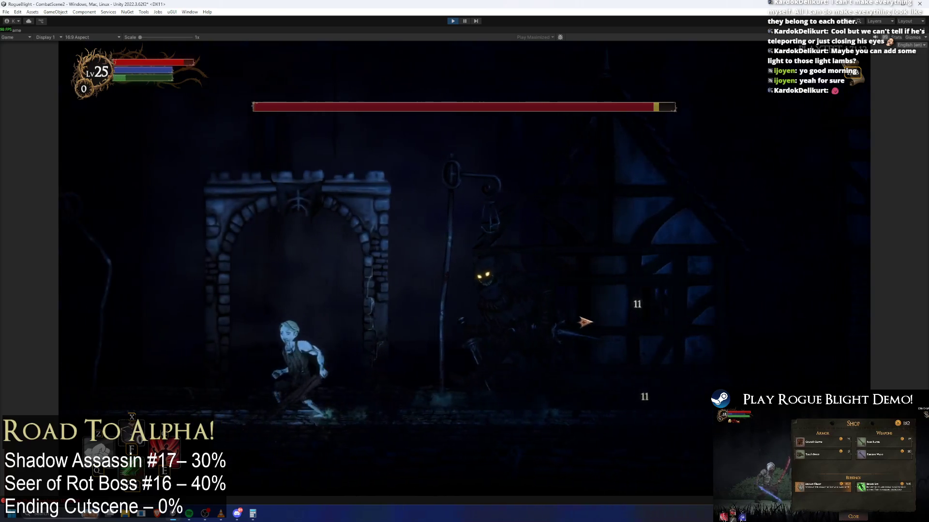
key(d)
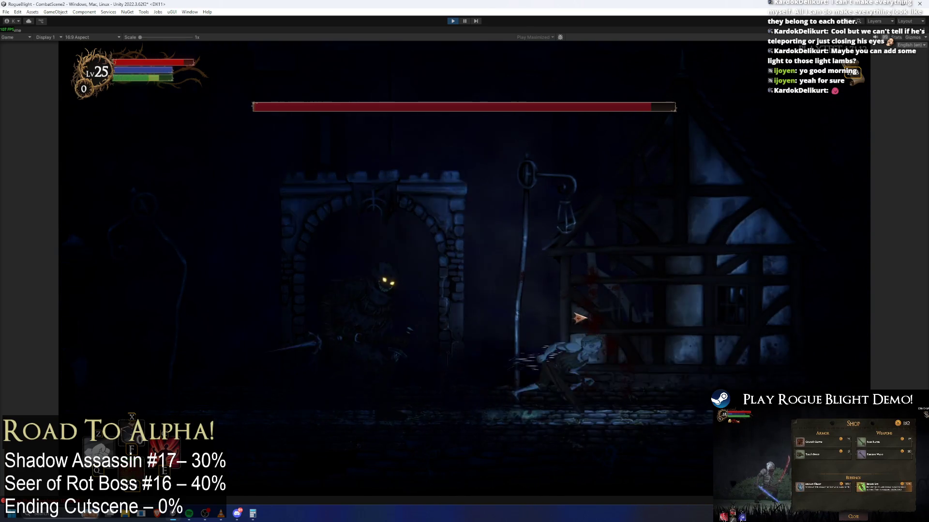
key(a)
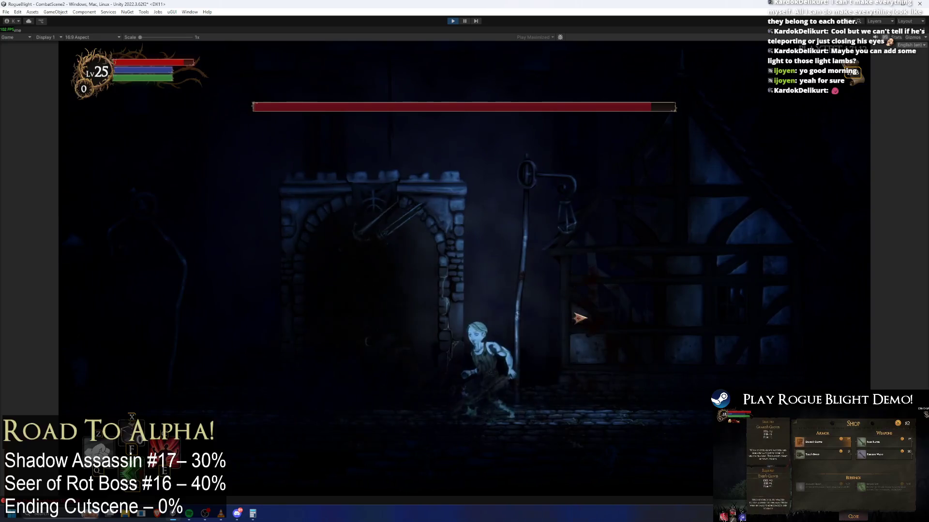
key(d)
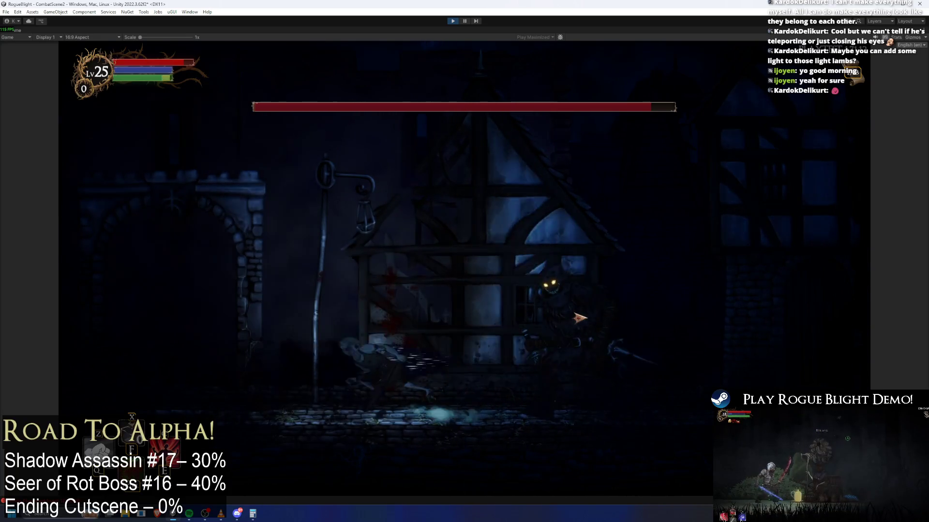
key(a)
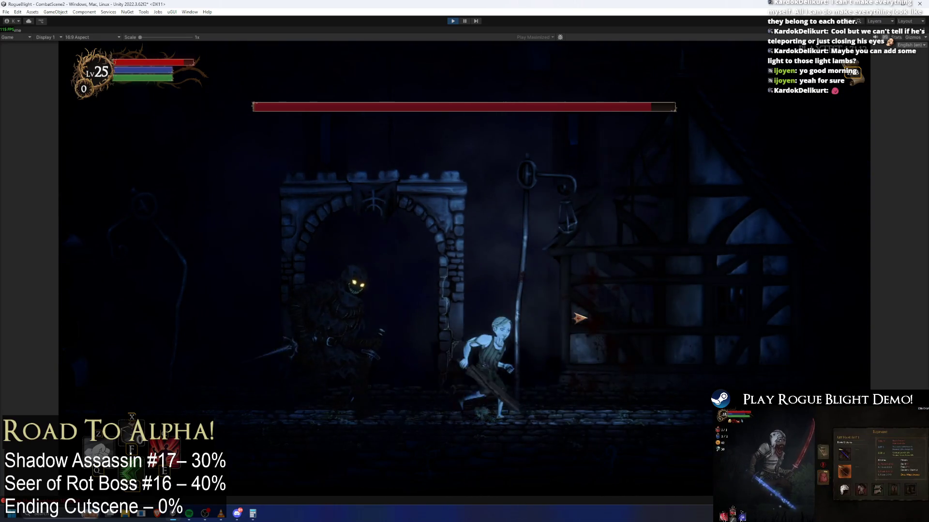
key(d)
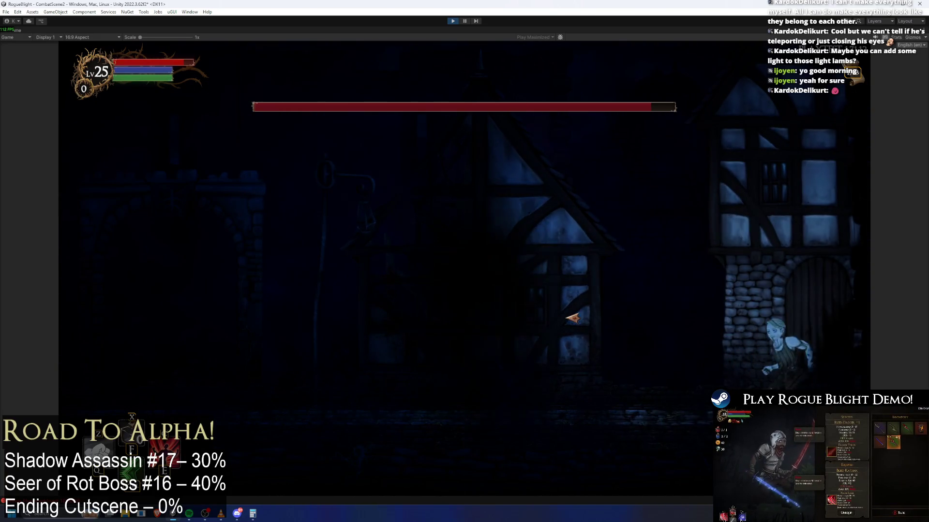
key(a)
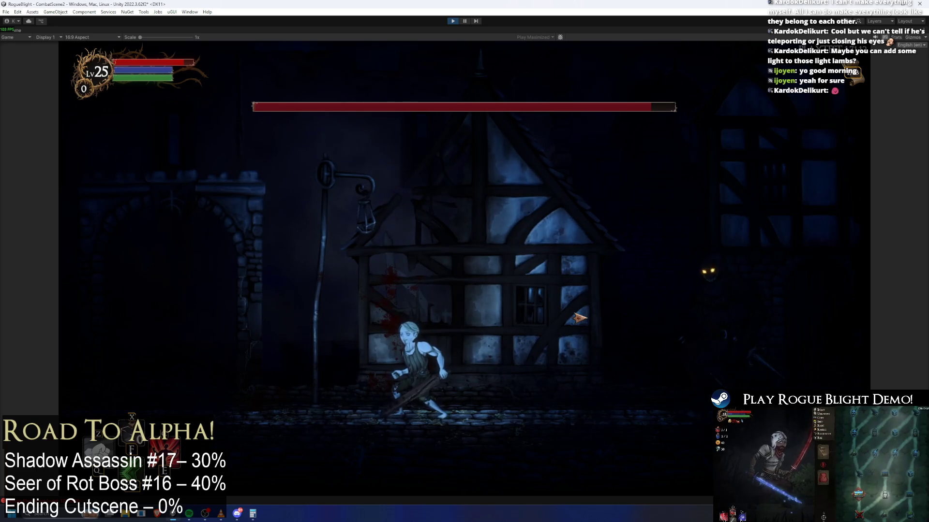
key(a)
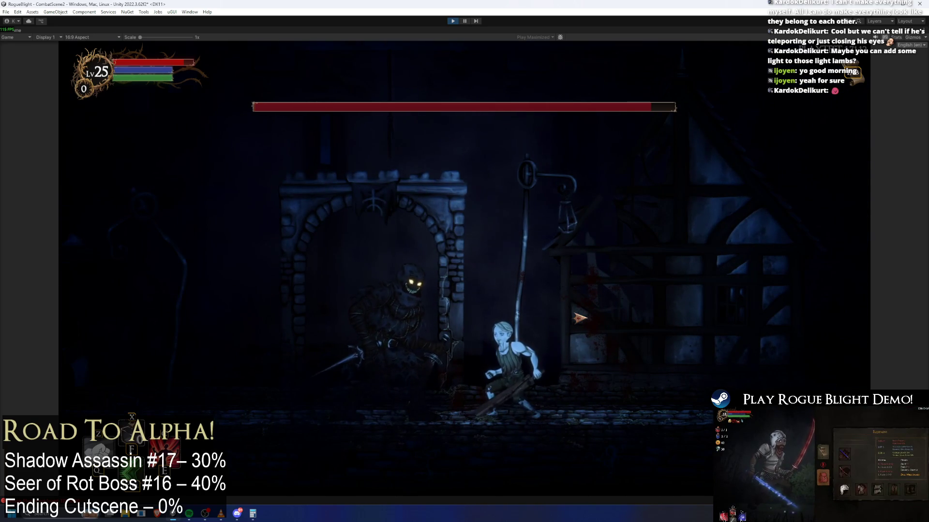
key(a)
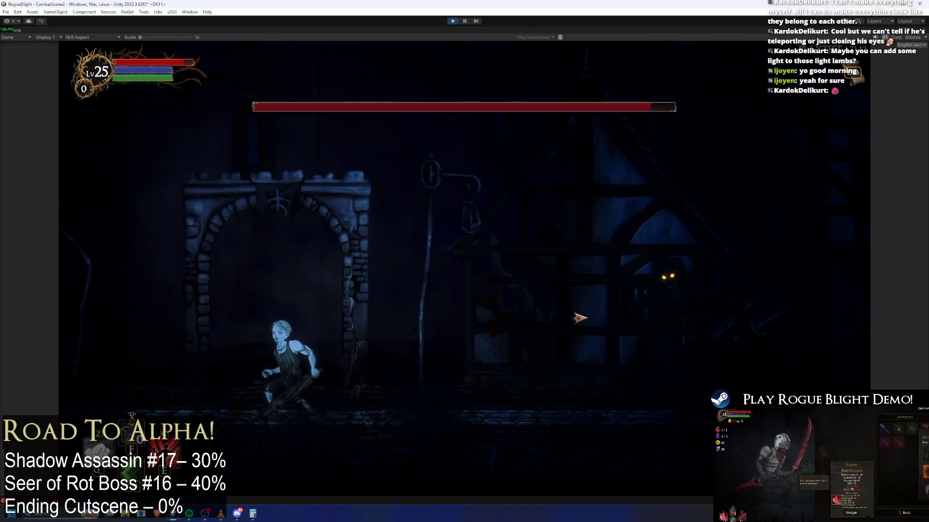
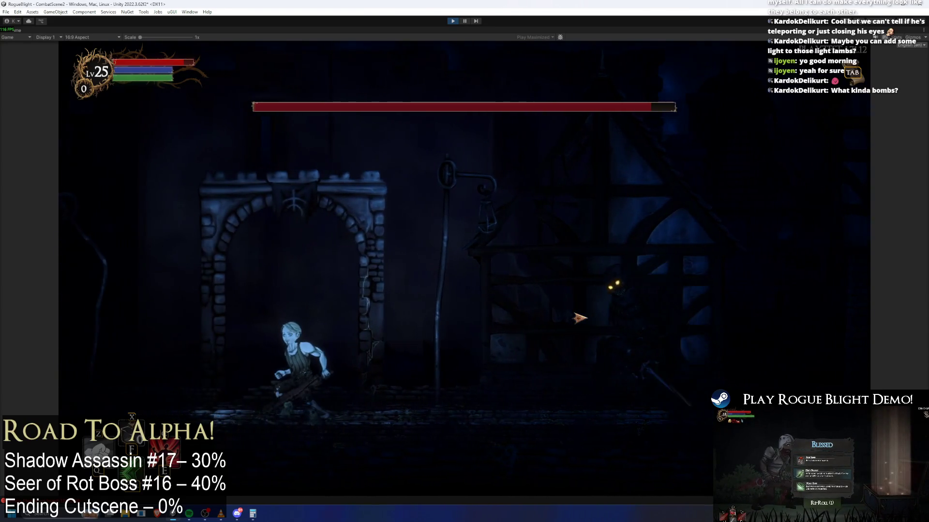
- Run left and right between the stone archway and timbered house, dodging the Shadow Assassin's attacks
key(d)
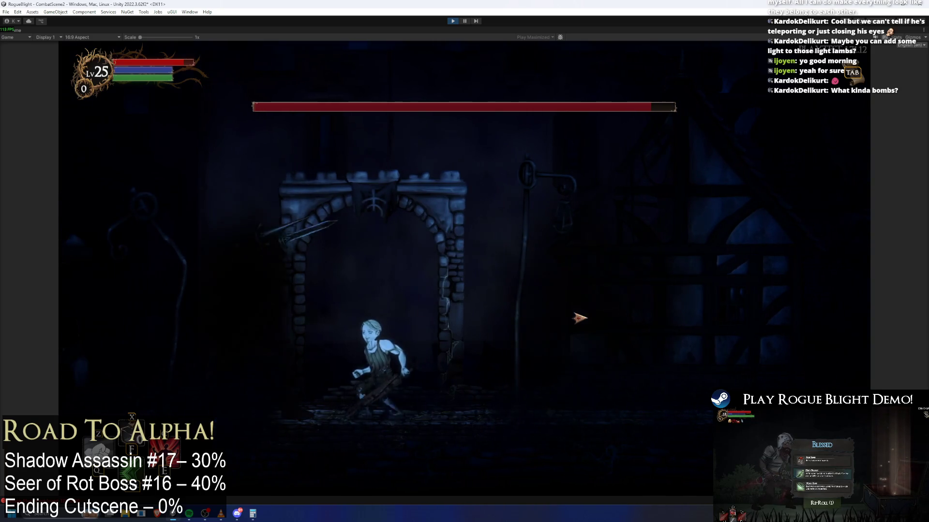
key(d)
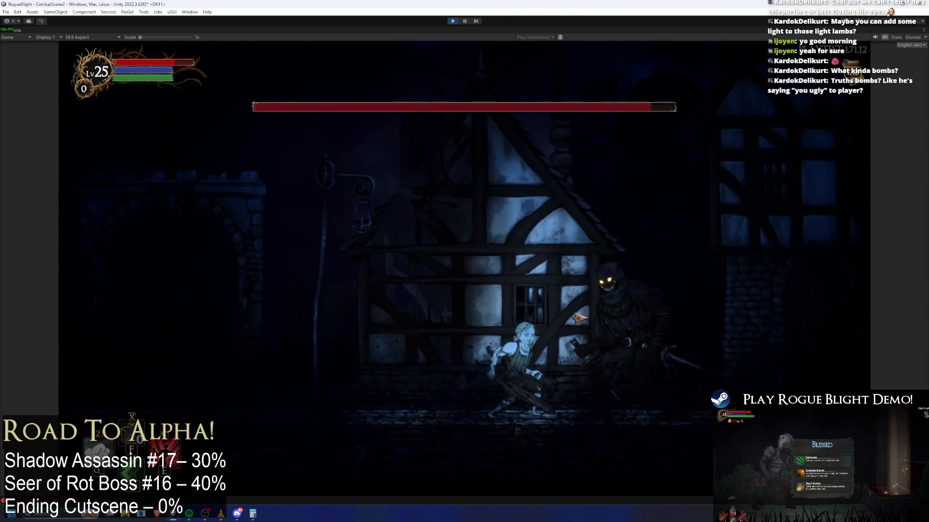
key(a)
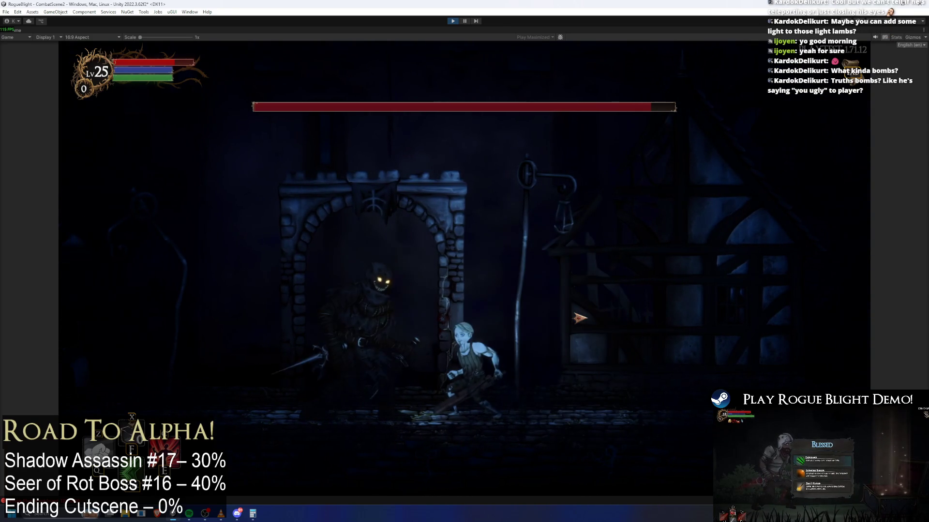
key(d)
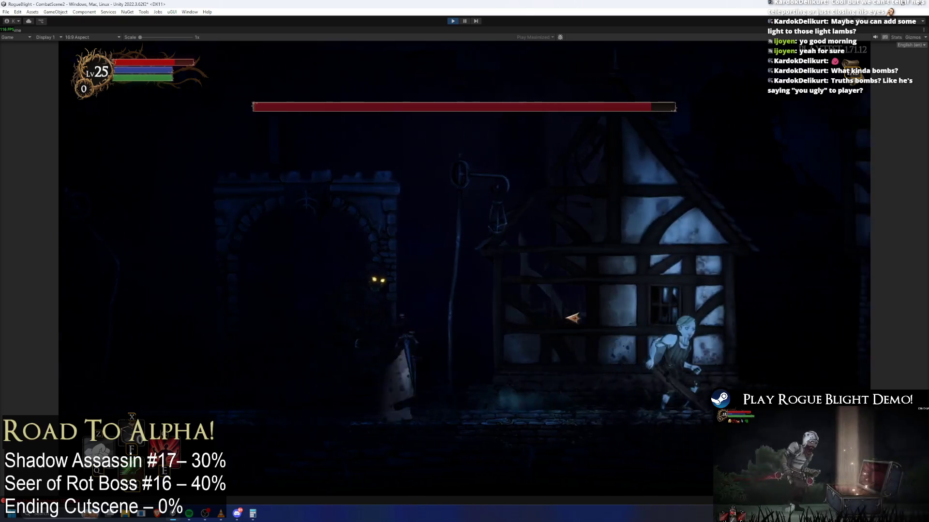
key(a)
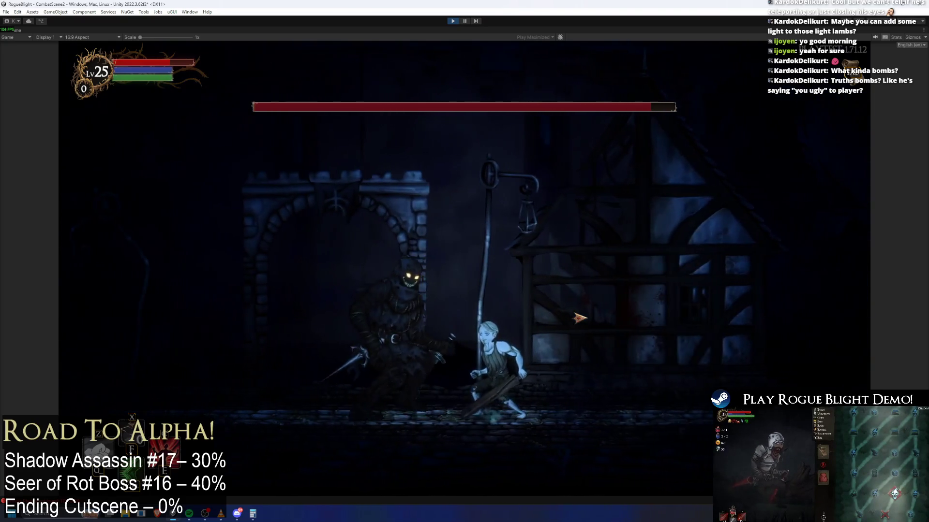
key(d)
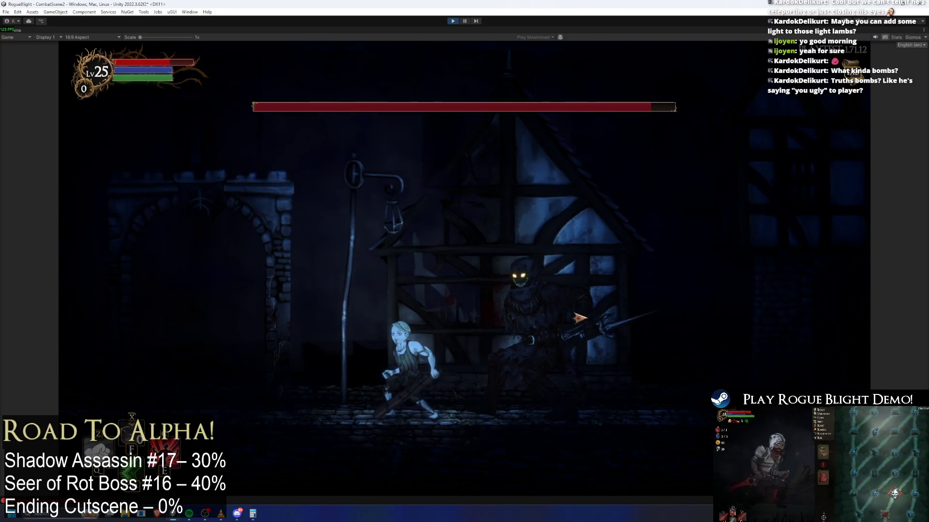
key(a)
key(d)
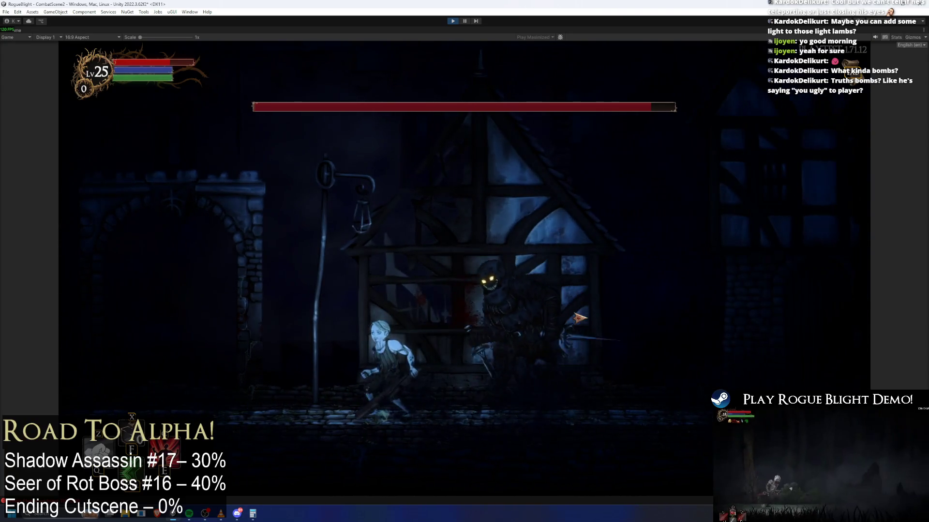
key(d)
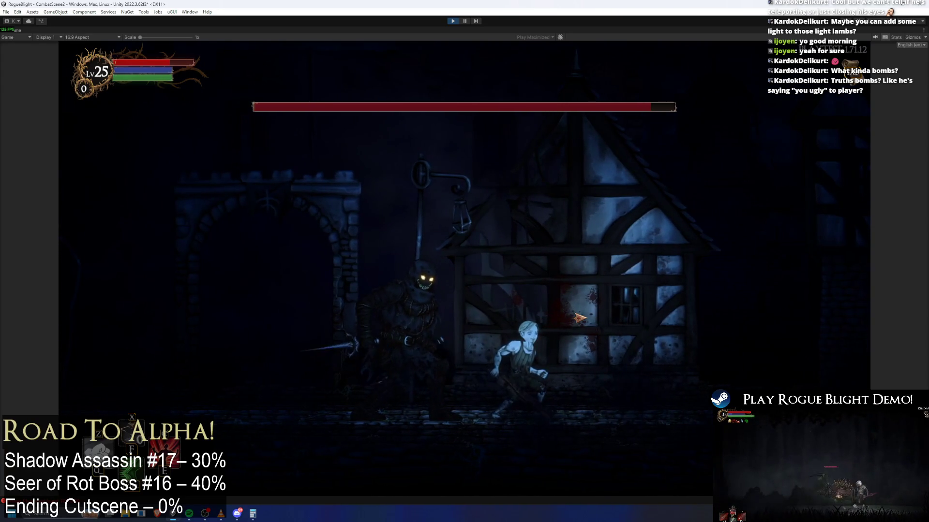
key(a)
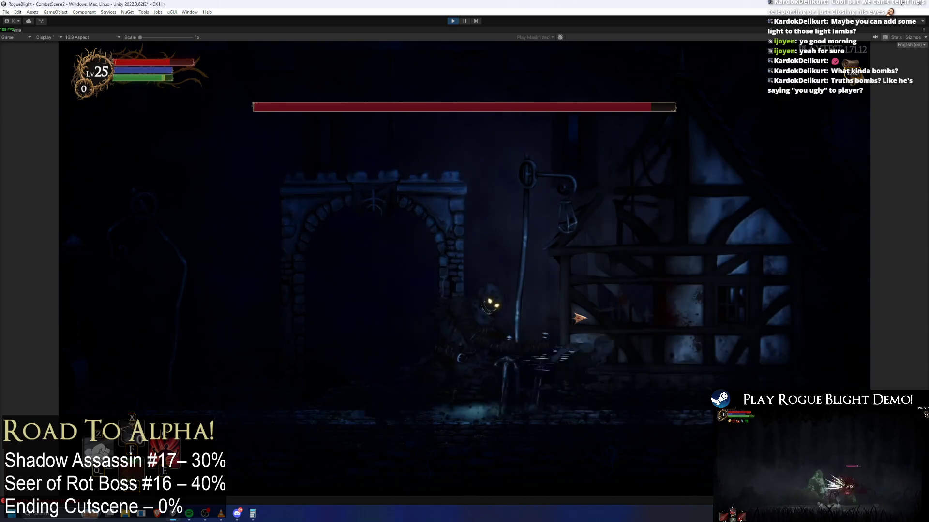
key(d)
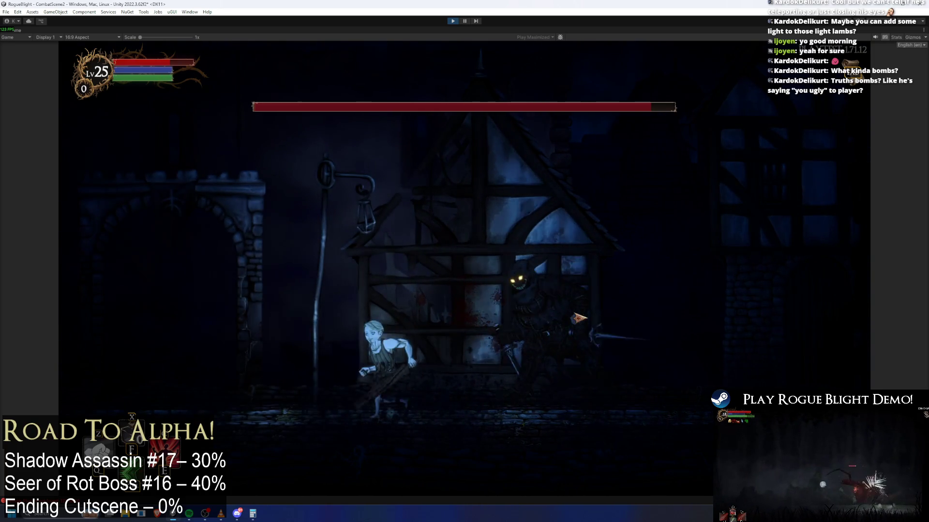
key(a)
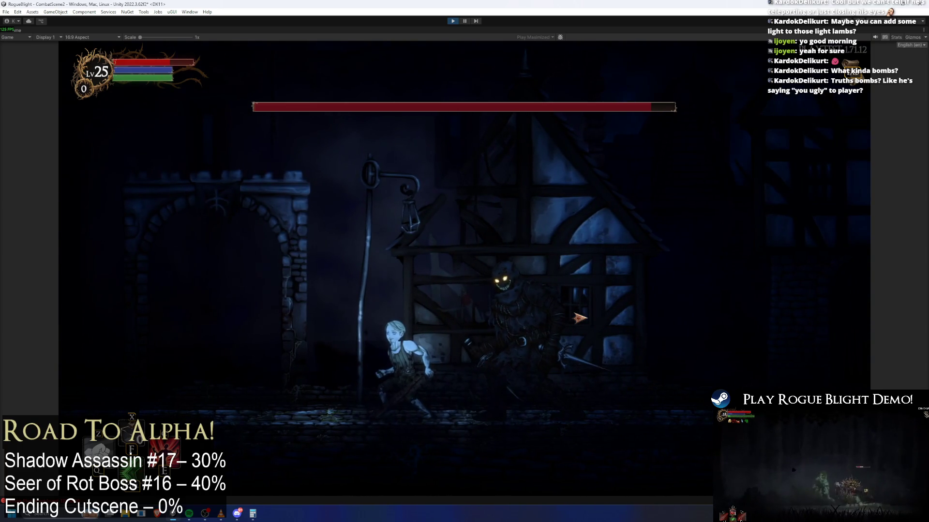
key(a)
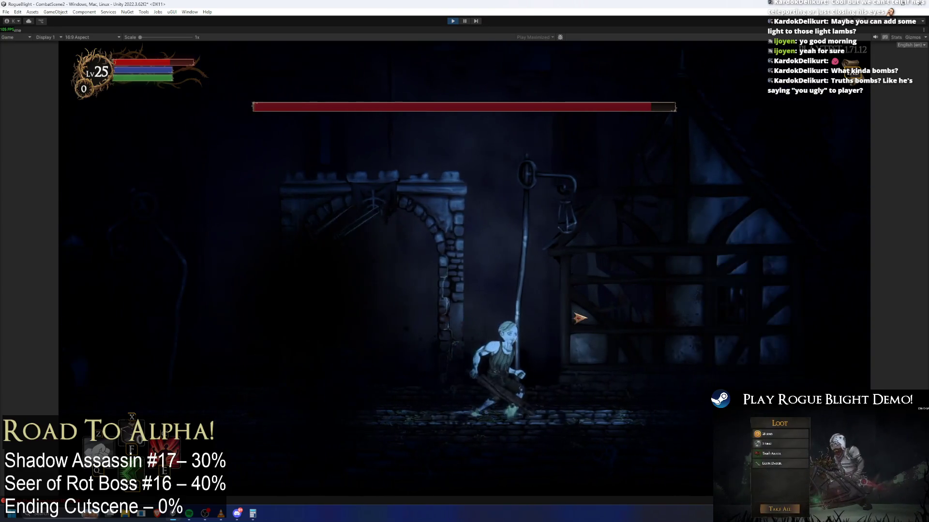
key(d)
key(a)
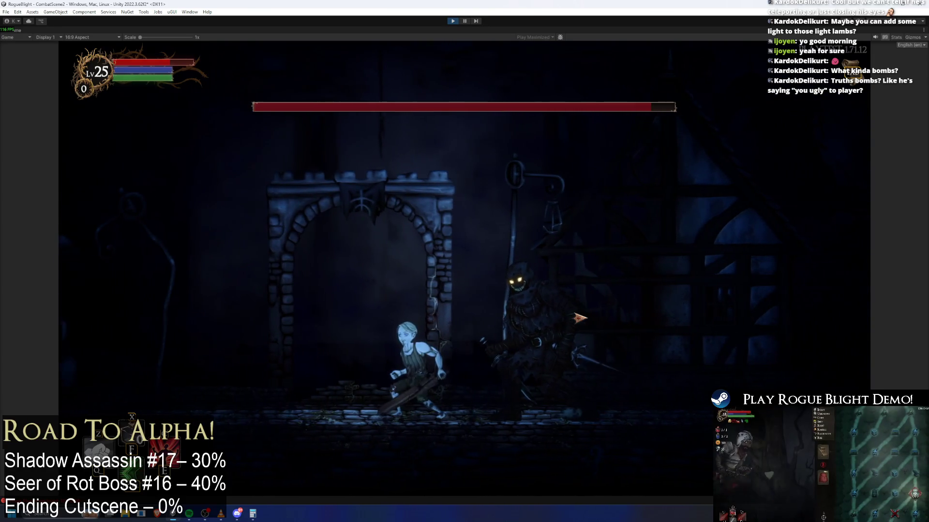
key(d)
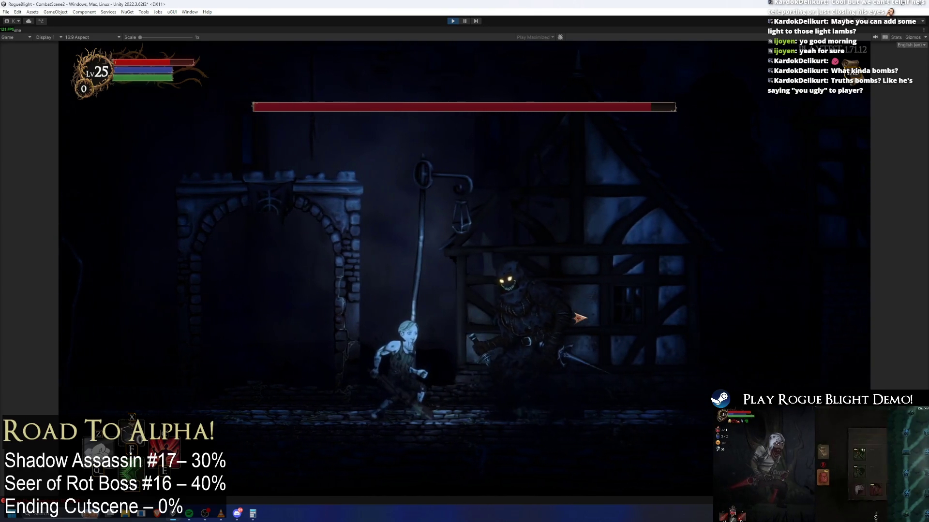
key(d)
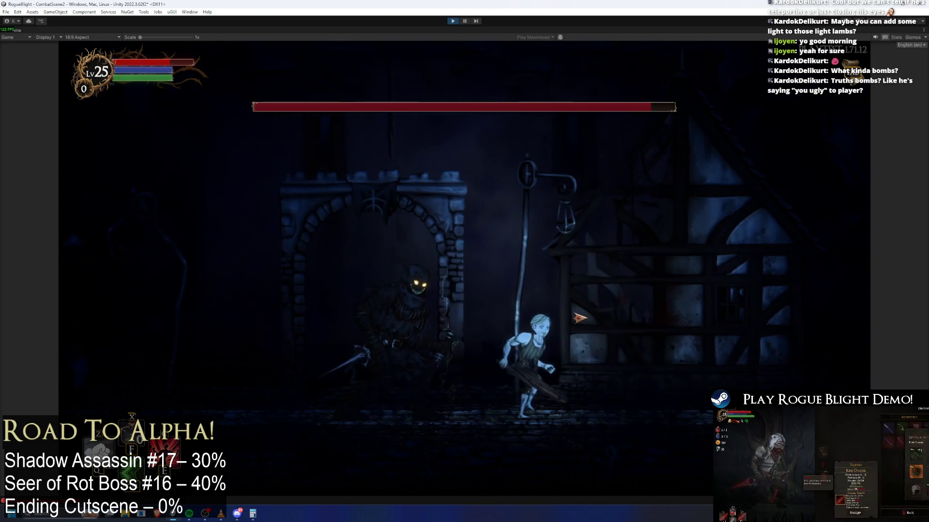
key(a)
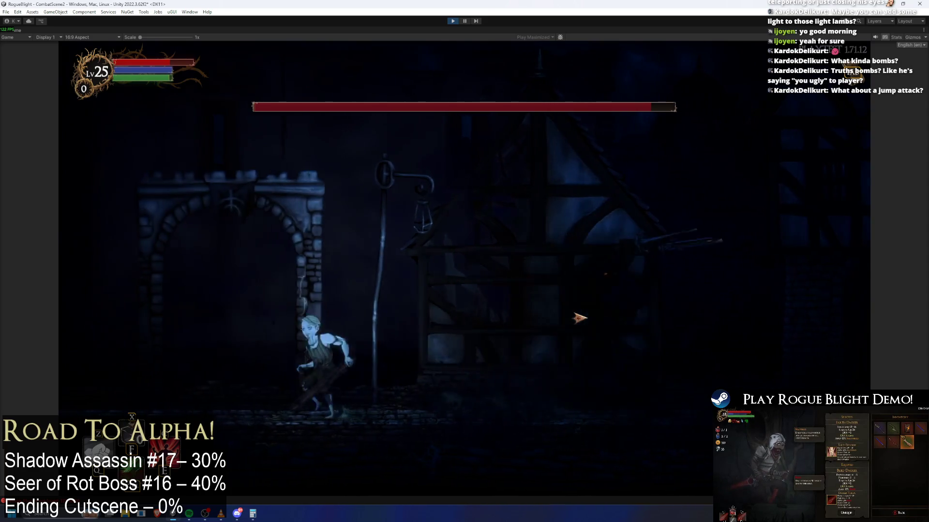
key(d)
key(a)
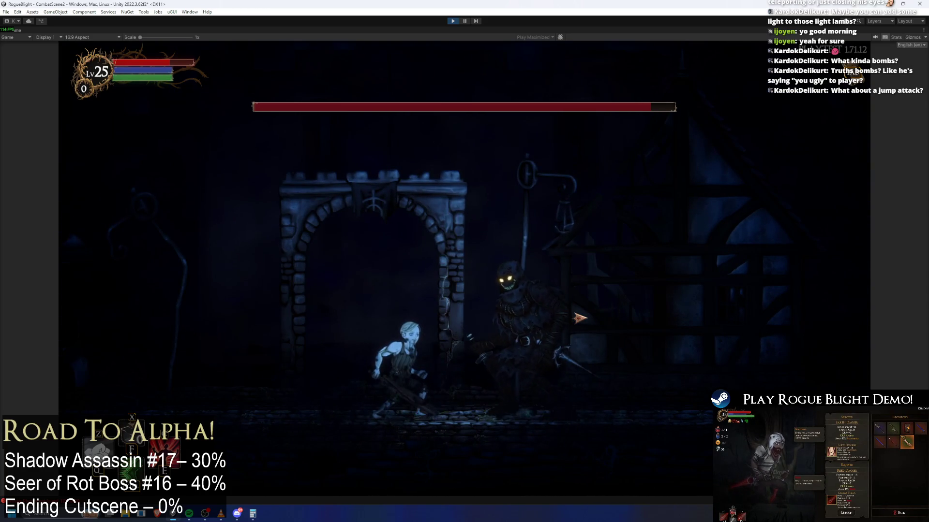
key(d)
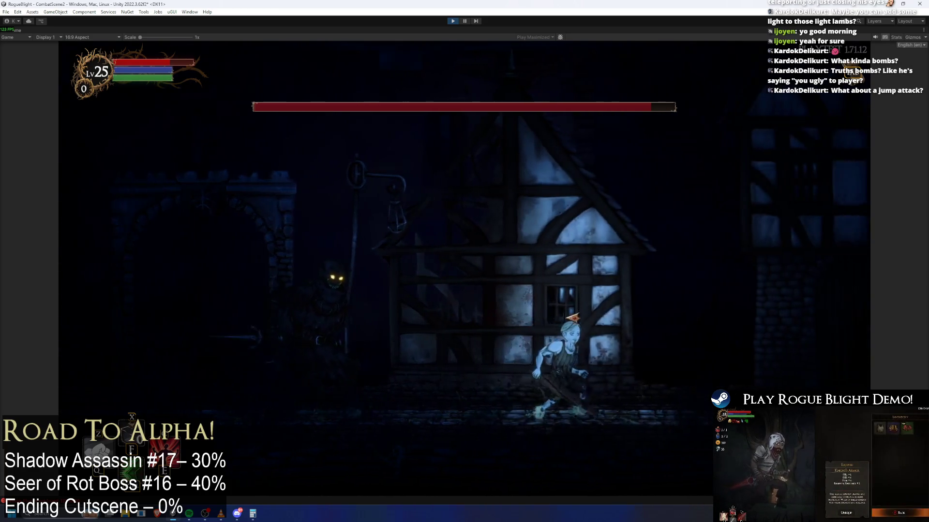
key(a)
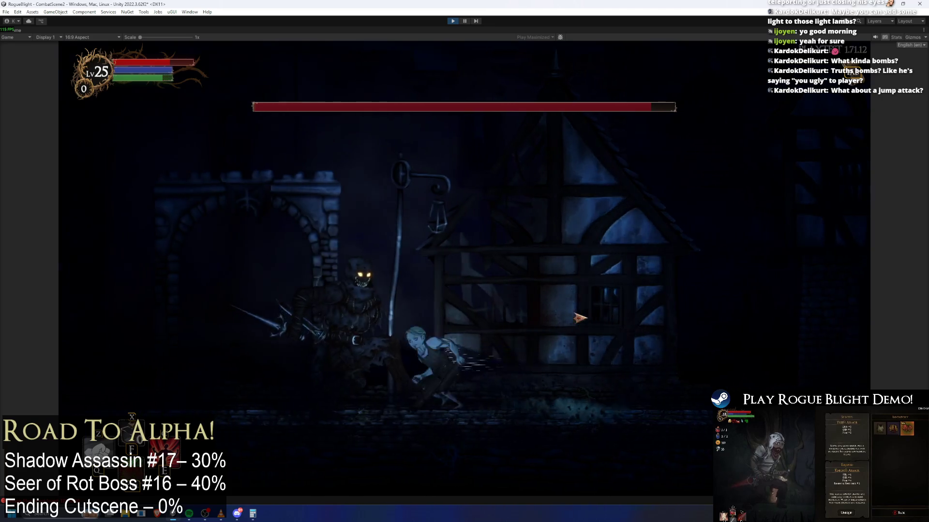
key(a)
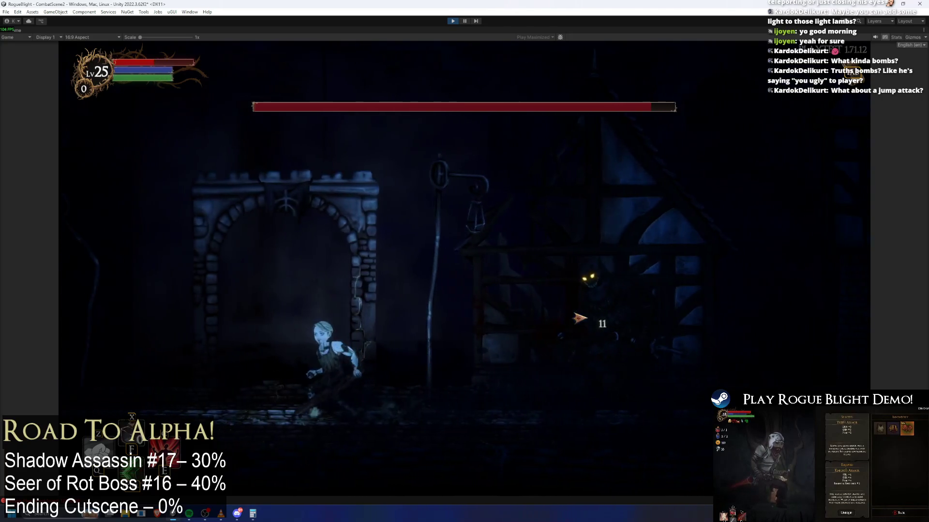
key(d)
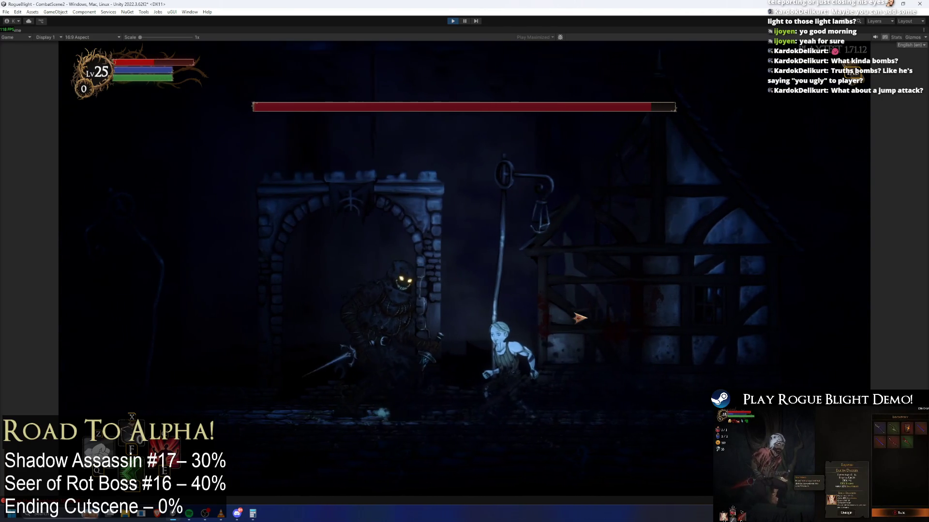
key(a)
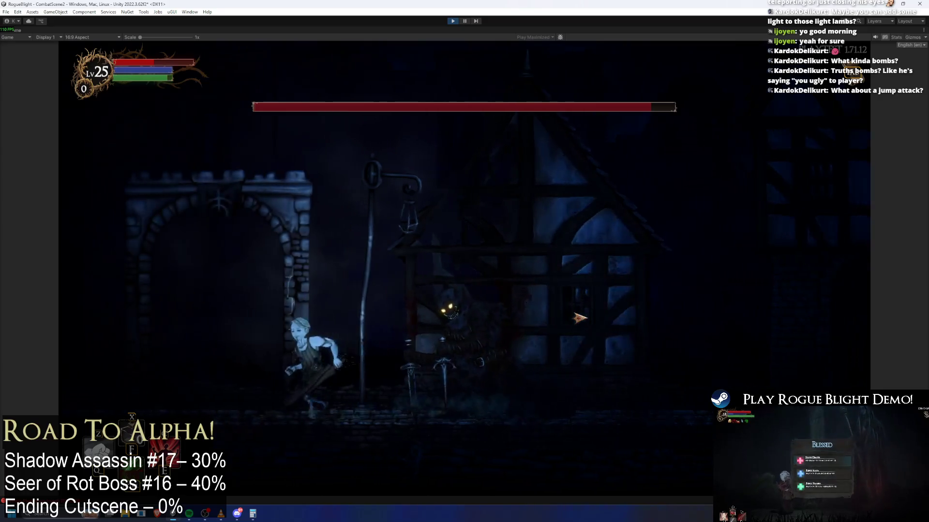
key(d)
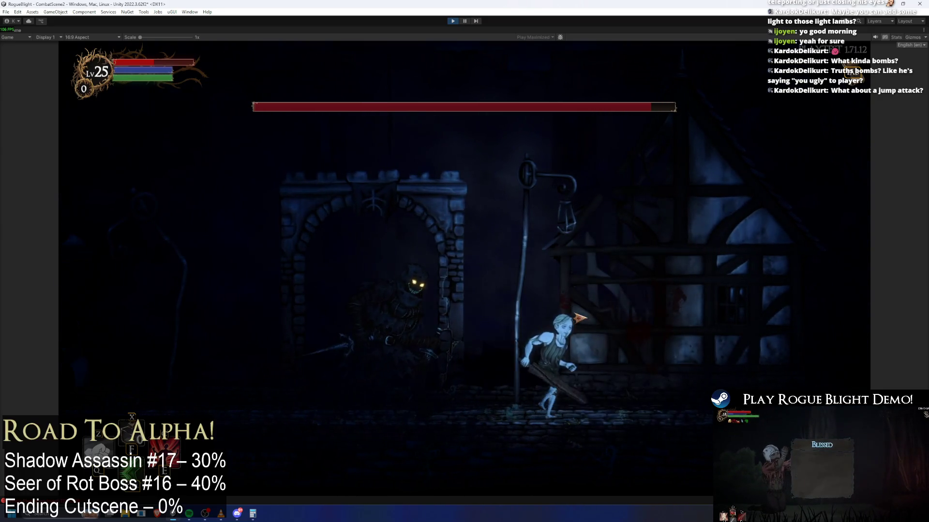
key(a)
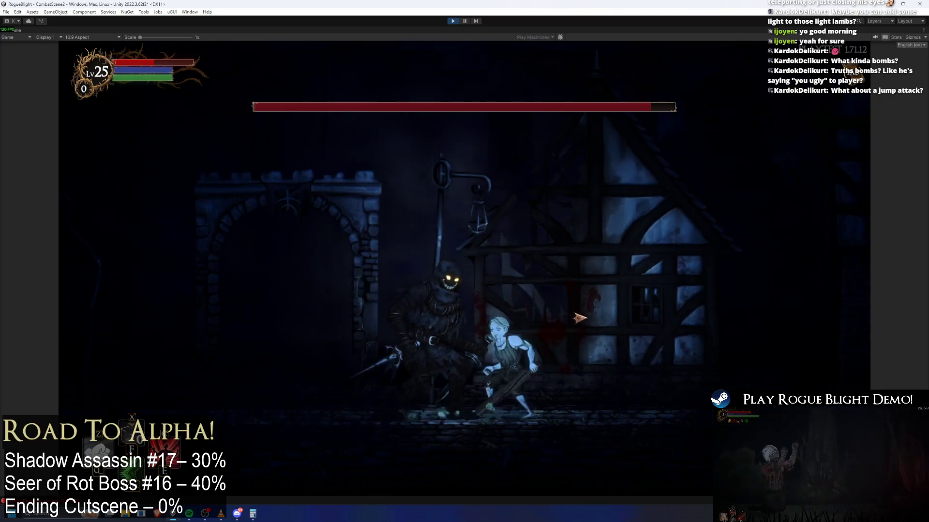
key(d)
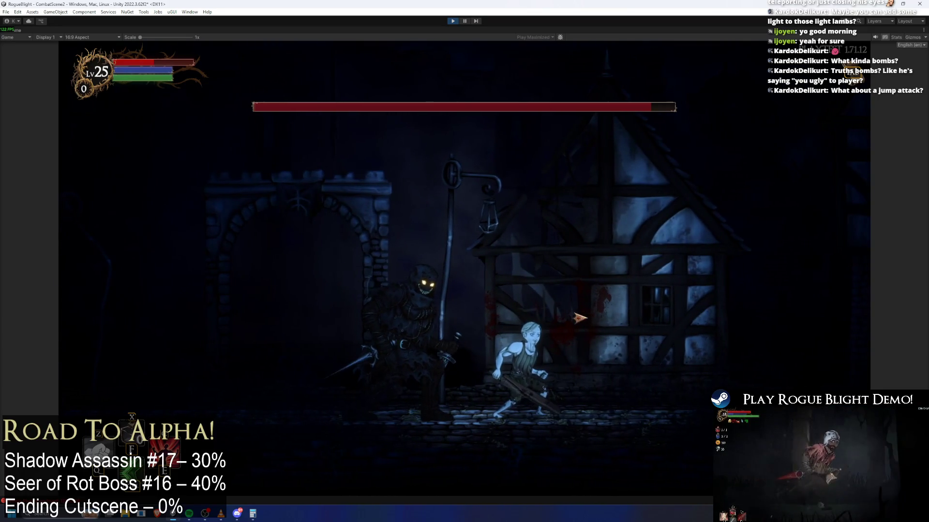
key(a)
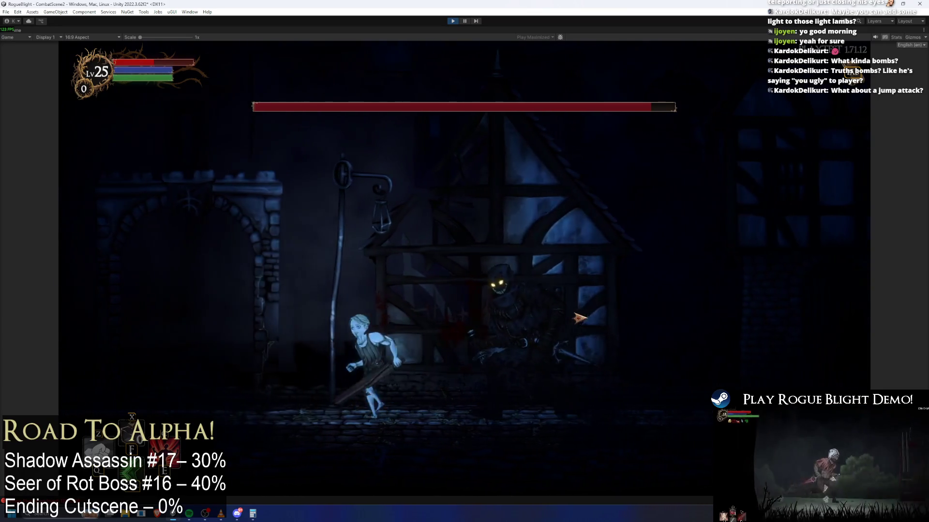
key(d)
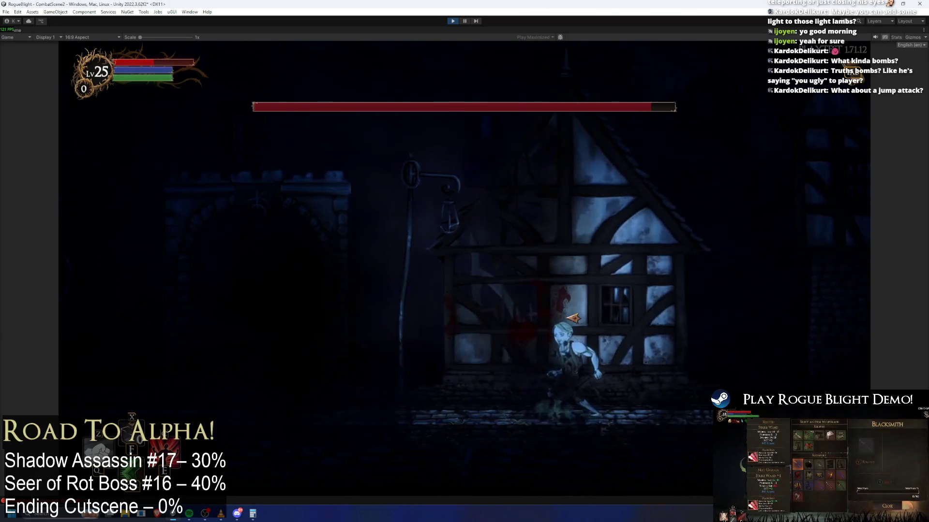
key(a)
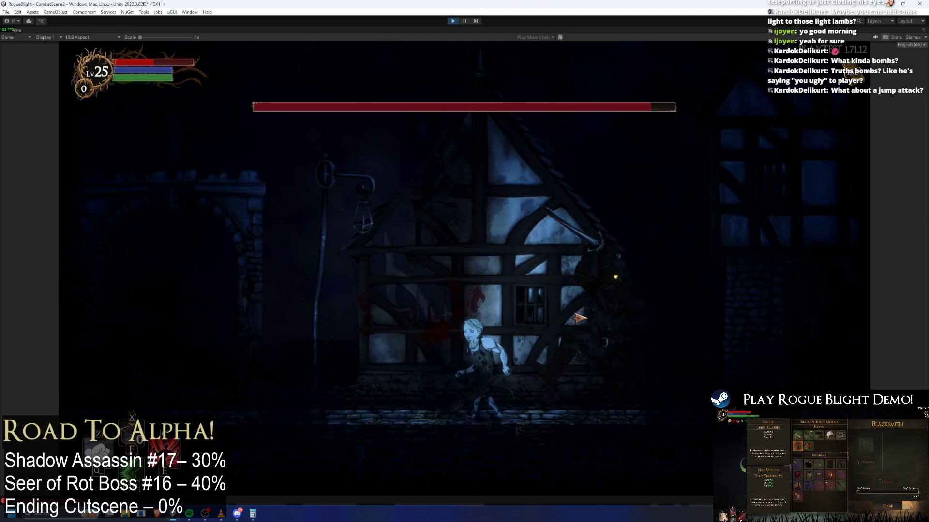
key(d)
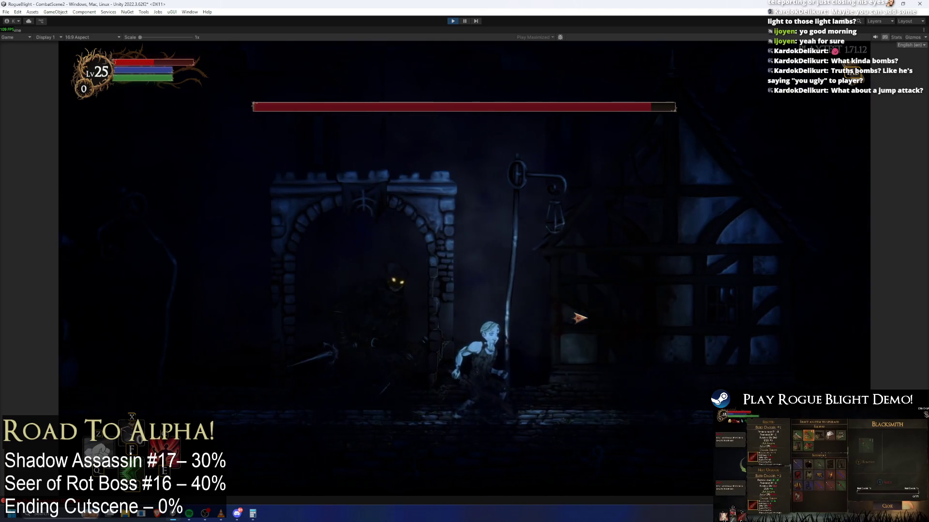
key(d)
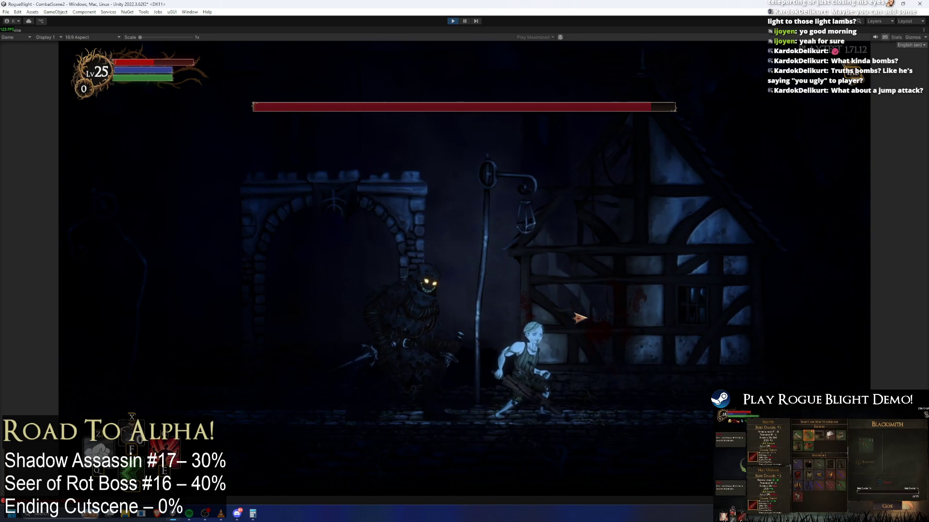
key(a)
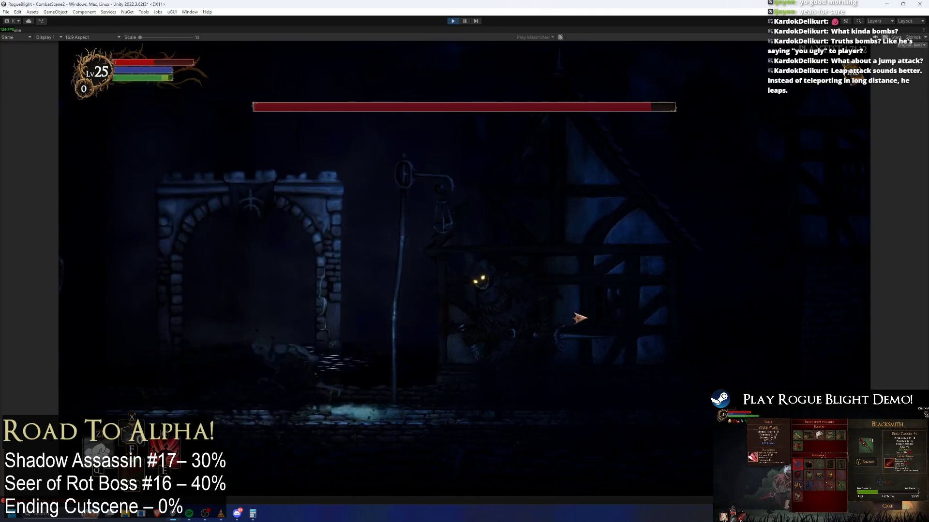
key(d)
key(a)
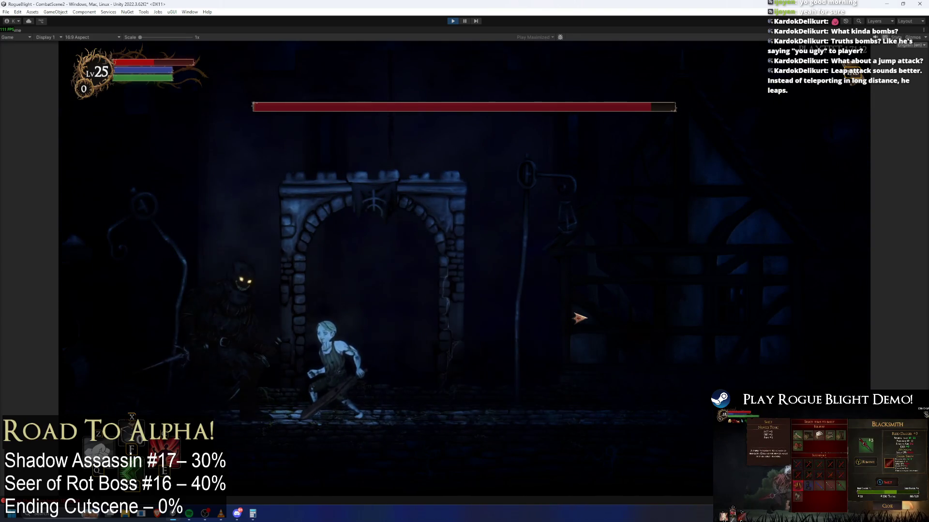
key(d)
key(a)
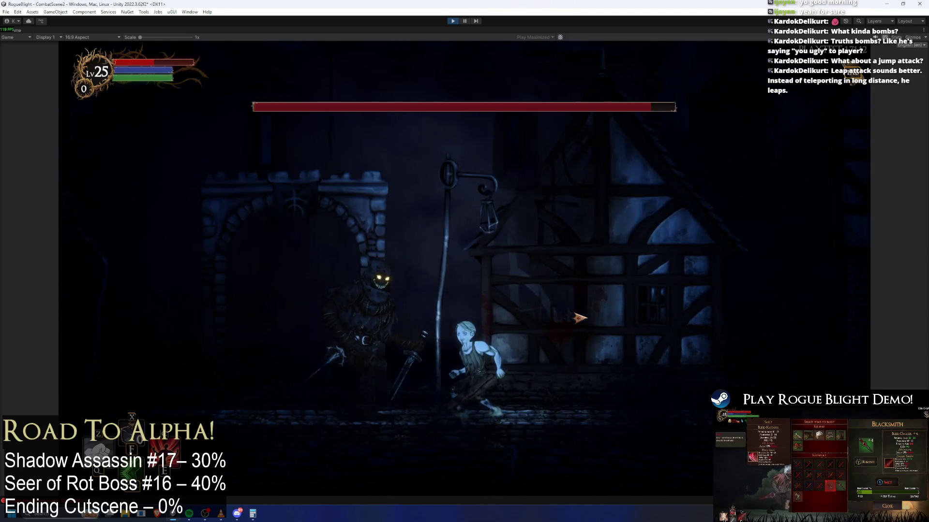
key(d)
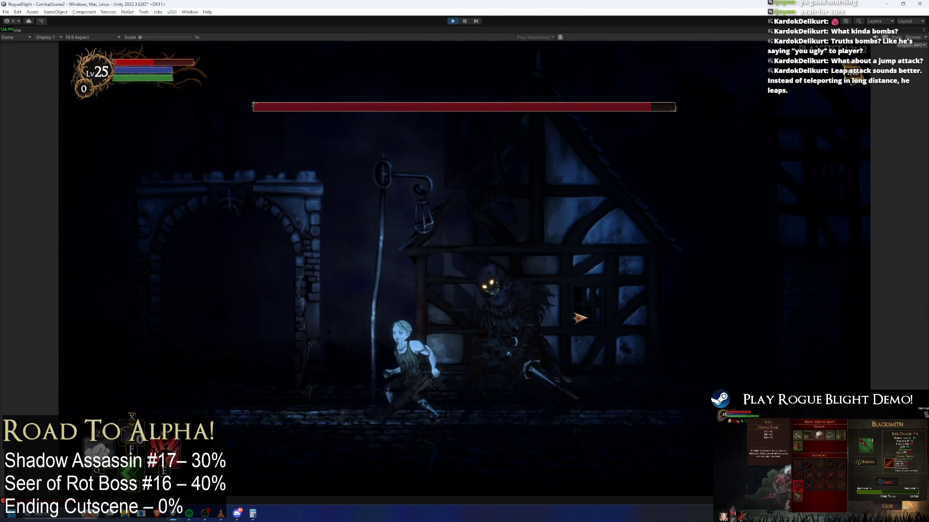
key(d)
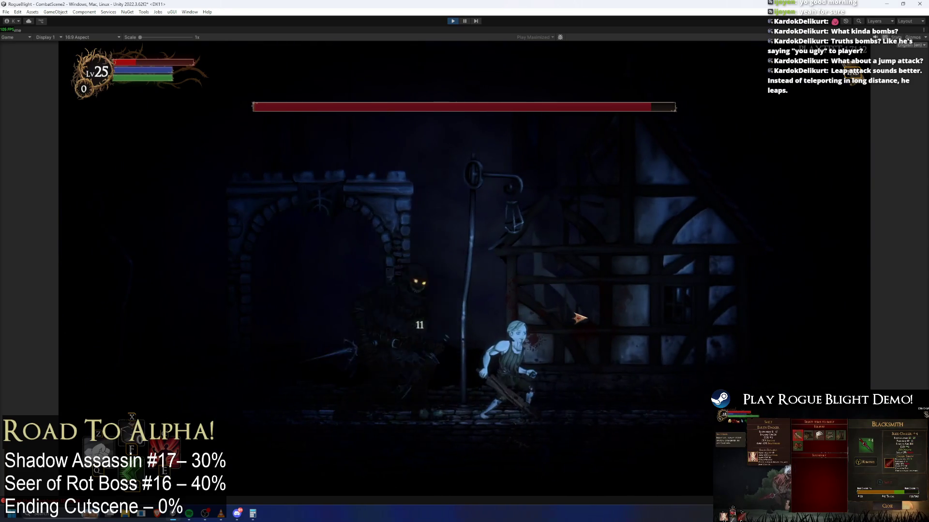
key(a)
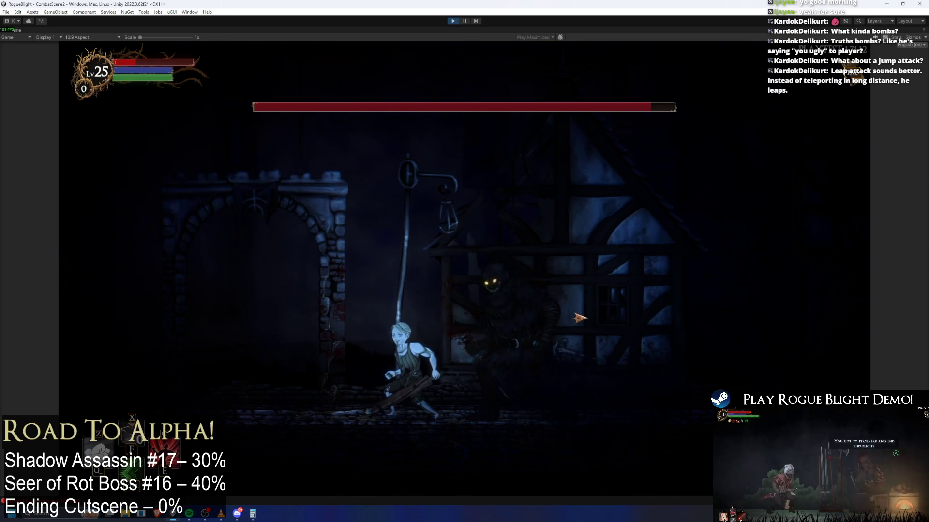
key(d)
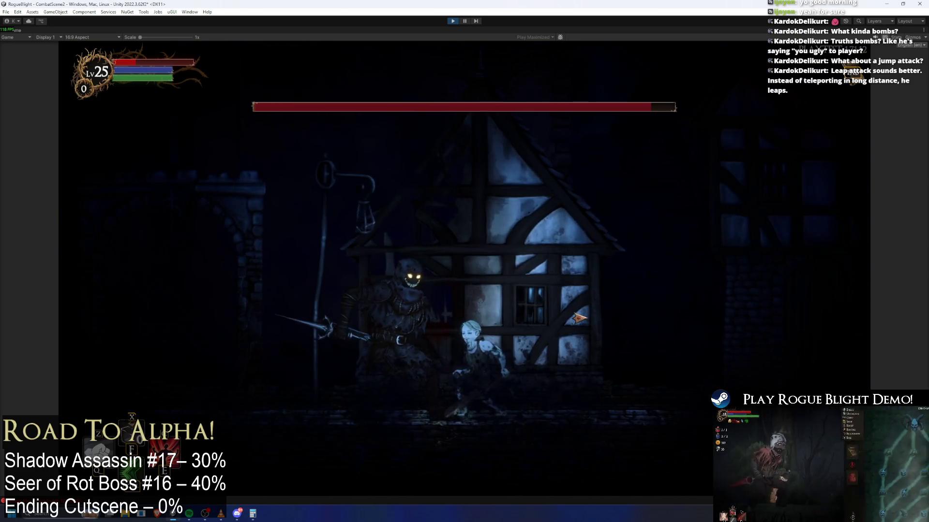
key(a)
key(d)
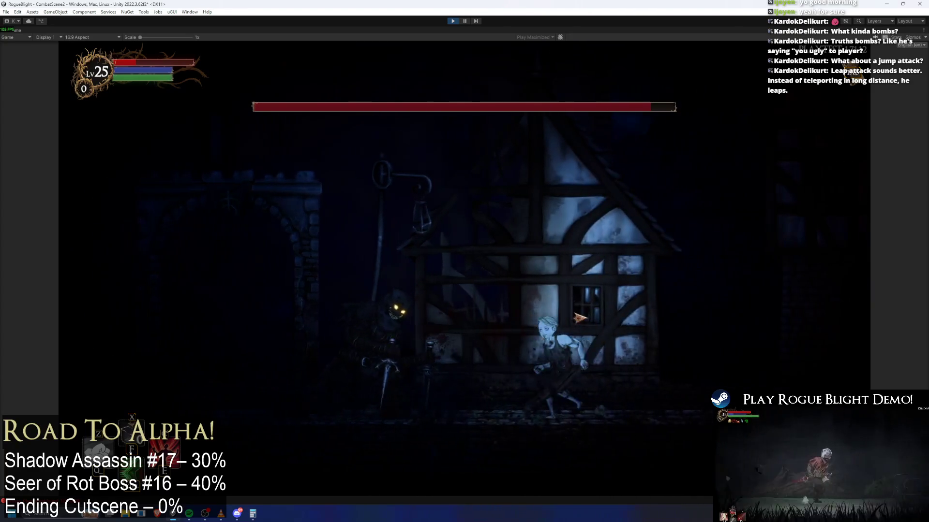
key(a)
key(d)
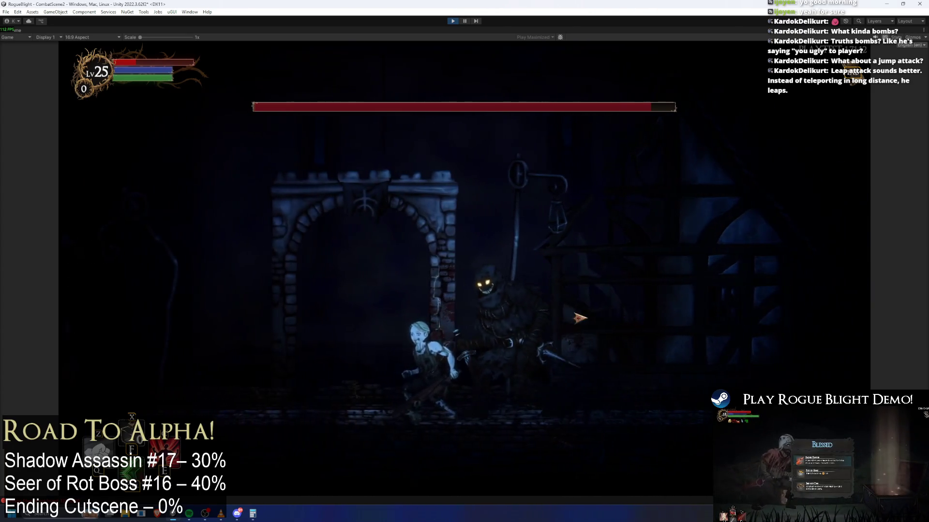
key(a)
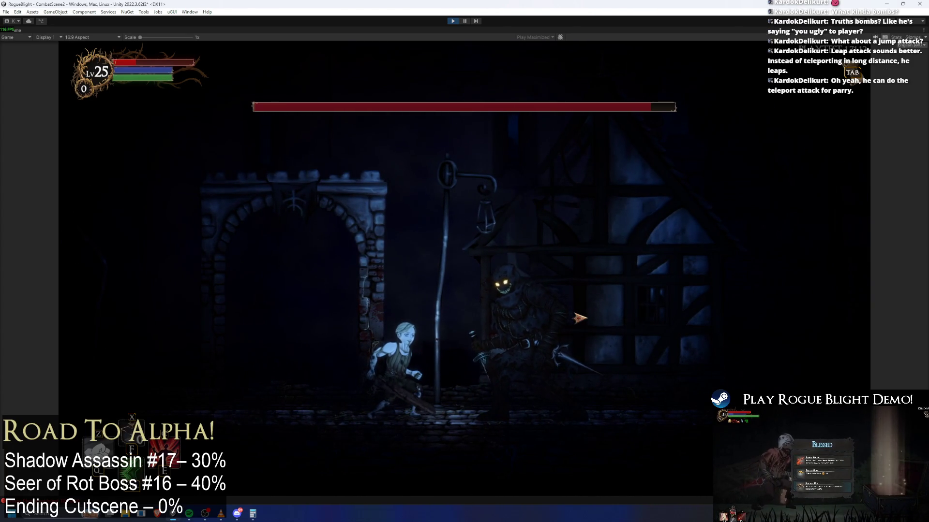
key(d)
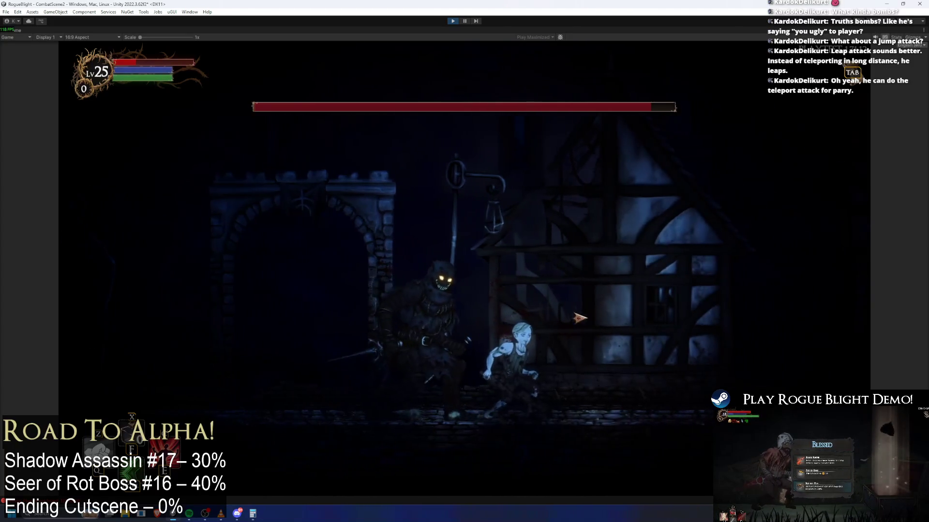
key(a)
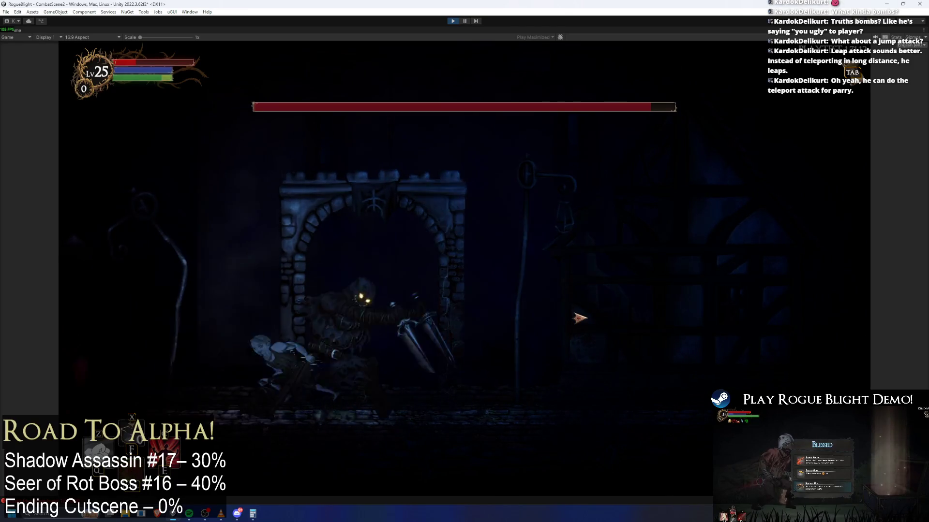
key(d)
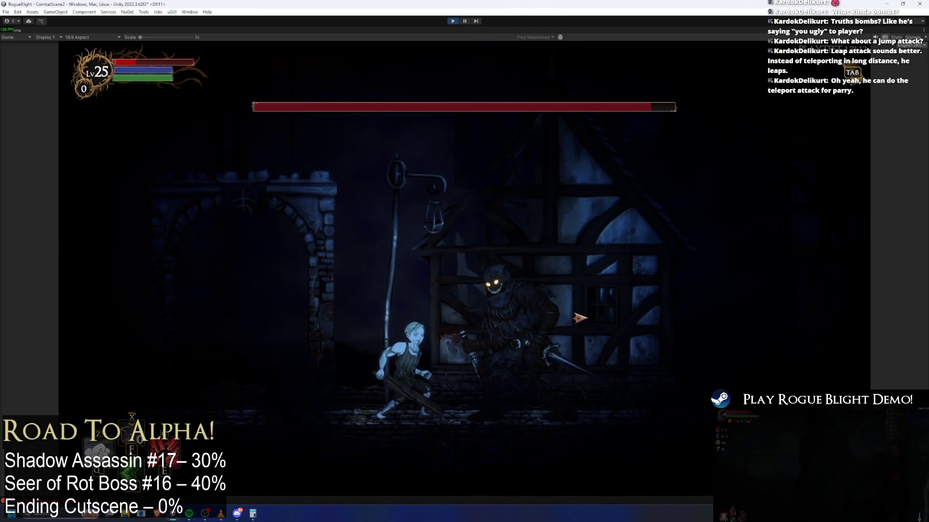
- Back away from the boss and refill the player's health and mana with the F1 cheat
key(a)
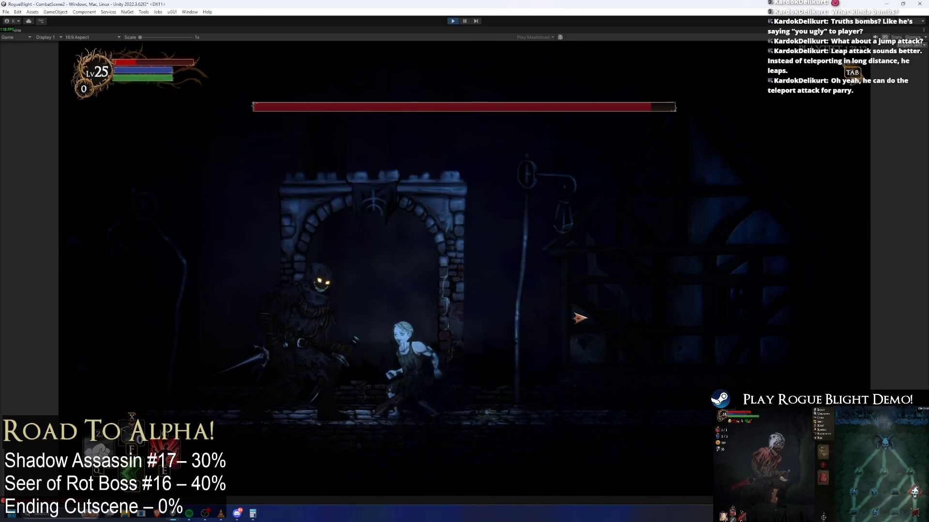
key(d)
key(a)
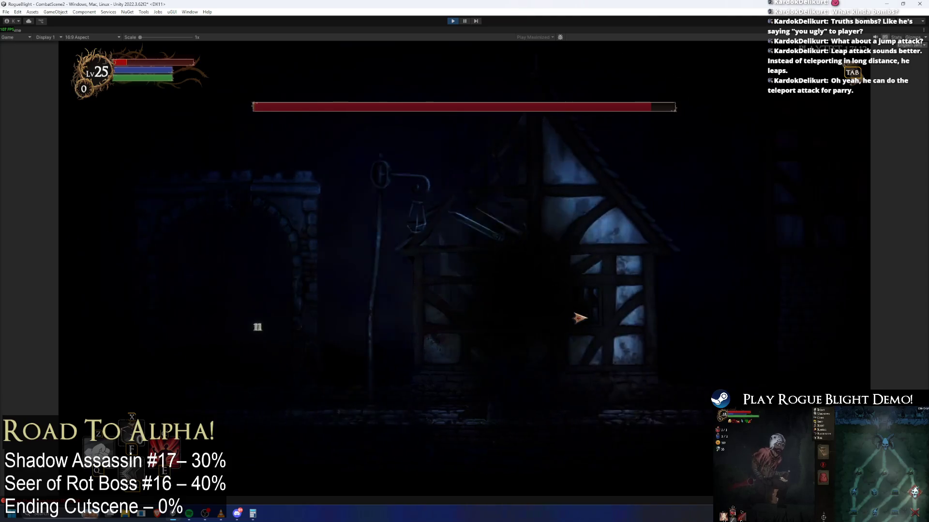
key(d)
key(F1)
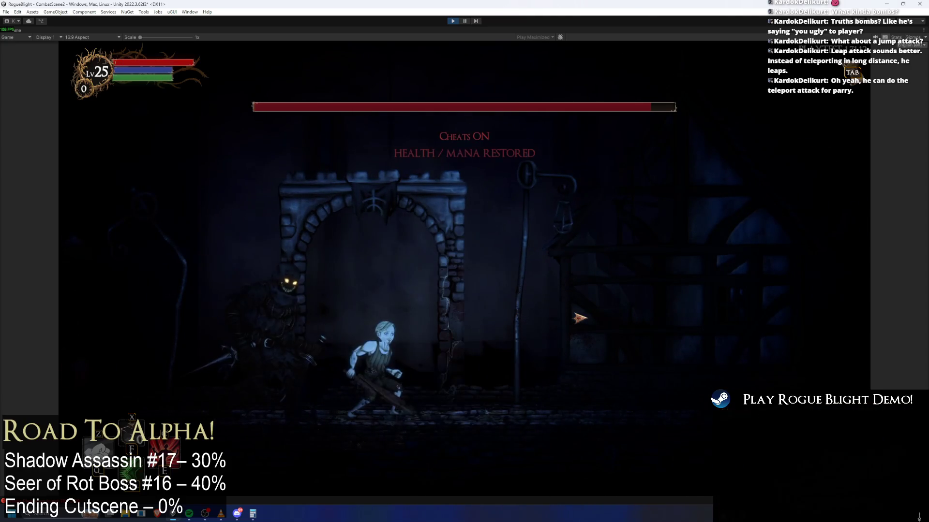
- Close in and land greatsword strikes, including a jumping attack, to drain the boss's health
key(a)
click(413, 254)
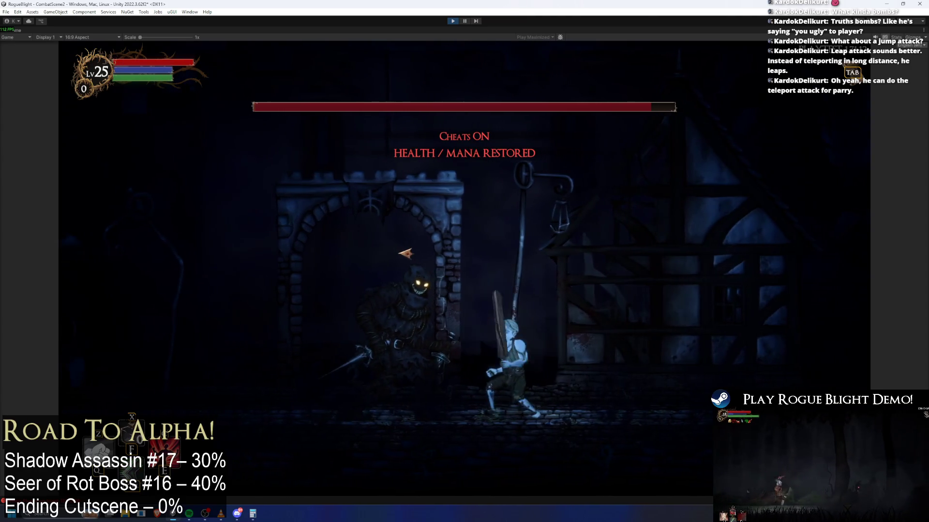
key(d)
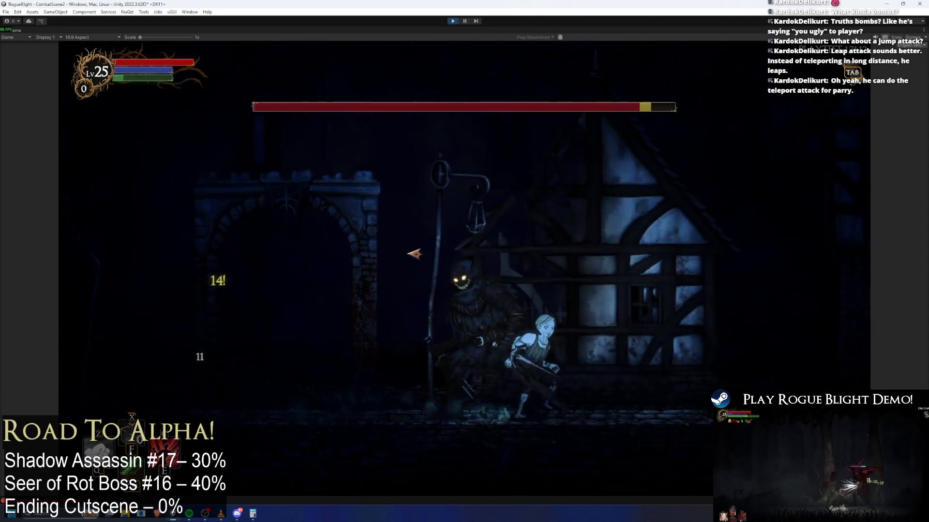
click(438, 274)
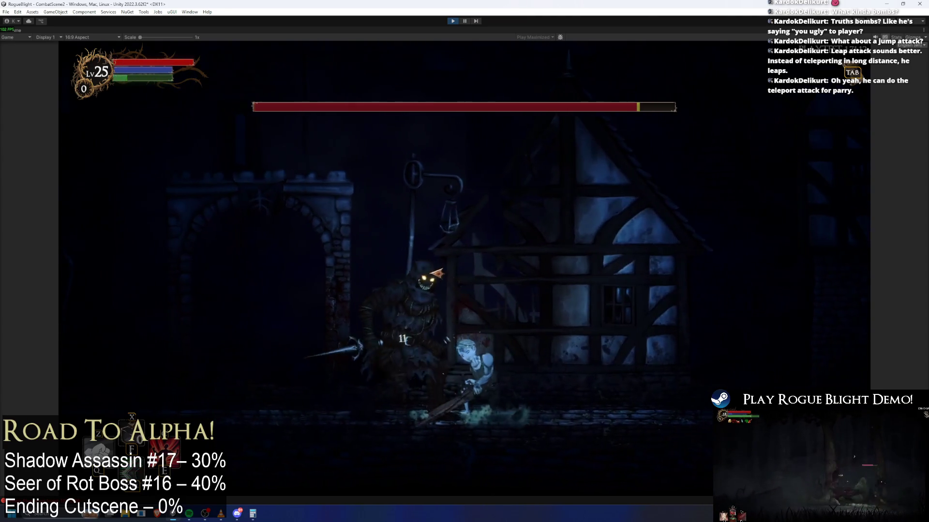
key(a)
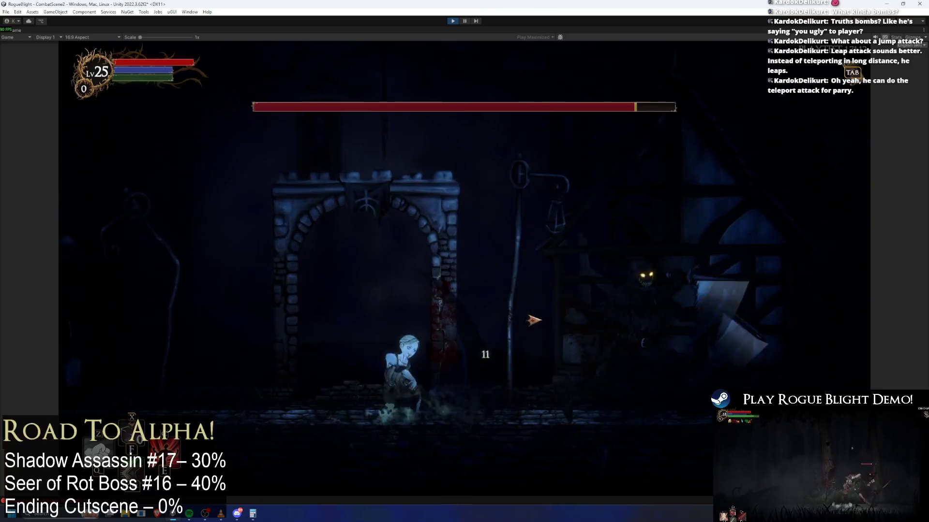
key(space)
click(534, 290)
key(d)
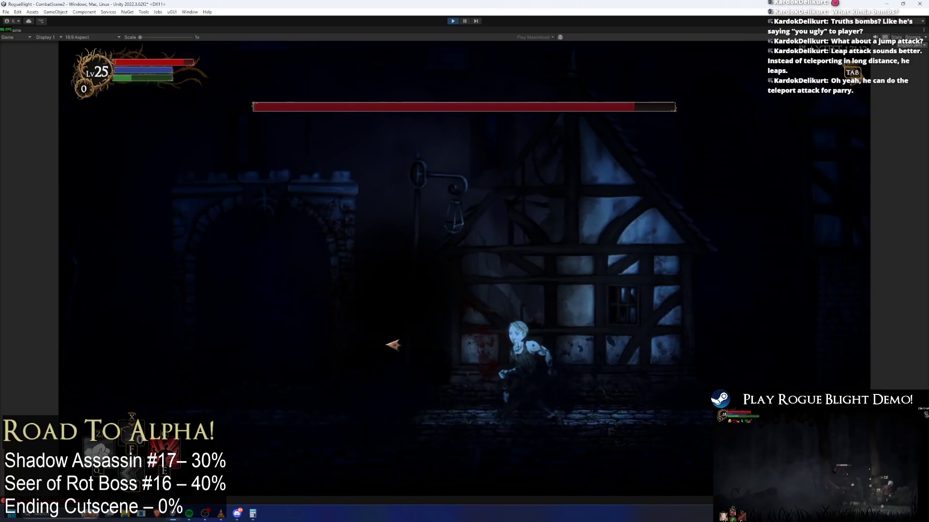
click(448, 334)
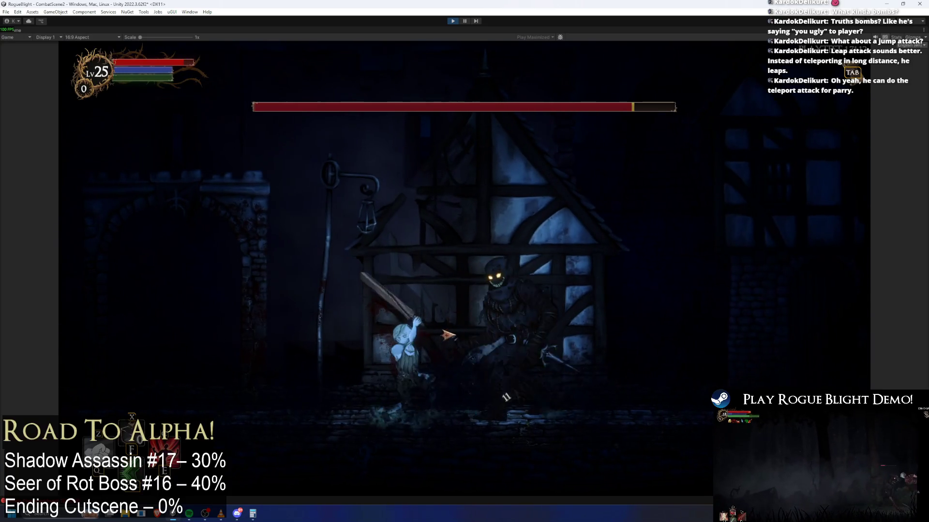
click(448, 335)
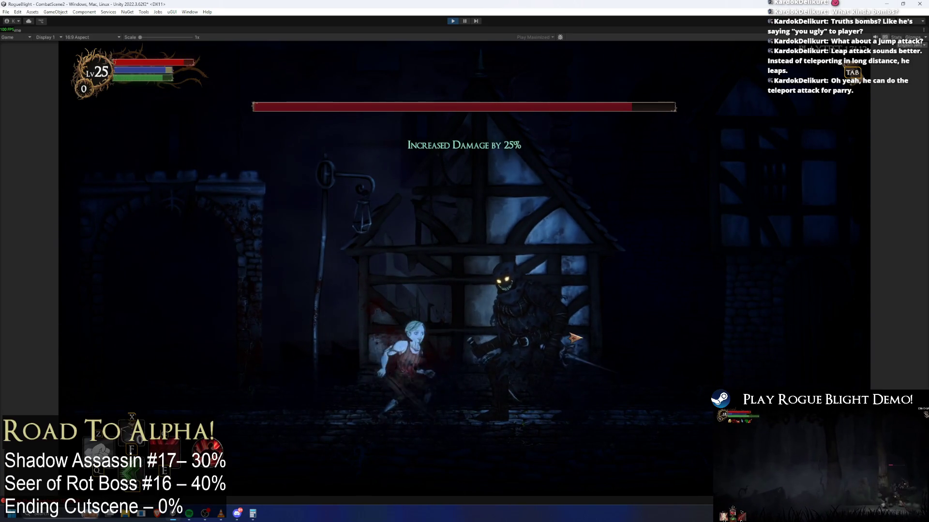
key(d)
key(a)
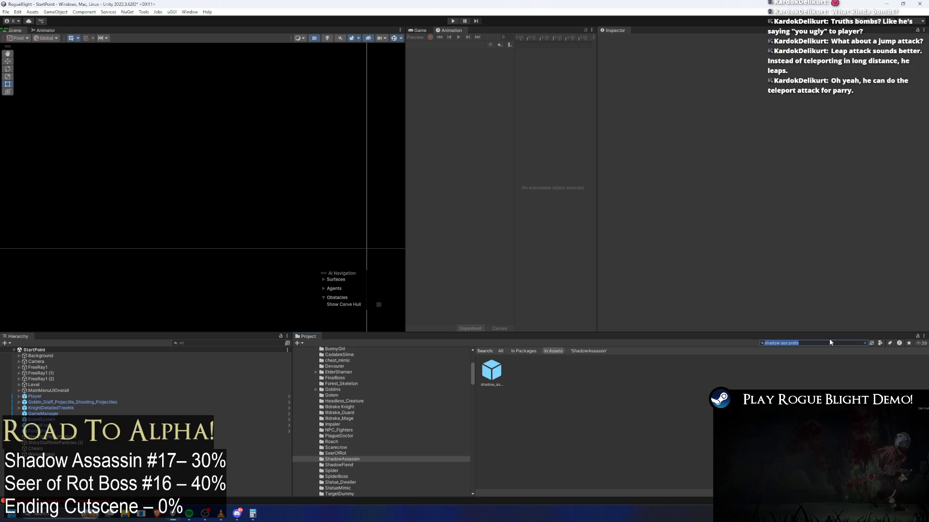
- Select TODO.txt in the Project window and open it in Visual Studio
click(495, 372)
double_click(494, 372)
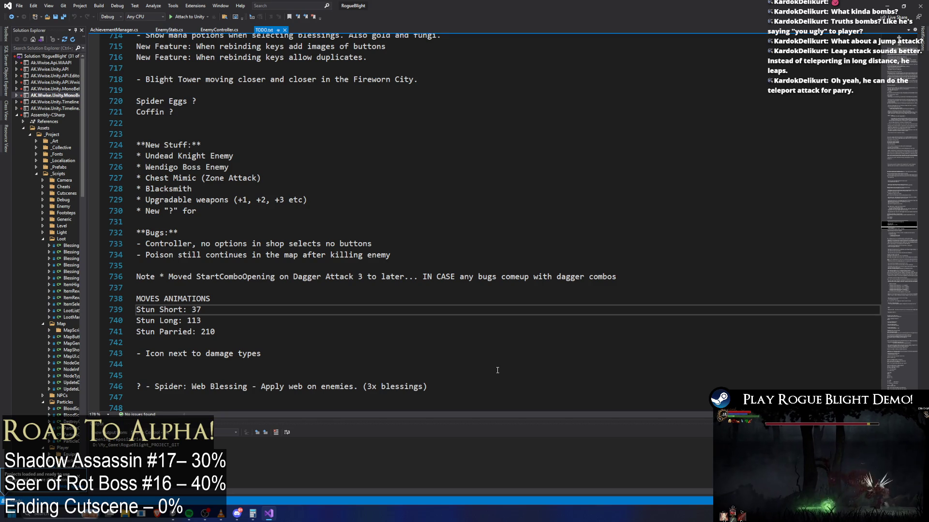
- Scroll TODO.txt to the TODO- heading near line 75 and insert a blank line below it
scroll(497, 371, up, 20)
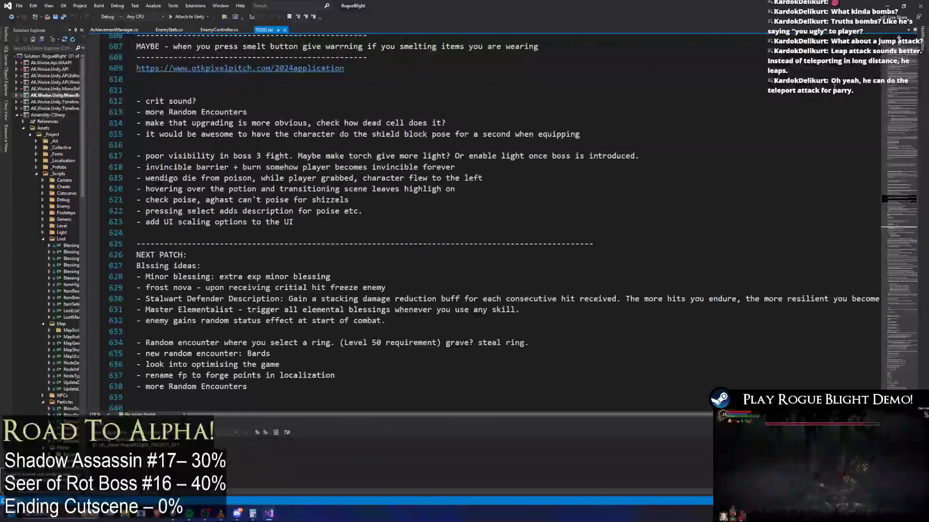
click(911, 74)
scroll(225, 132, down, 20)
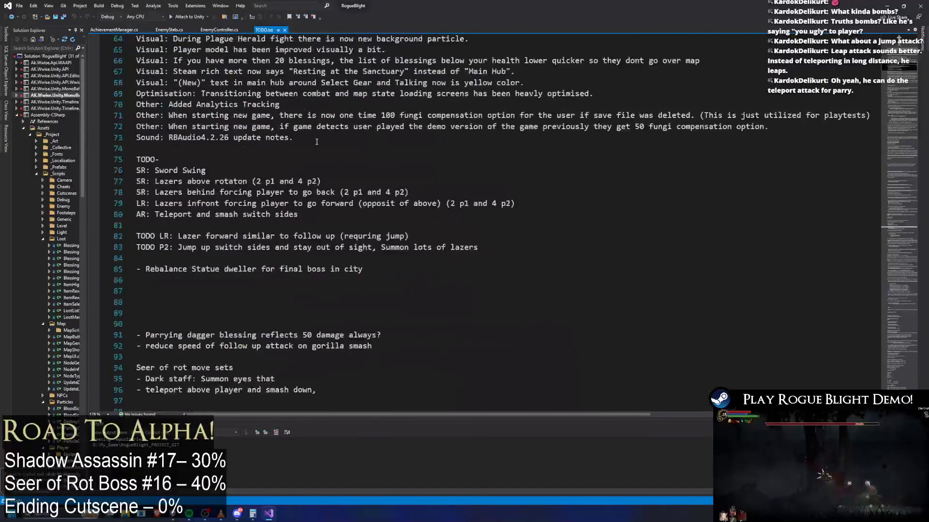
click(226, 128)
key(Return)
key(Return)
key(Return)
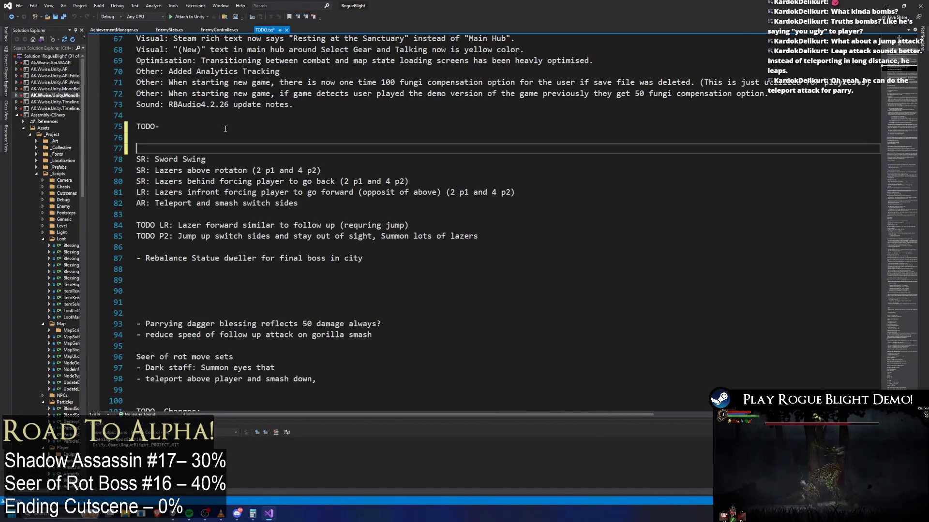
- Make room above 'Seer of Rot:' and type the 'Shadow Assass(in):' heading
key(Up)
key(Down)
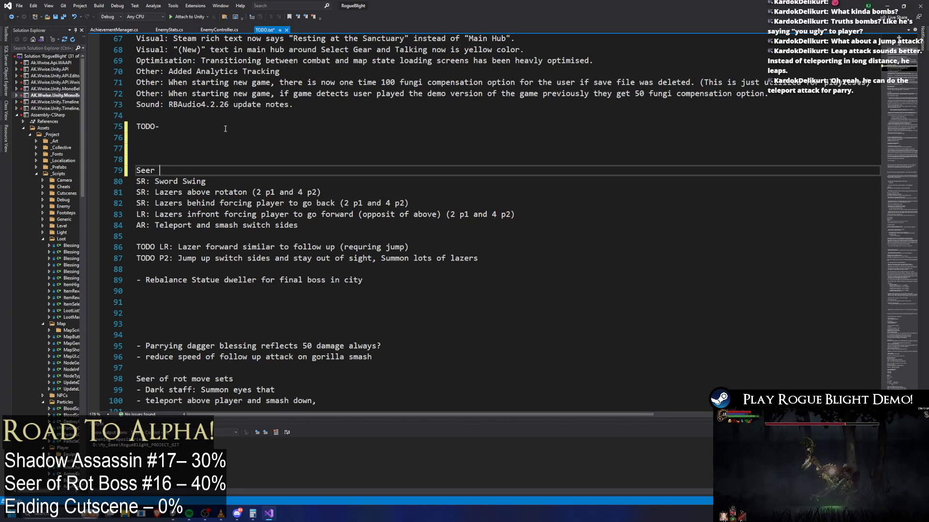
key(Up)
key(Up)
key(Return)
key(Return)
key(Up)
key(Up)
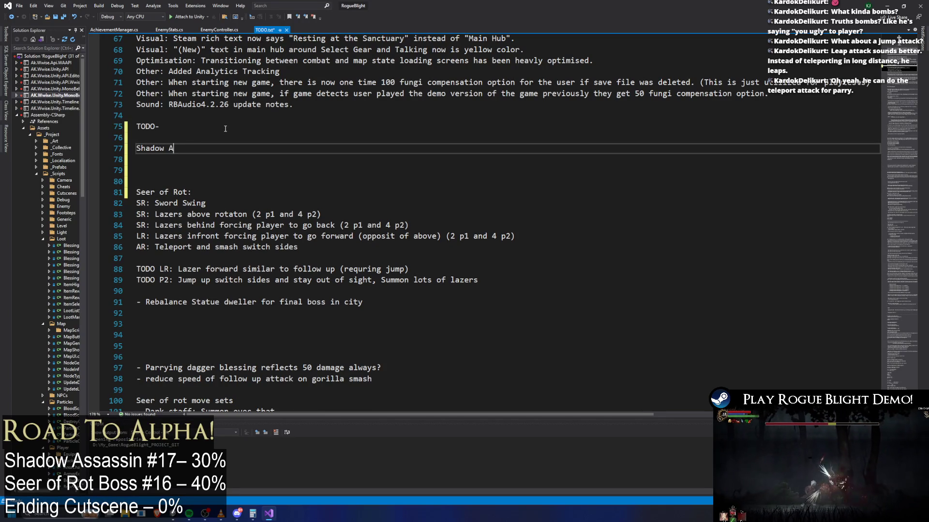
text(:)
key(Return)
key(Left)
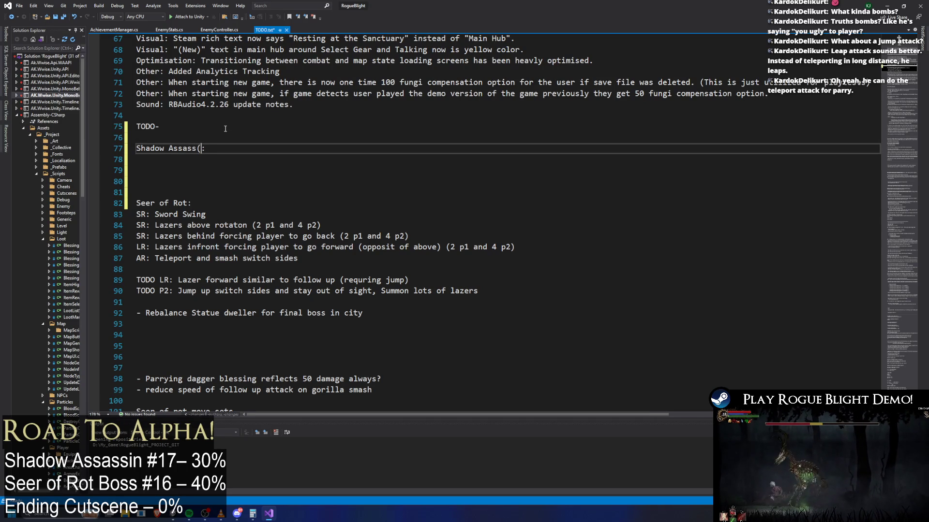
text(in))
- List SR: Dagger Slash 1, the Slash 2 + Teleport combo, and SR: Teleport Behind Player
key(Return)
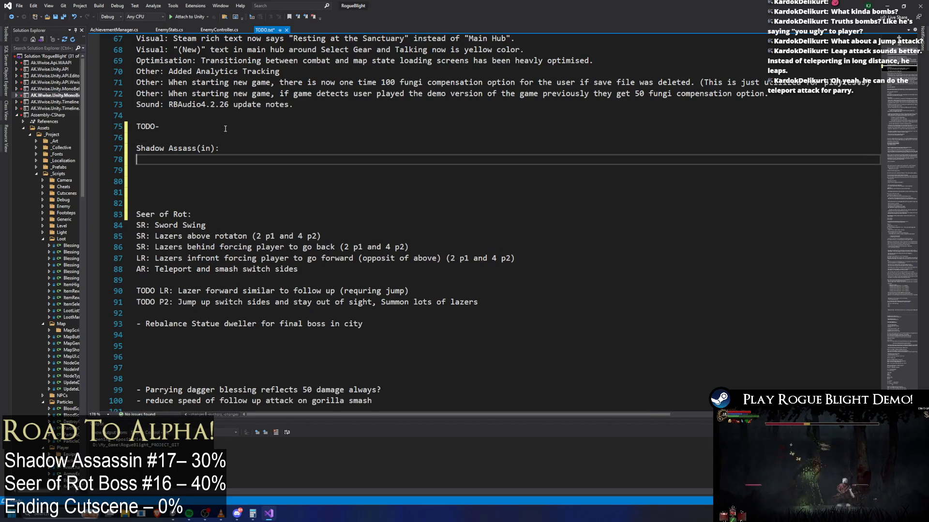
key(Return)
key(Up)
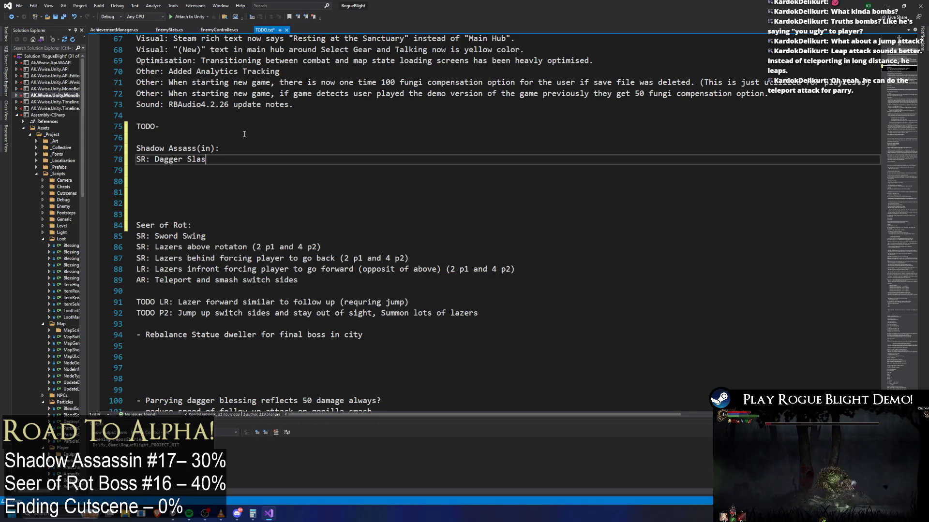
text(h 1)
key(Return)
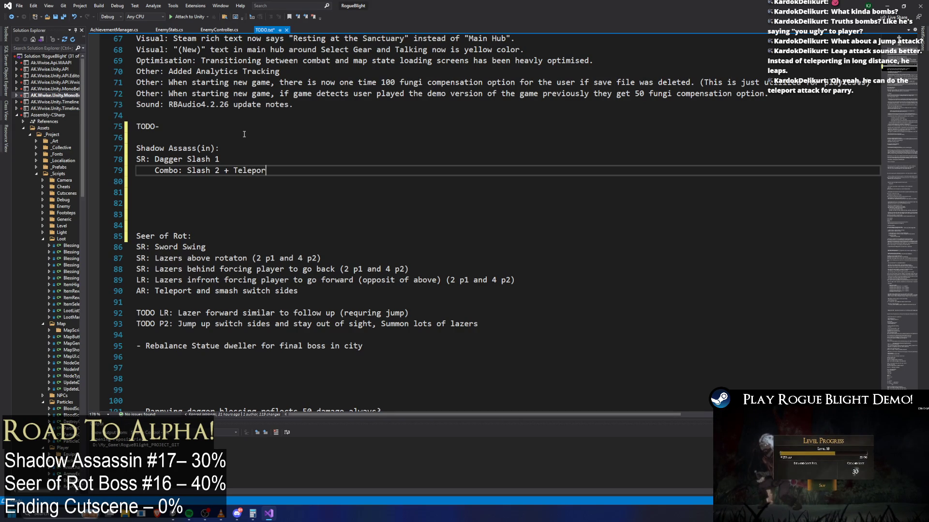
text(rt)
key(Return)
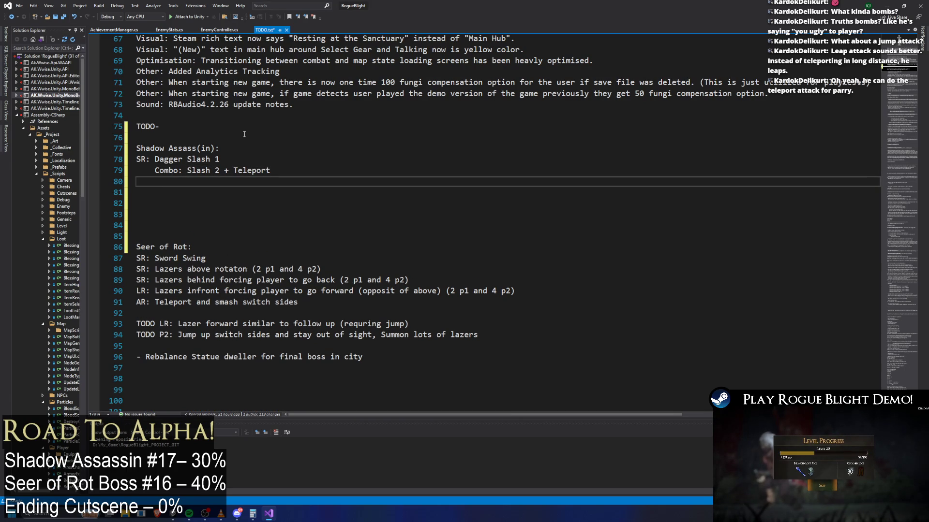
text(SR: Teleport Behind PL)
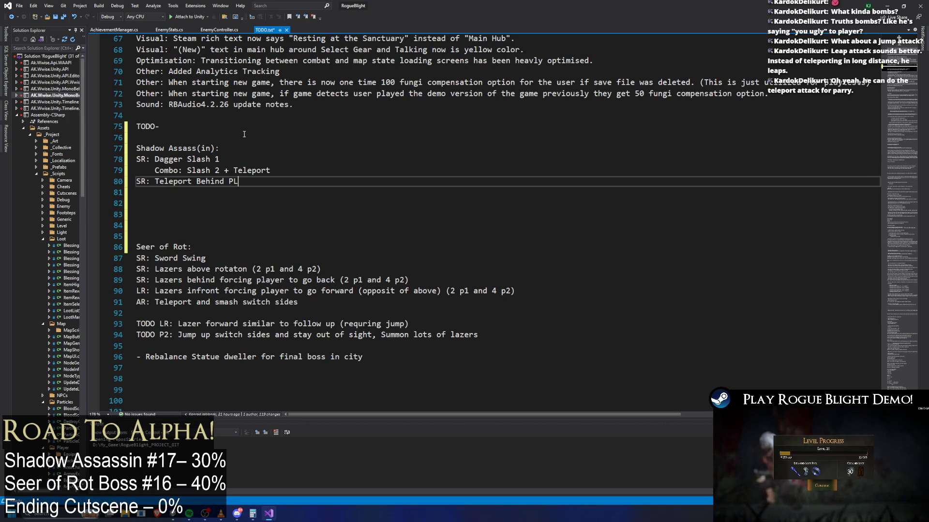
text(a)
key(BackSpace)
key(BackSpace)
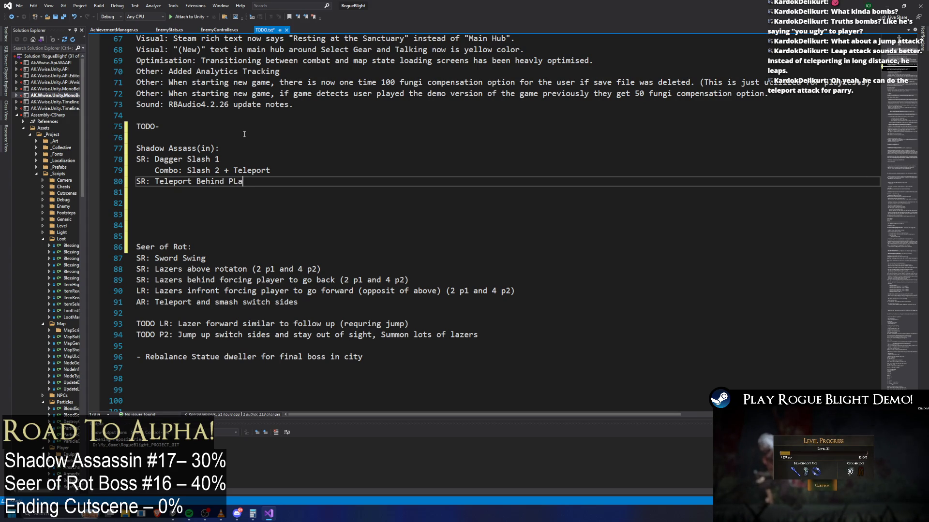
text(layer)
key(Return)
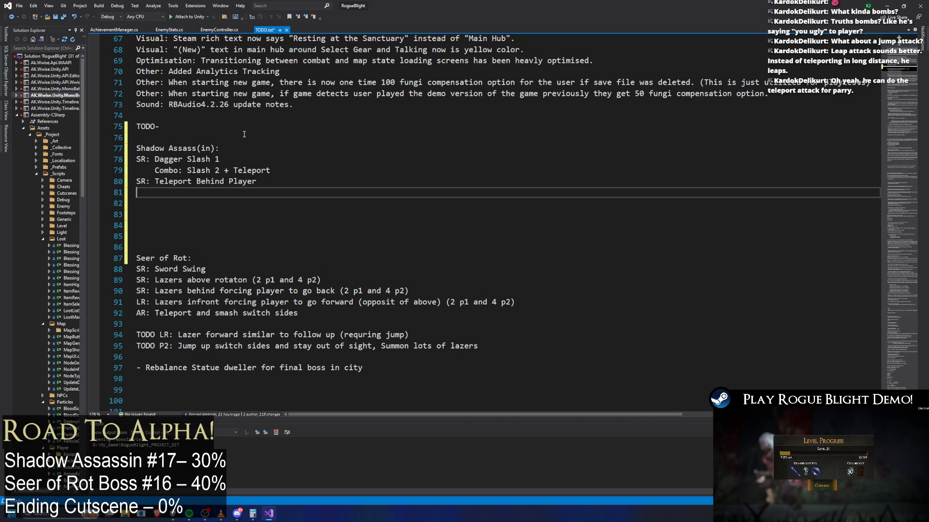
- Add the long-range entries 'LR: Jump leap slash' and 'LR: Forward stab (jumpable)'
text(SR:)
key(Home)
key(Delete)
text(LR:)
text( Ju)
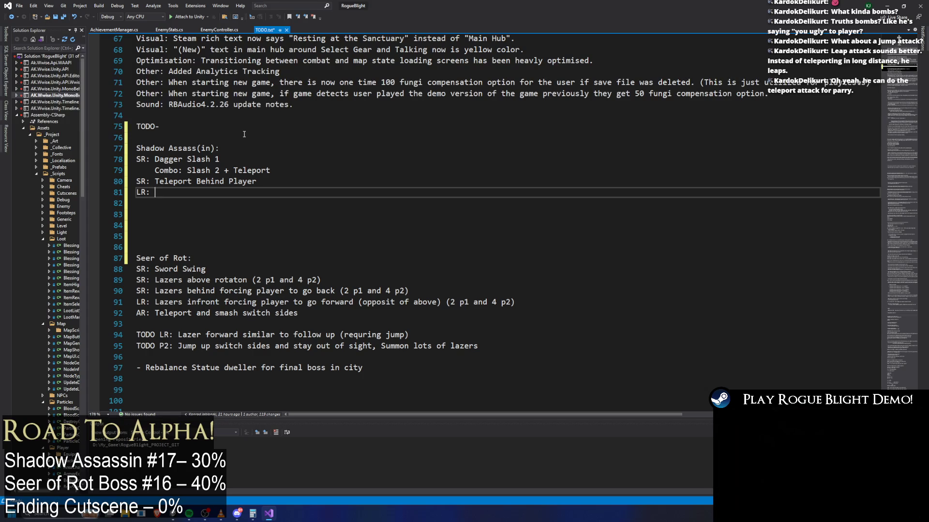
text(mp )
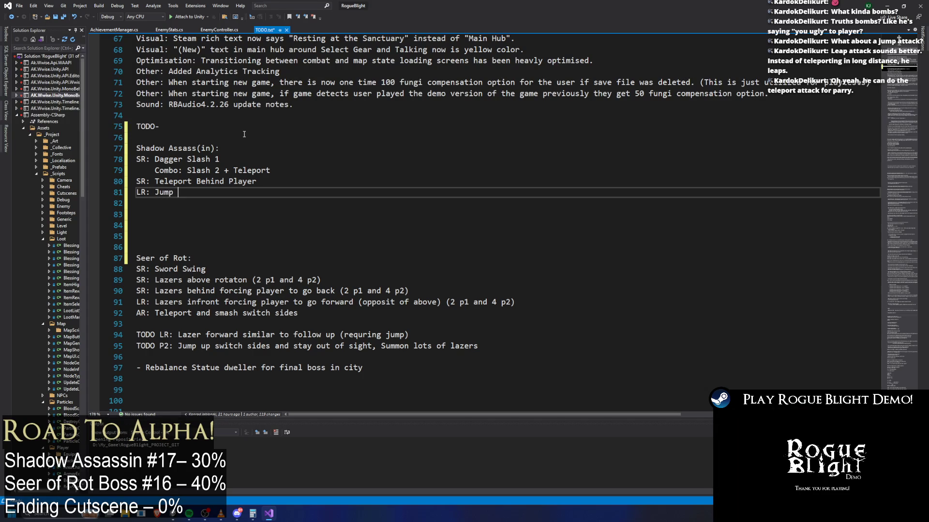
text(leap)
text( slash)
key(Return)
text(LR:)
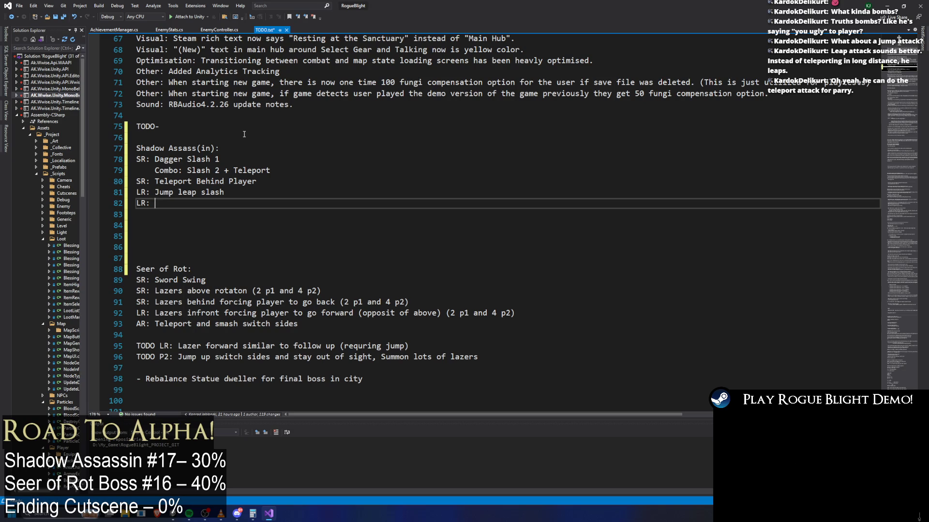
text( forward)
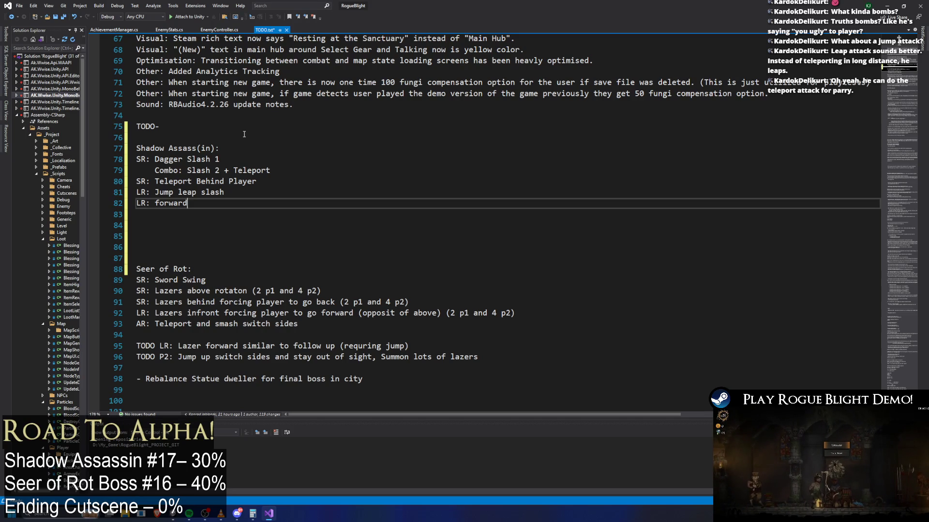
text(stab (jumpable))
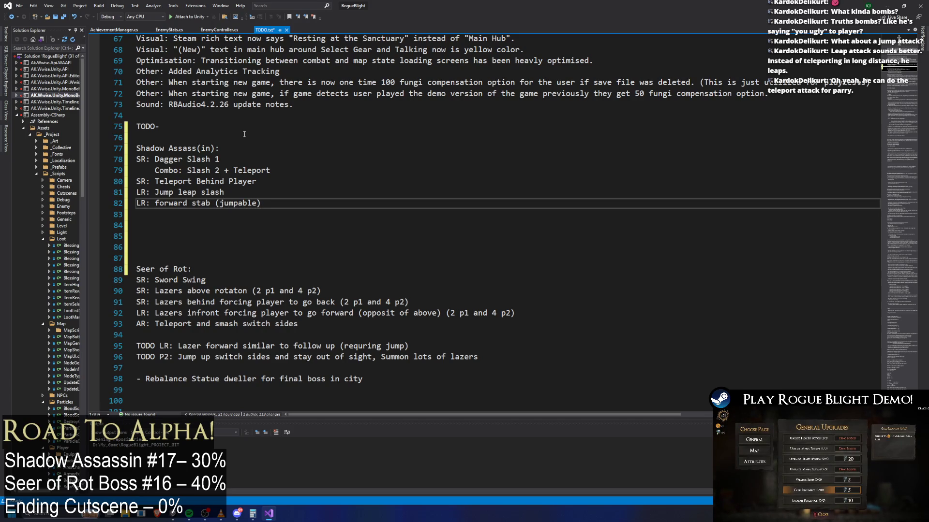
drag(155, 203, 160, 203)
text(F)
- Insert 'SR: Parry' and 'SR: Teleport above player and slash' after Teleport Behind Player
click(262, 182)
key(Return)
text(SR: )
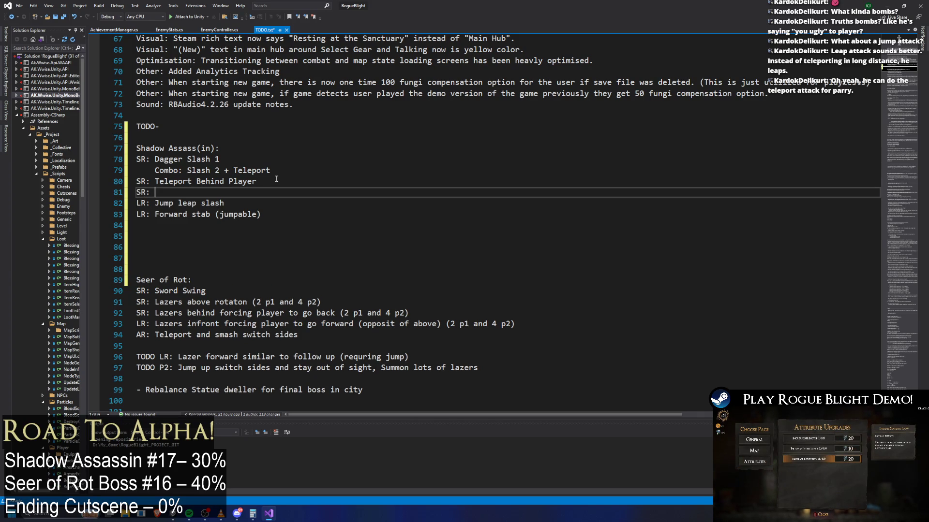
text(Parry)
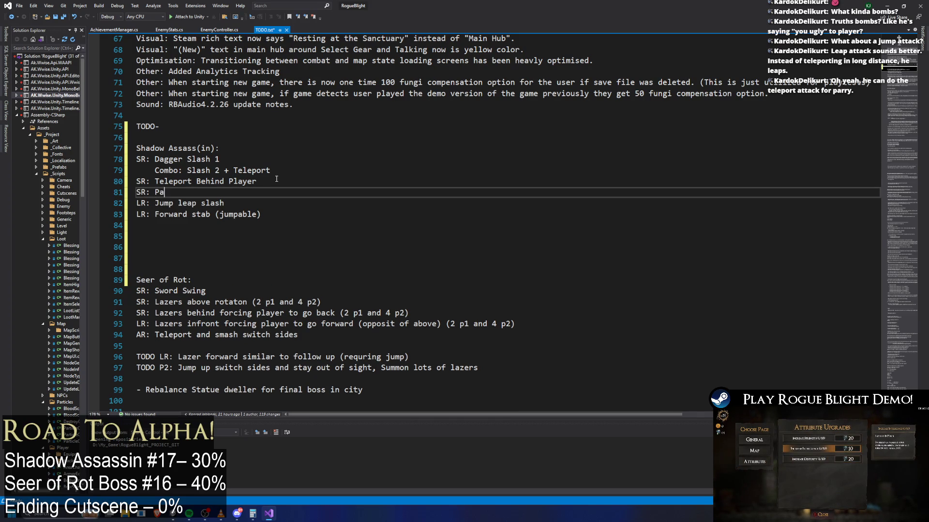
key(Return)
text(SR: )
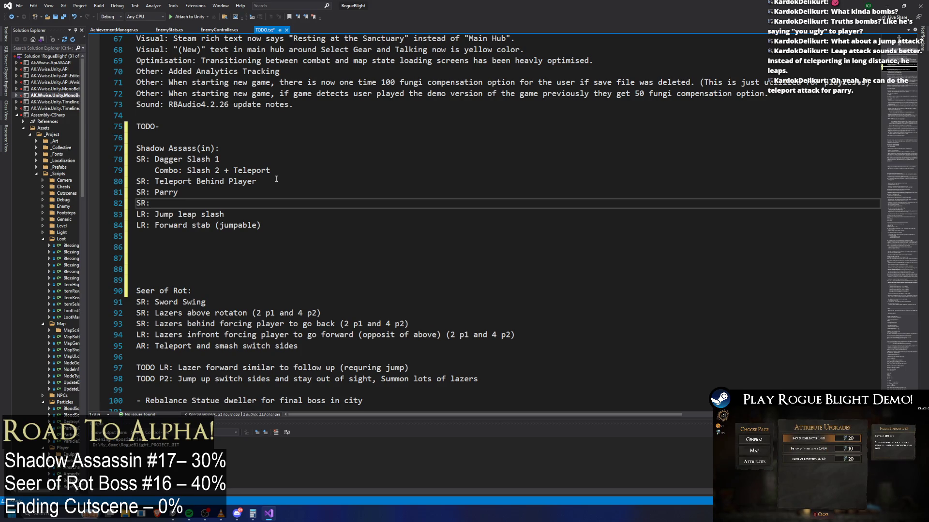
text(Teleport abo)
text(ve pla)
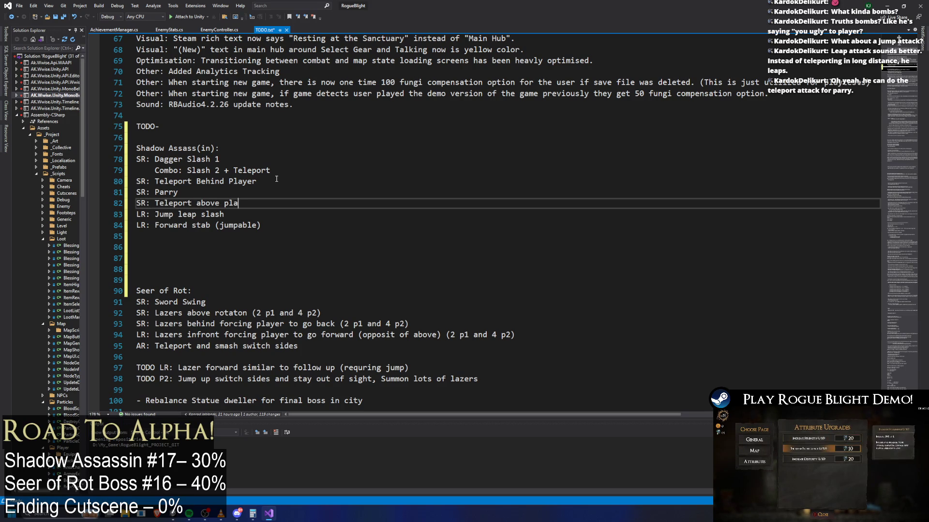
text(yer and)
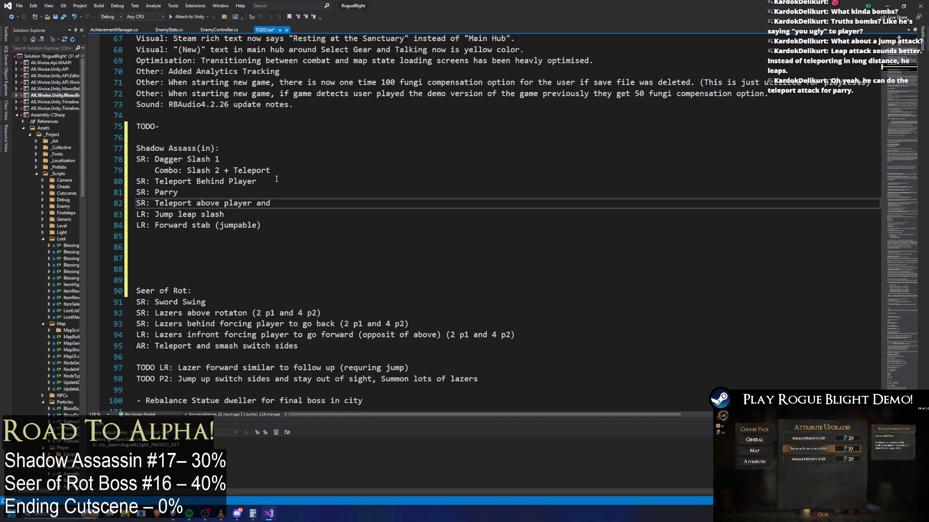
text( slash)
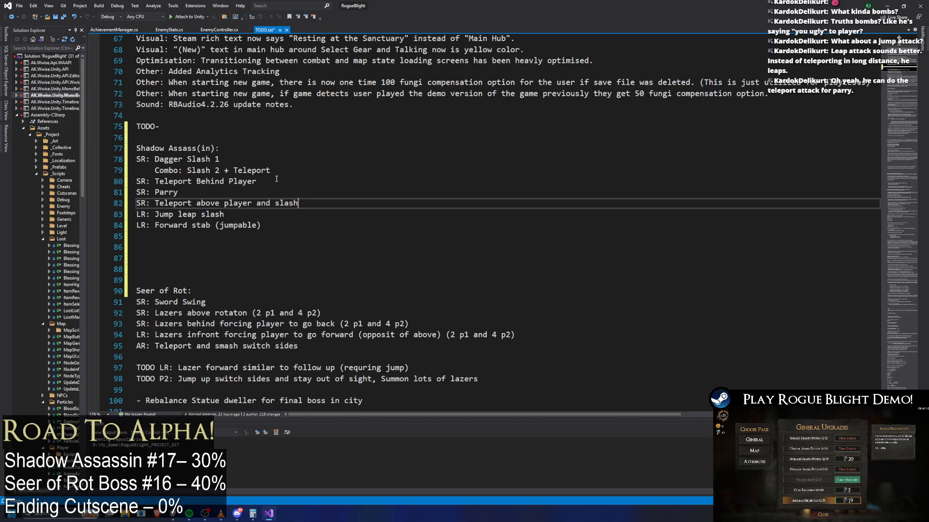
- Add blank lines after the two LR attack entries
drag(302, 220, 138, 215)
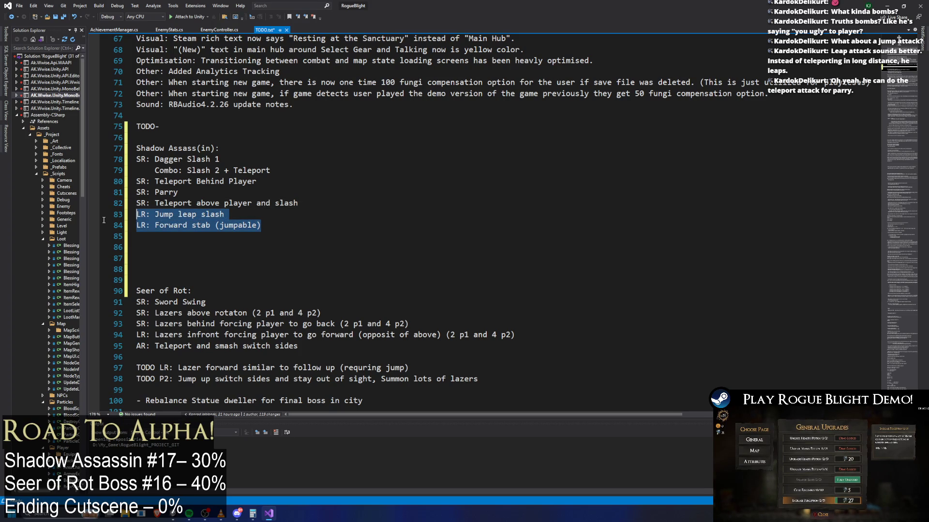
click(175, 203)
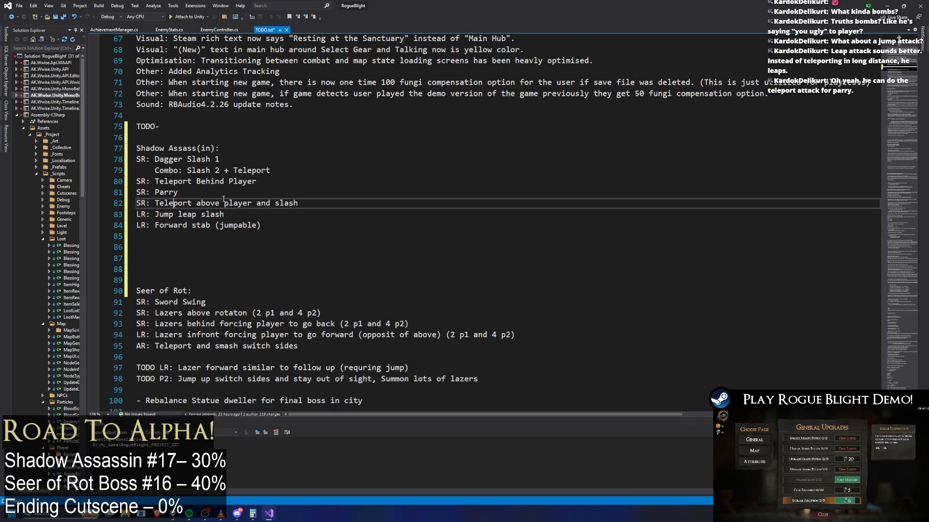
key(Down)
key(Down)
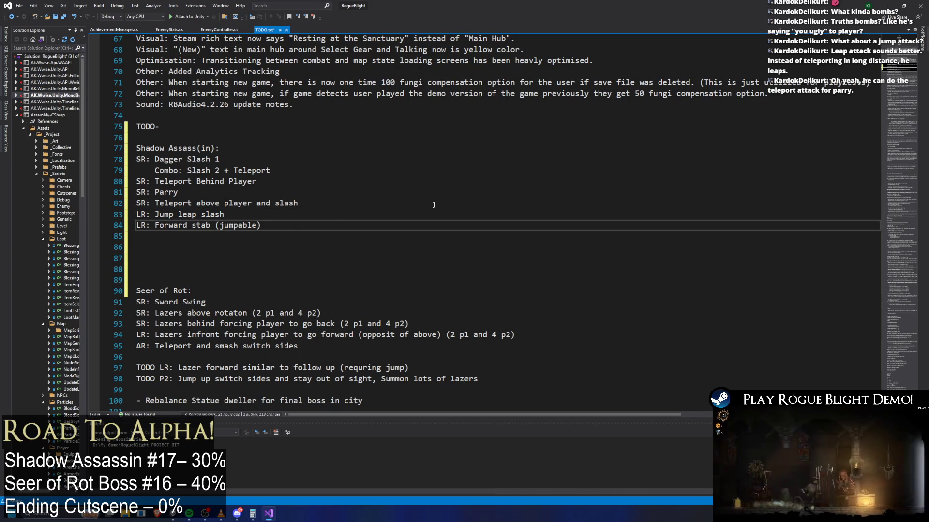
key(Return)
key(Return)
key(Up)
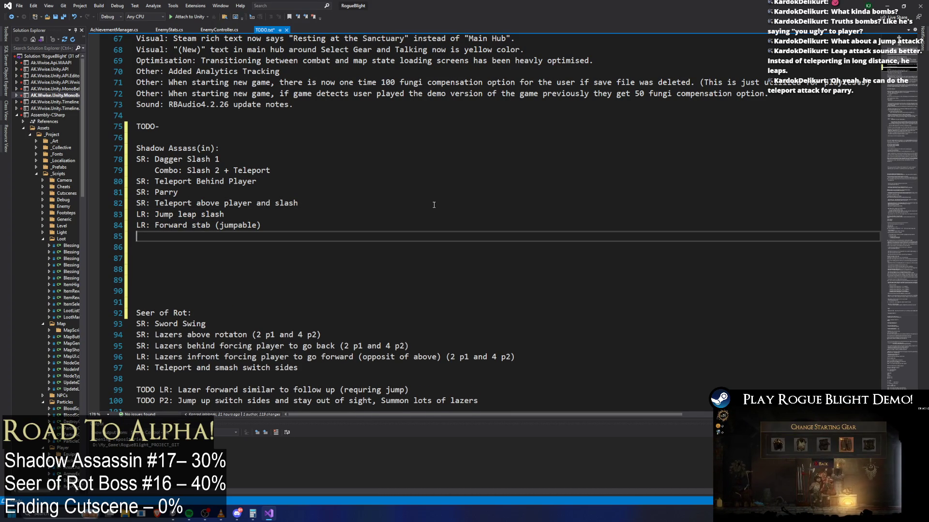
key(Return)
key(Up)
text(P2: Summ)
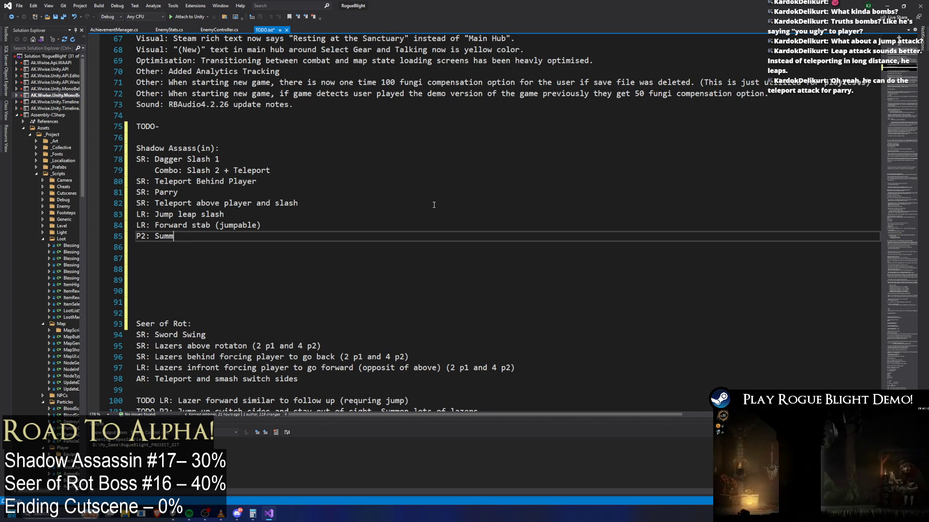
text(on clone )
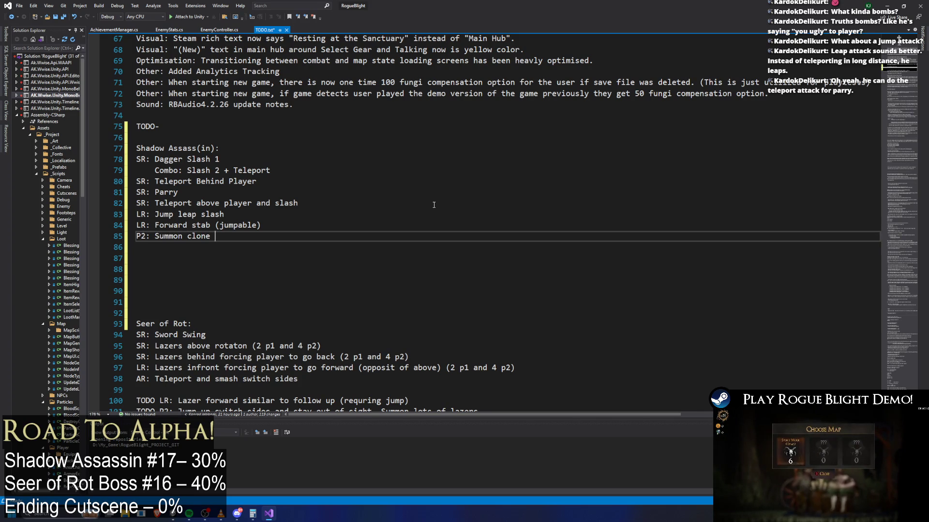
text(with bow and arr)
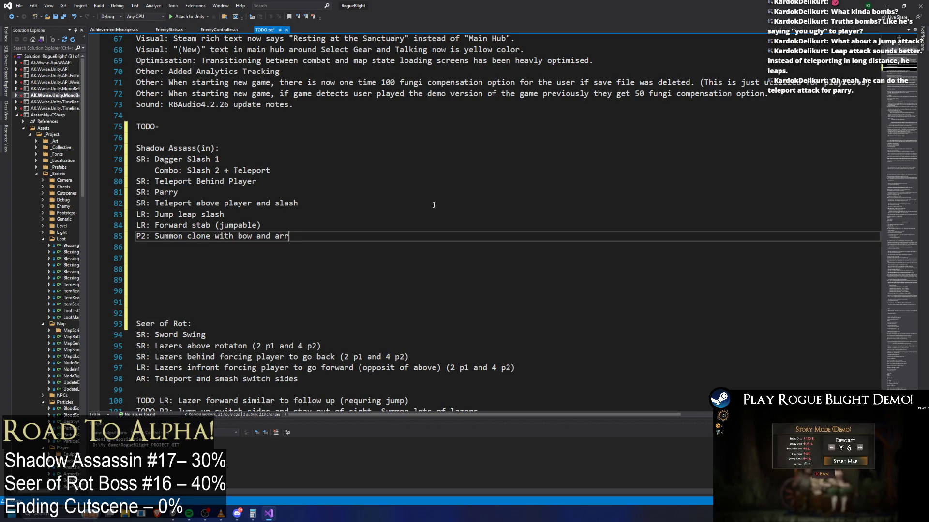
text(ow)
key(Return)
text(Clone:)
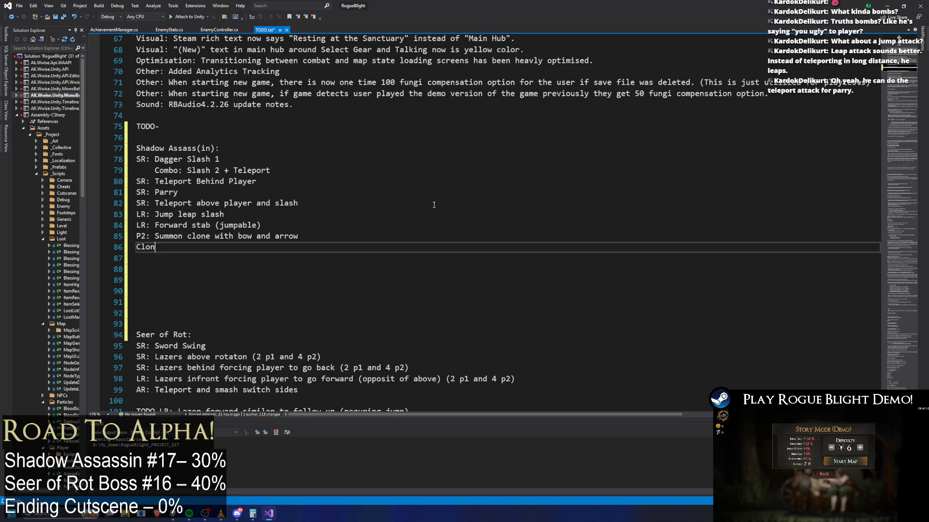
key(Return)
key(Tab)
text(hoot arrows)
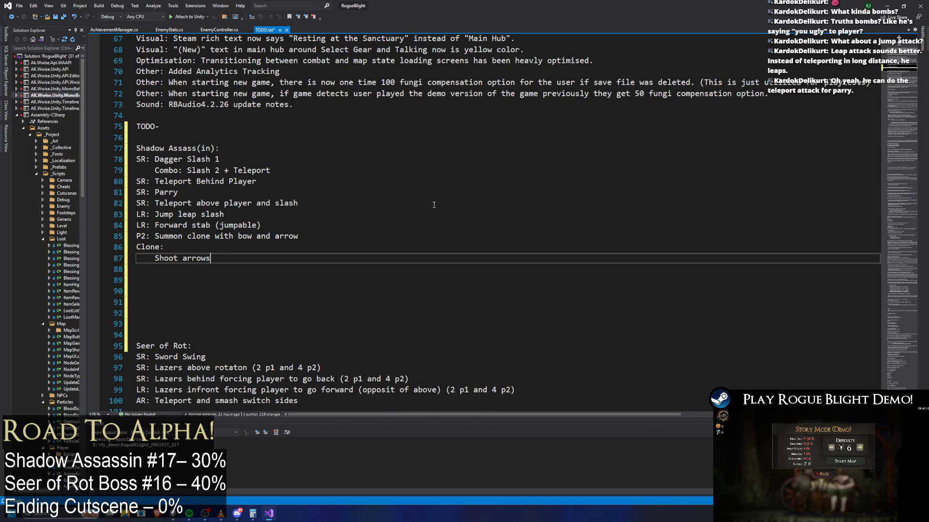
text( where)
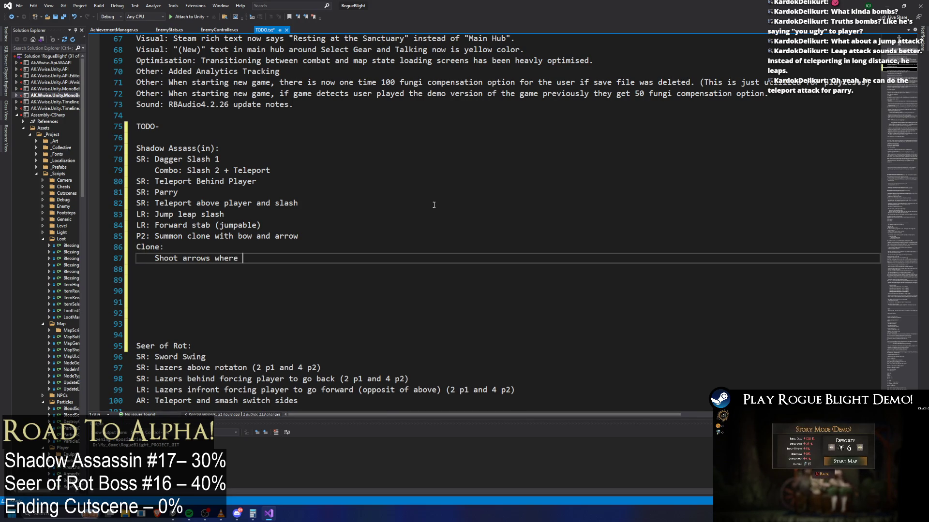
text( player is)
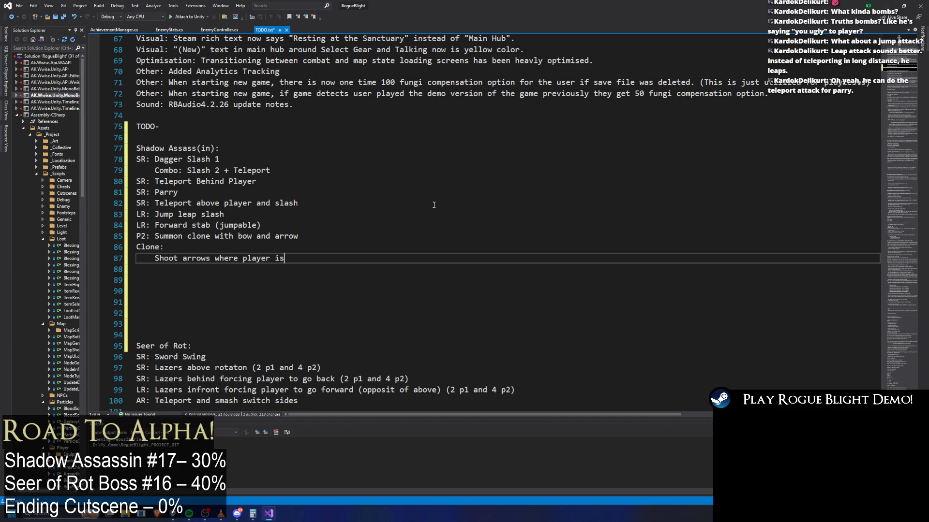
key(Home)
key(Return)
key(Up)
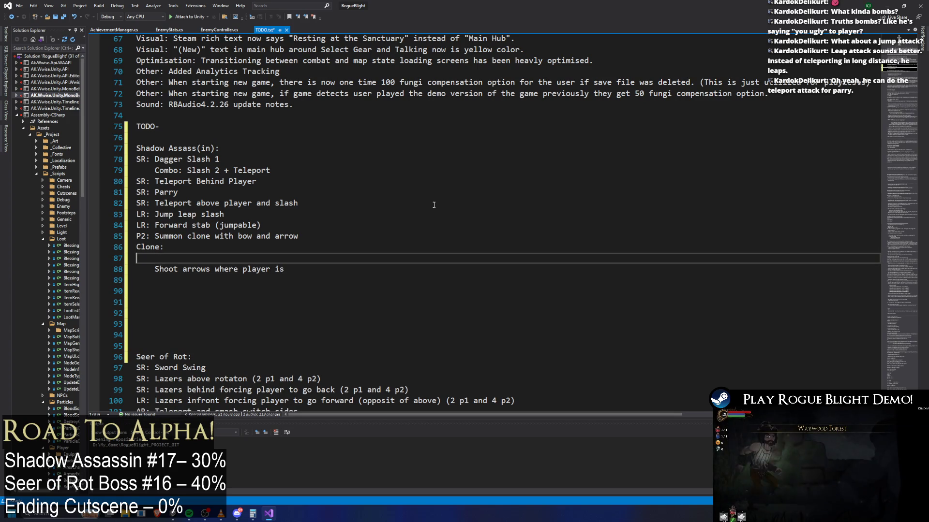
text(Sty)
key(BackSpace)
key(BackSpace)
text(tays in corners,)
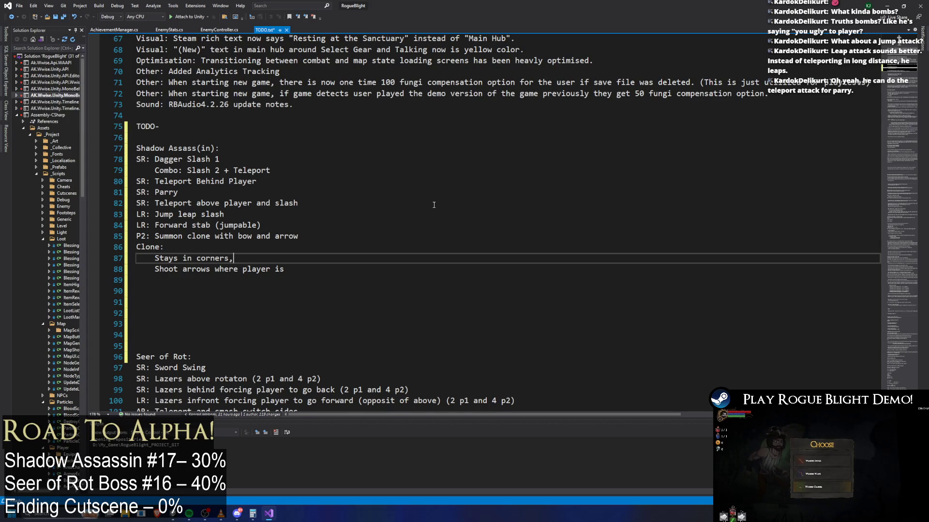
key(BackSpace)
key(Return)
text(Teleports b)
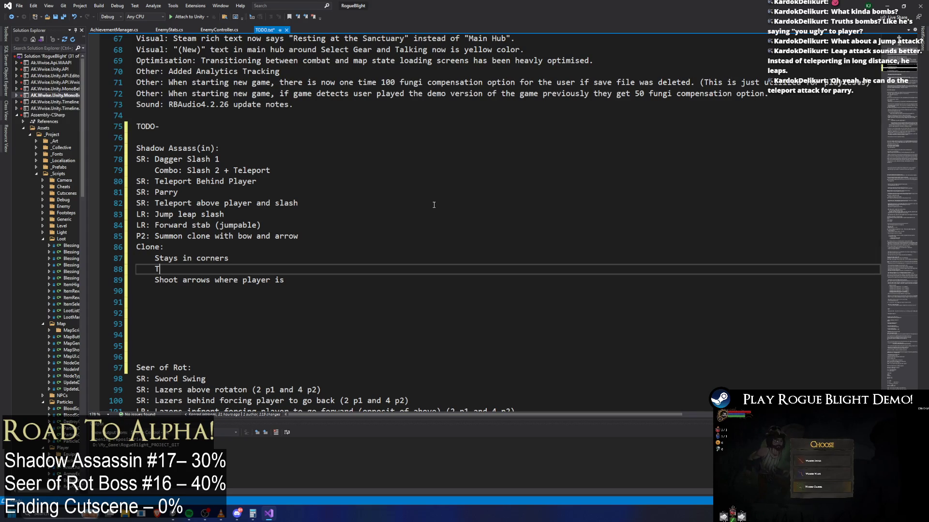
text(etween l)
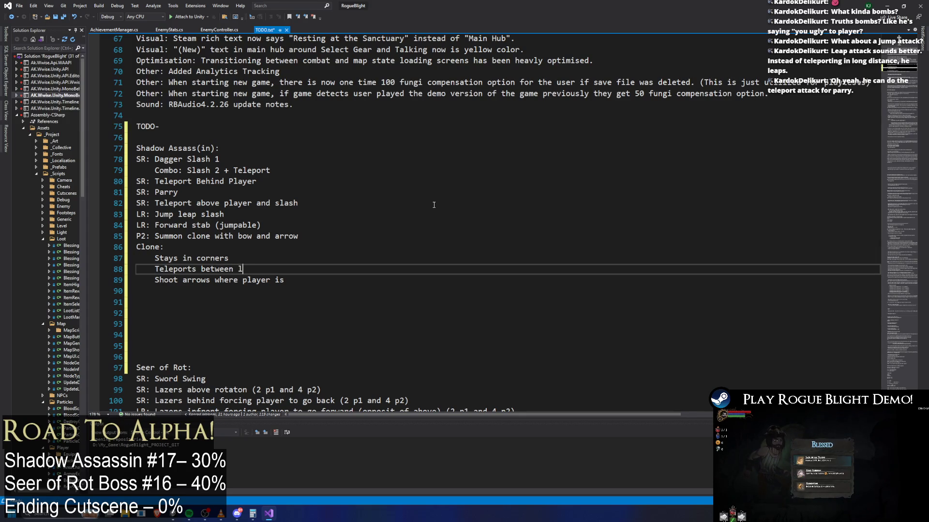
text(eft anrright corner)
key(Down)
key(Return)
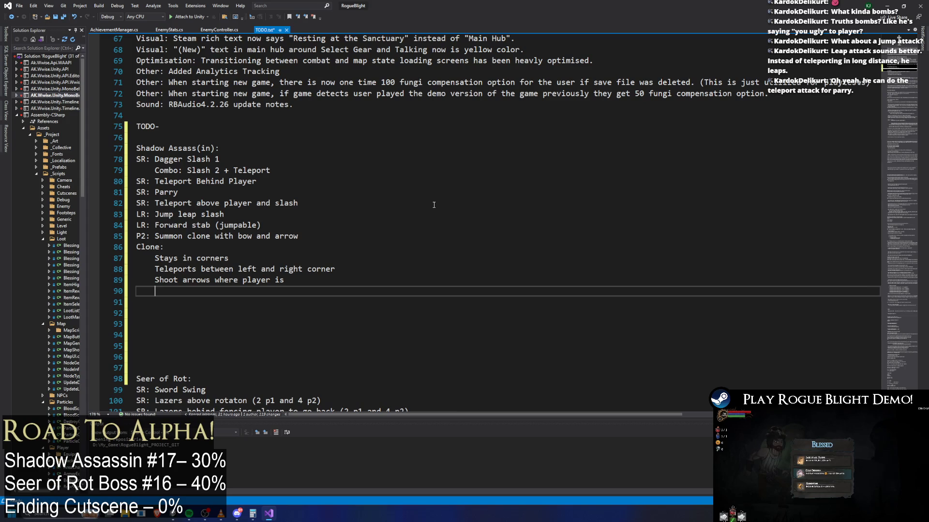
text(Shoots arrow )
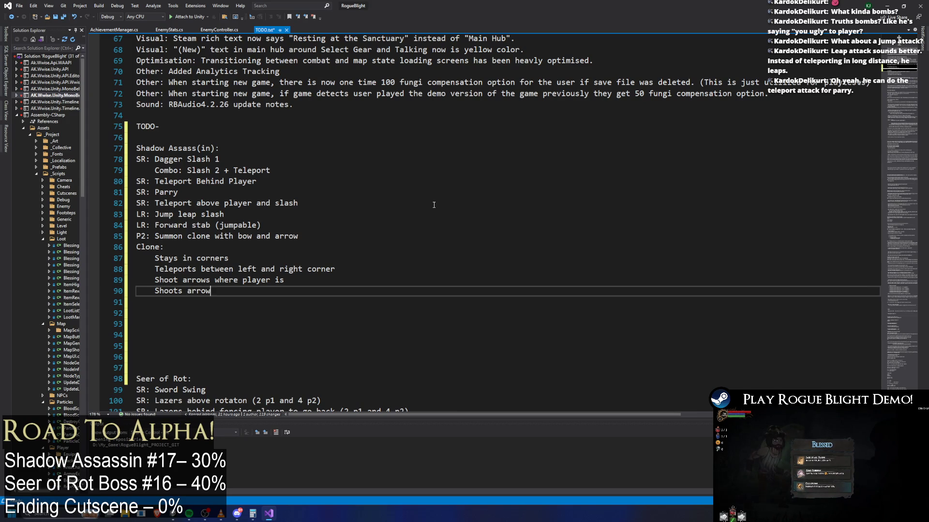
text(barrage )
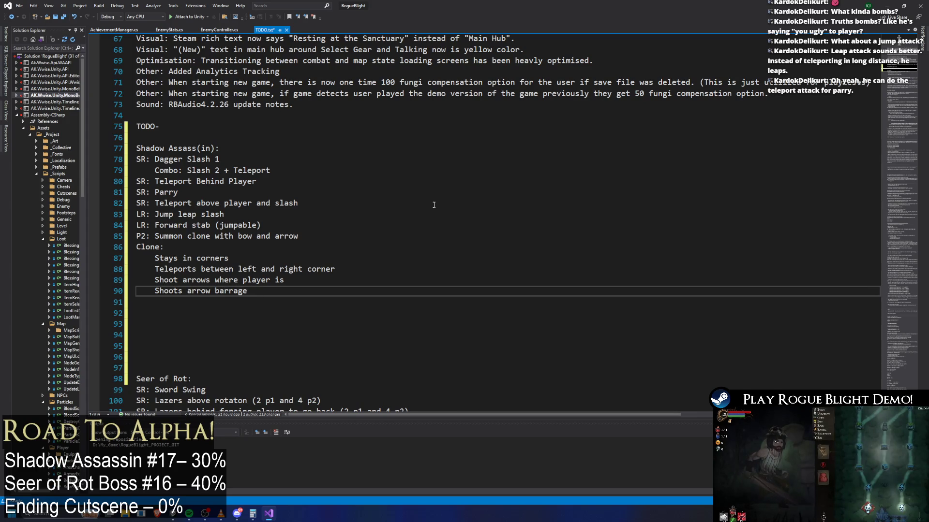
text(that denys )
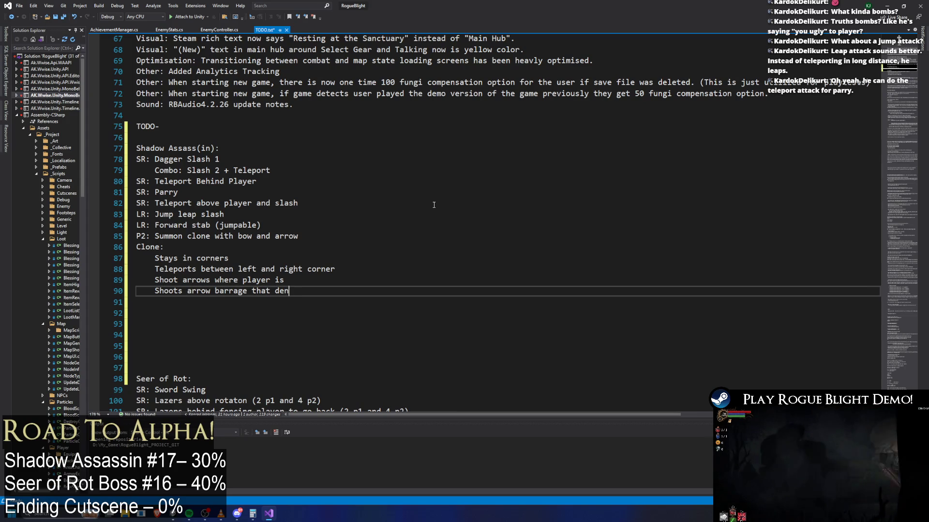
text(the area)
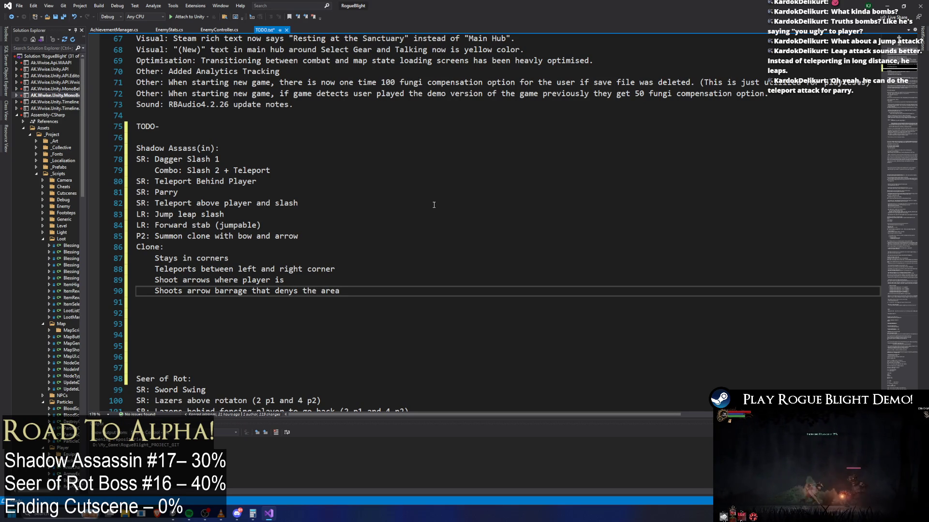
key(Return)
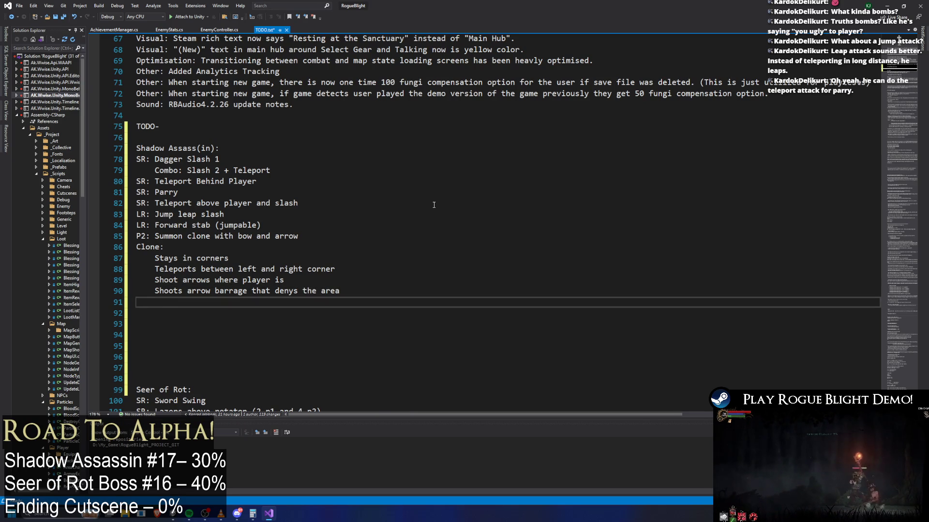
text(If)
key(BackSpace)
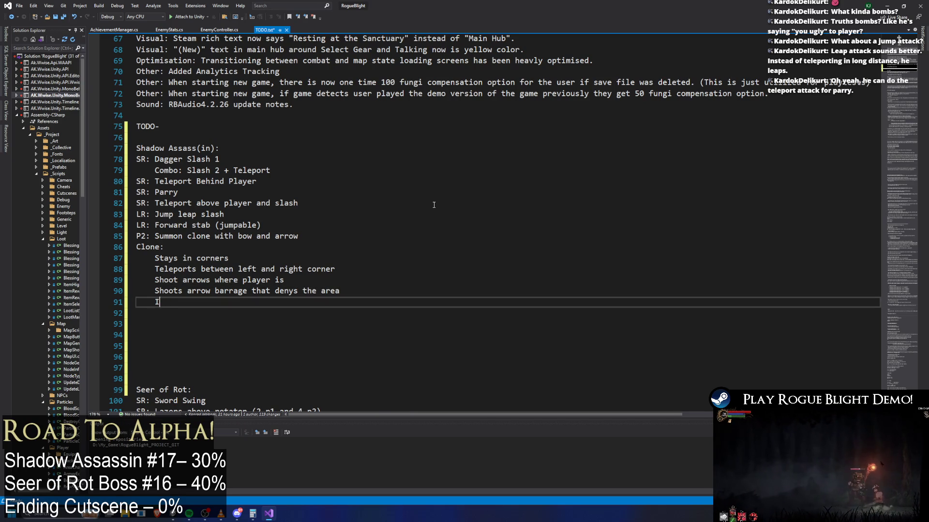
text(SR: Stab player with arrow)
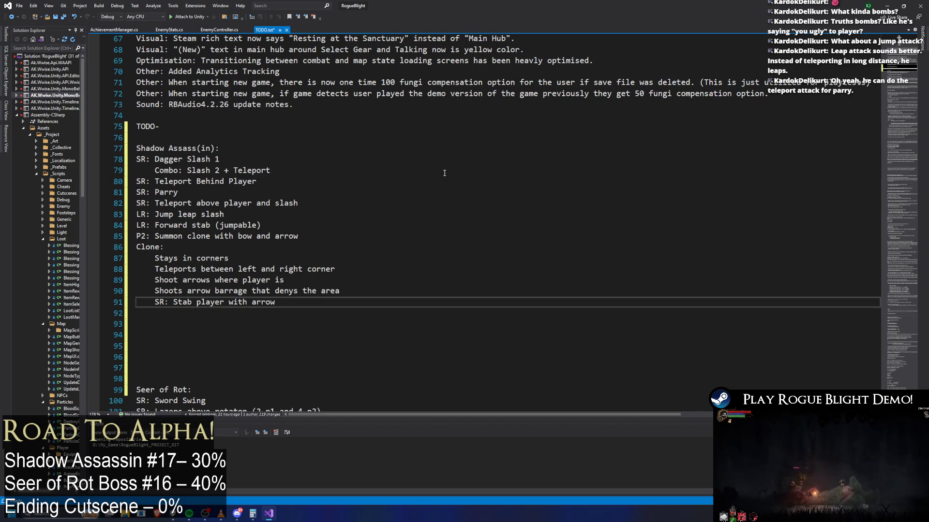
mouse_move(276, 302)
mouse_down()
mouse_move(154, 269)
mouse_move(143, 247)
mouse_move(148, 258)
mouse_up()
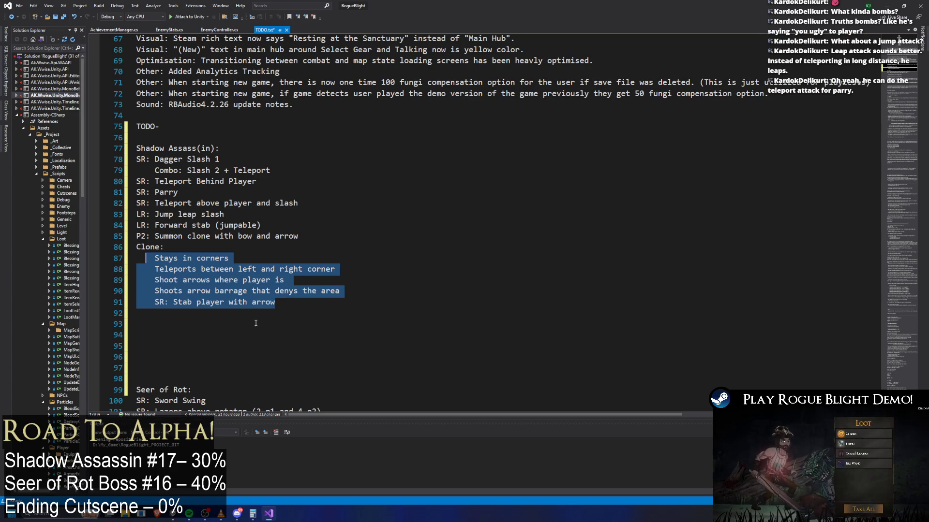
click(331, 232)
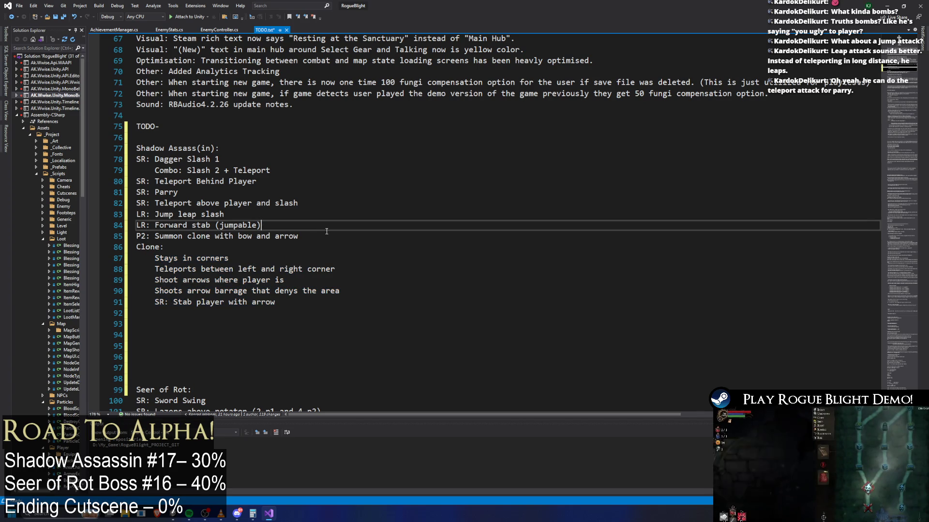
click(309, 317)
click(246, 228)
click(320, 312)
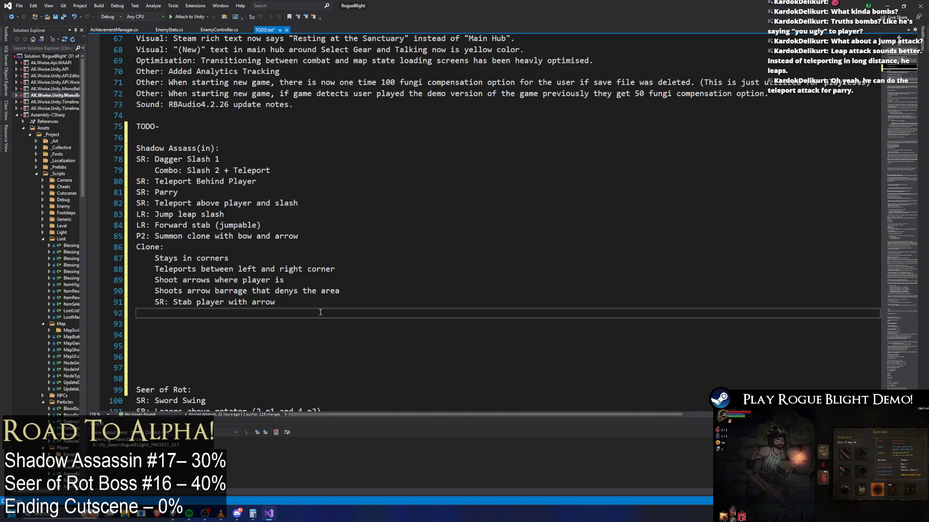
- Type 'P2', remove the stray letter on line 92, and review short-range attack lines 78–82
text(P2)
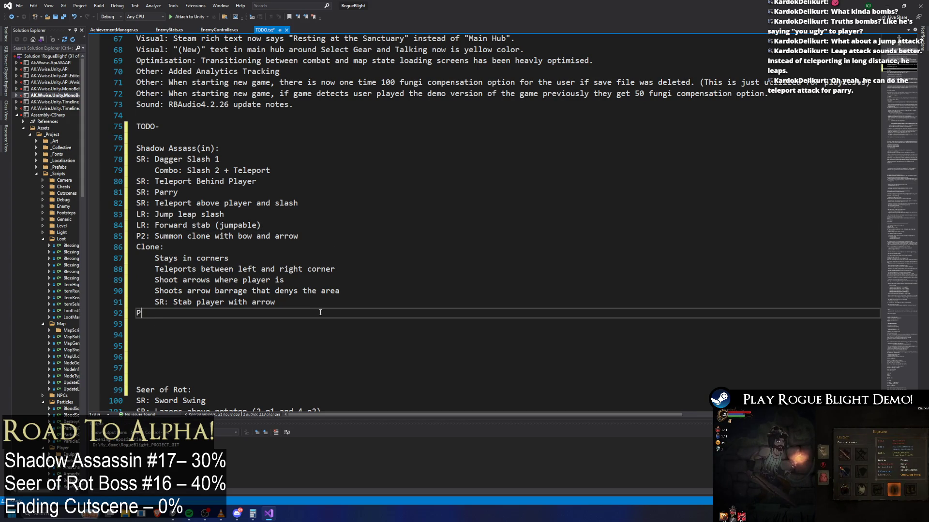
key(BackSpace)
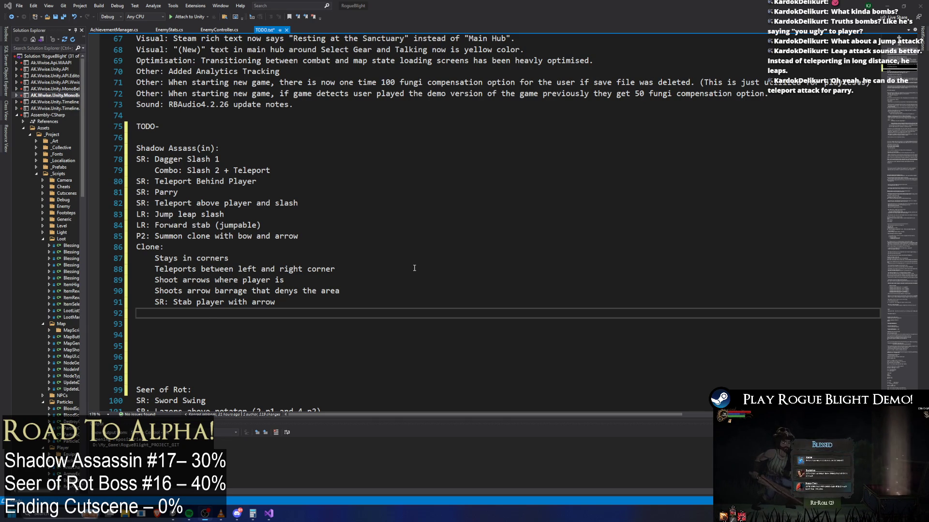
scroll(368, 145, down, 1)
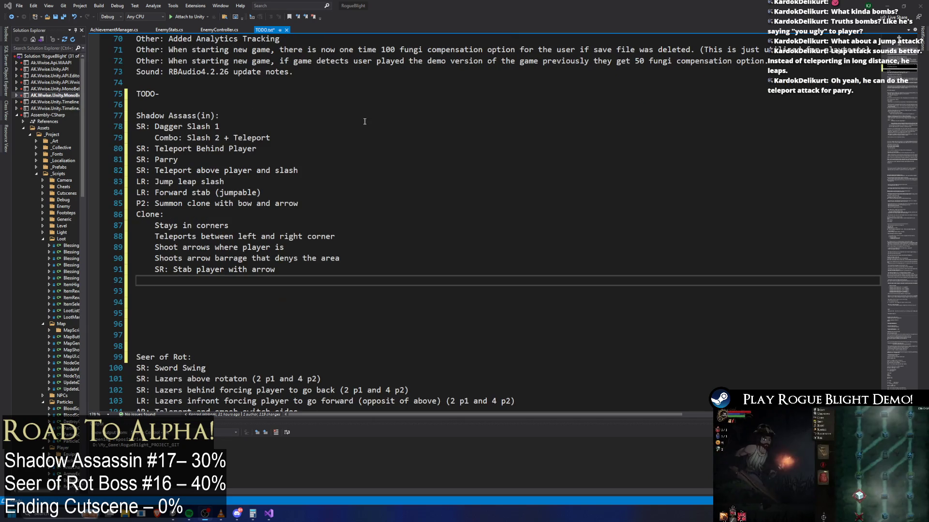
mouse_move(137, 127)
mouse_down()
mouse_move(184, 160)
mouse_move(357, 171)
mouse_up()
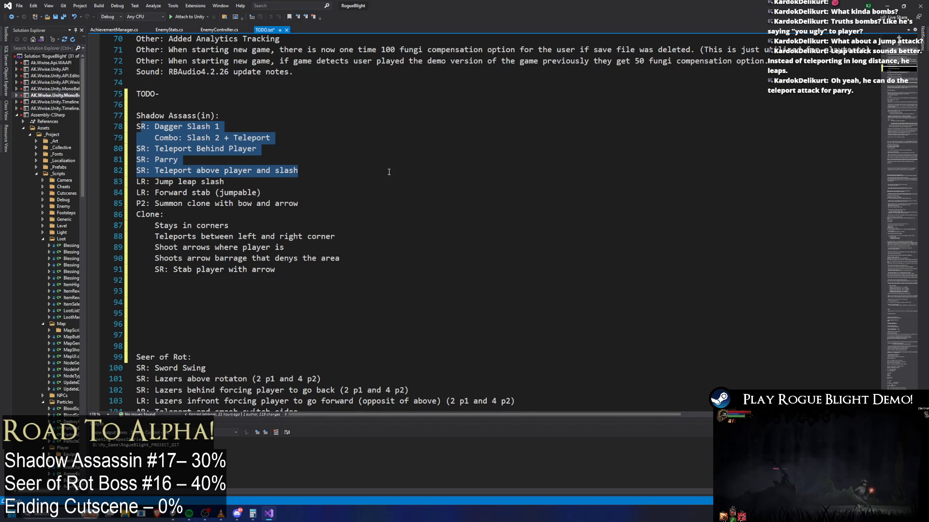
click(384, 188)
- With the caret after SR: Parry, save TODO.txt and minimise Visual Studio
mouse_move(376, 315)
mouse_down()
mouse_move(300, 138)
mouse_move(334, 159)
mouse_up()
click(339, 160)
key(ctrl+s)
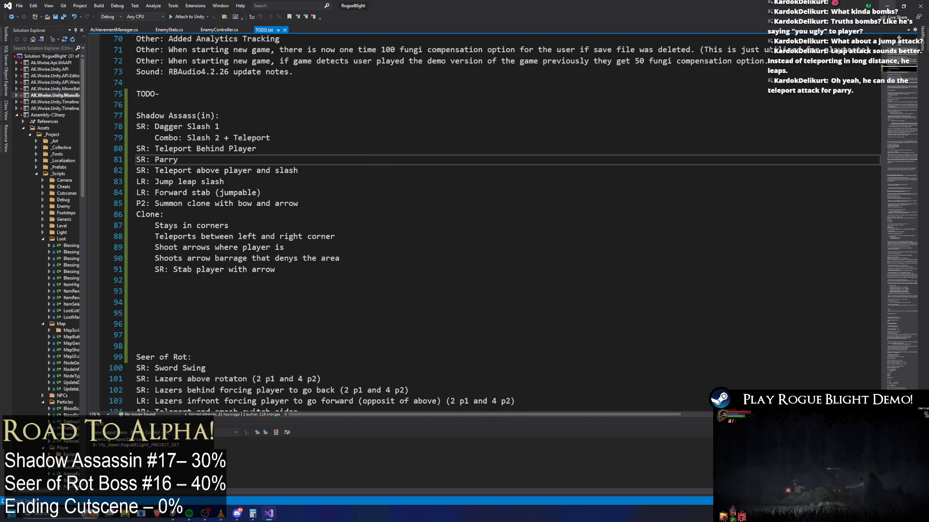
click(887, 6)
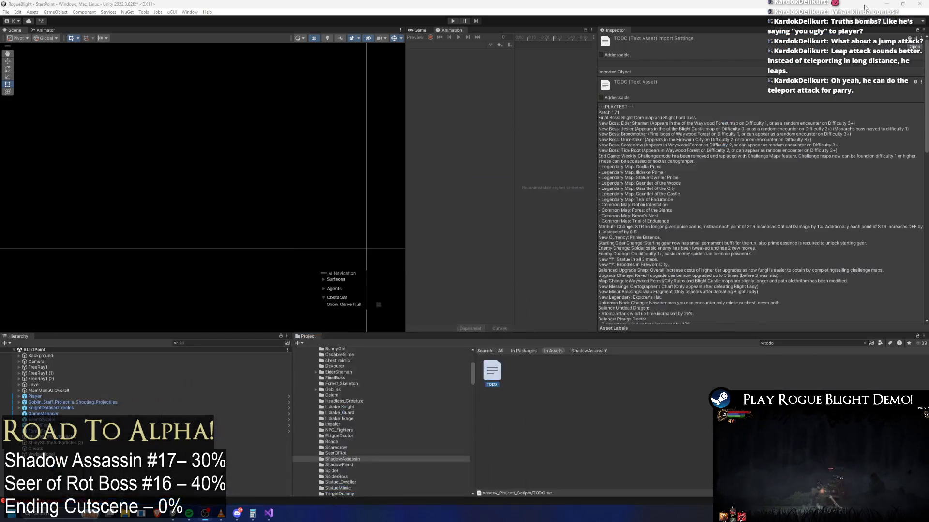
- Search the Project window for 'shadow ass prefab' and open shadow_assassin_Prefab in Prefab Mode
click(803, 343)
text(shadow)
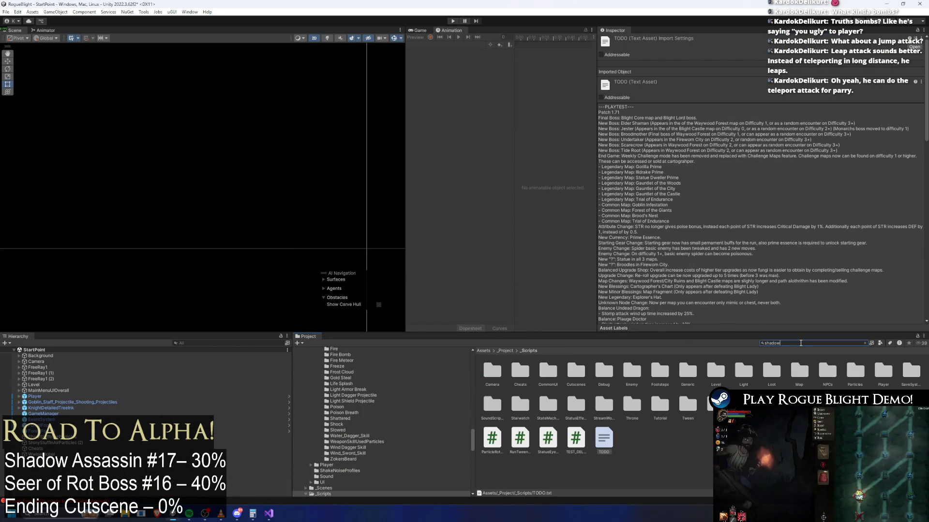
text( ass prefab)
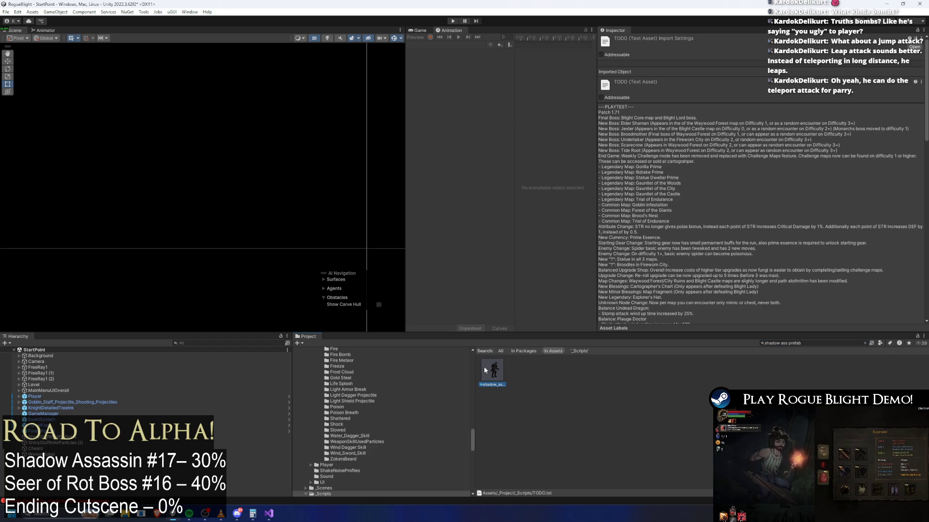
double_click(485, 370)
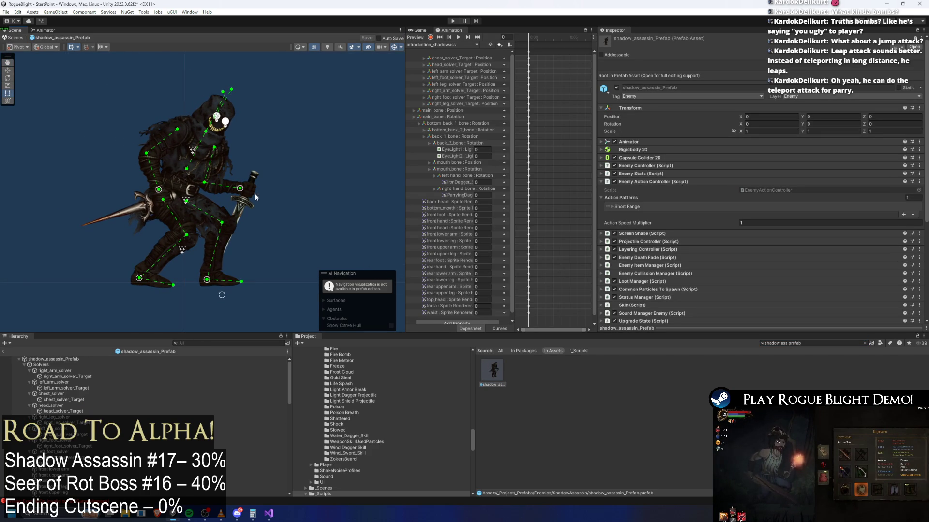
click(450, 44)
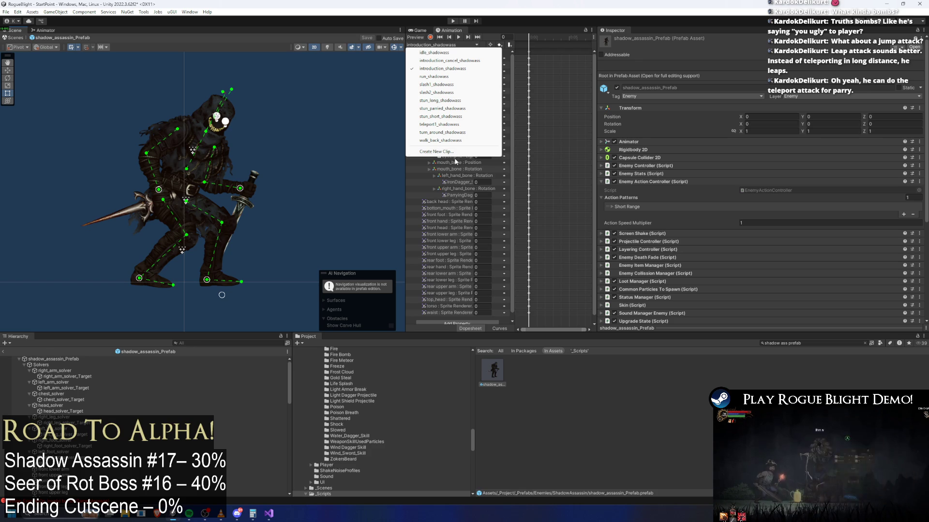
- Choose Create New Clip and browse to _Project/_Animations/_Enemy/ShadowAssassin
click(454, 151)
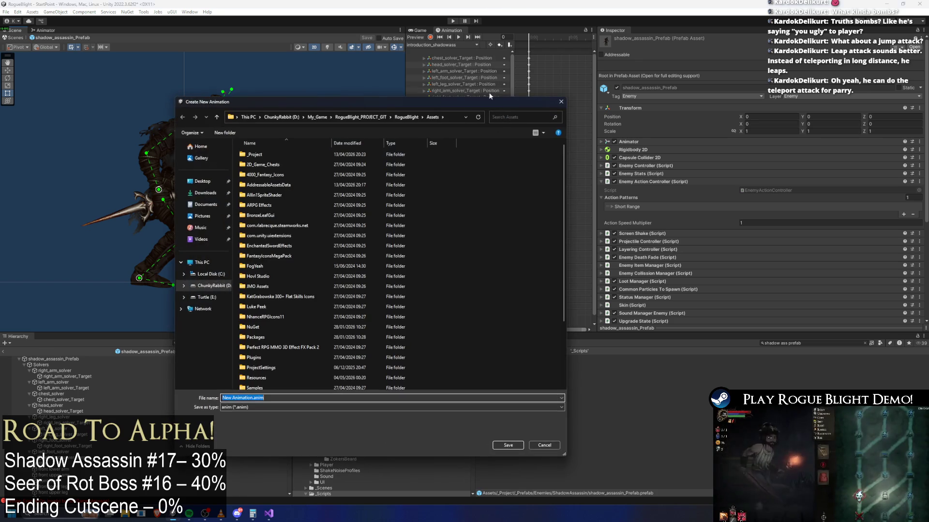
double_click(309, 154)
double_click(280, 155)
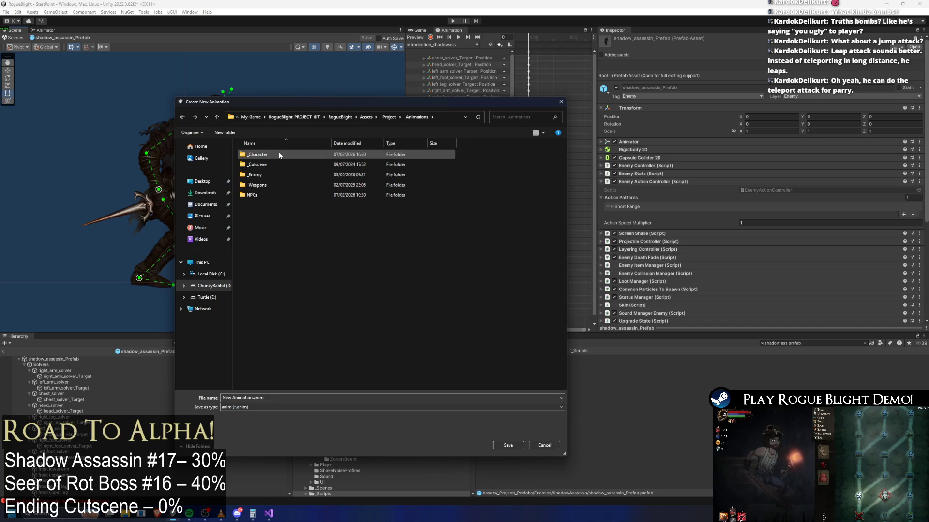
double_click(280, 177)
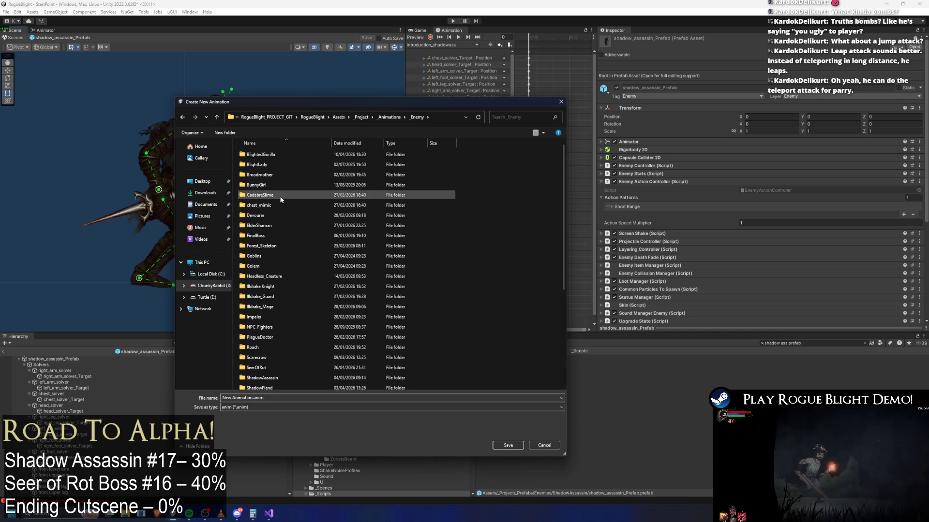
click(279, 195)
text(sh)
key(Return)
- Name the new clip jump_slash_shadowass.anim and save it
click(287, 207)
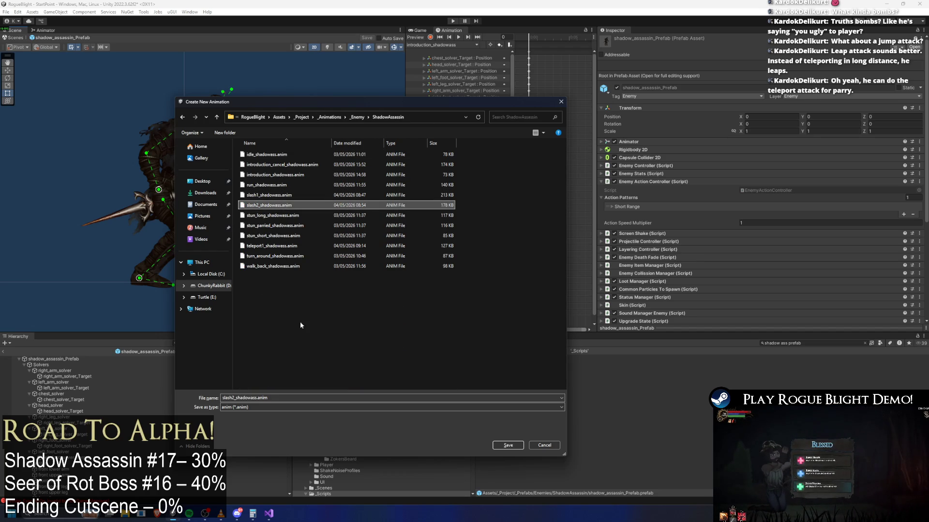
click(258, 395)
click(230, 397)
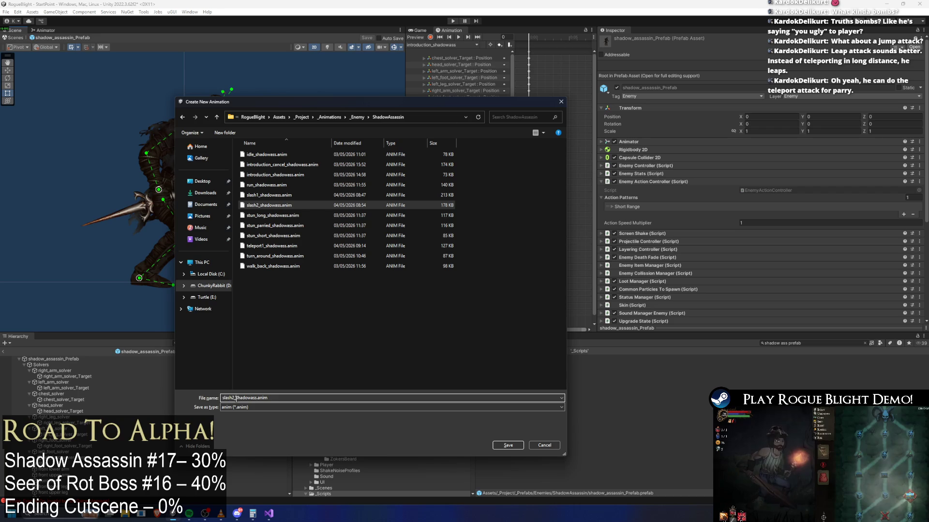
key(shift+Home)
text(jump_)
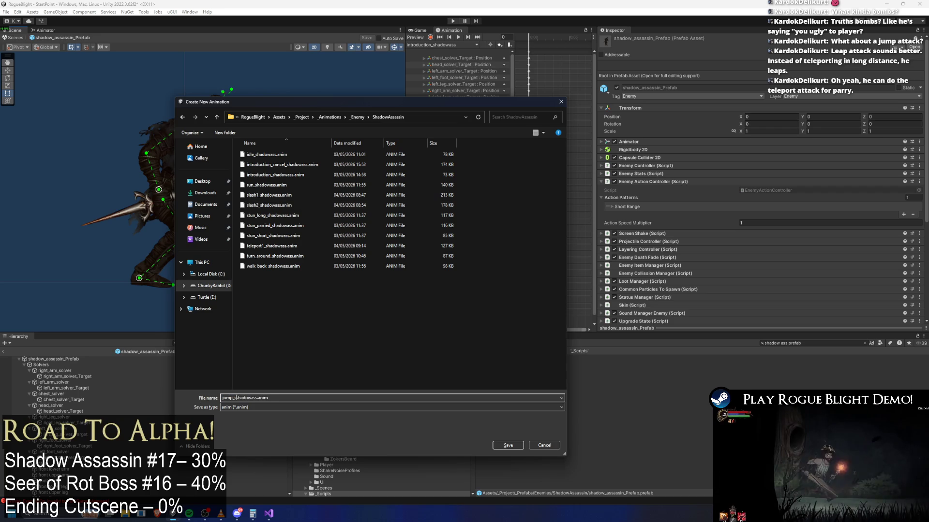
text(slash)
key(Return)
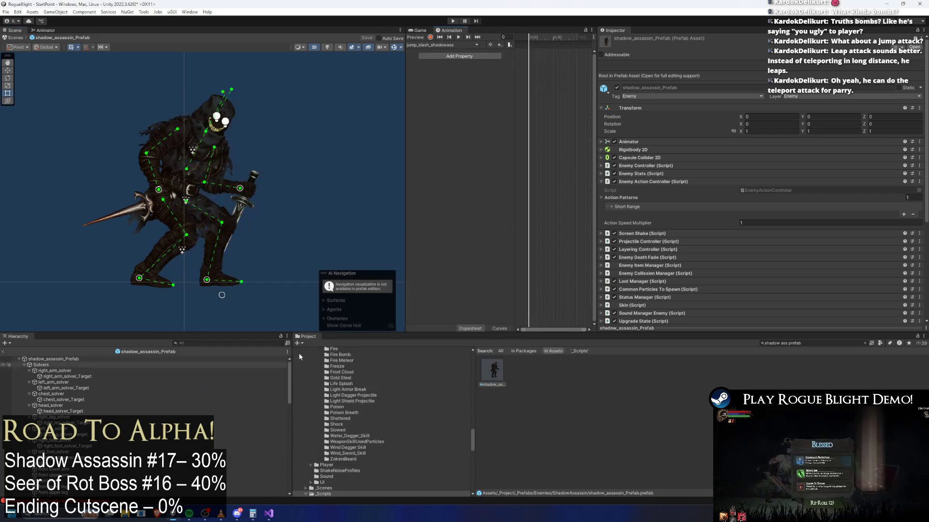
- Reload jump_slash_shadowass via idle_shadowass, set the playhead to frame 62, and save
click(437, 46)
click(434, 52)
click(441, 44)
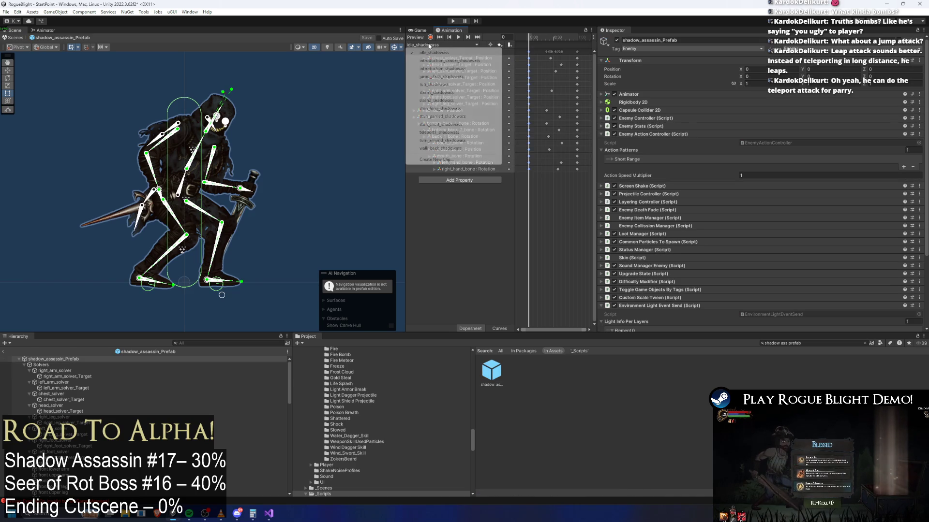
click(457, 77)
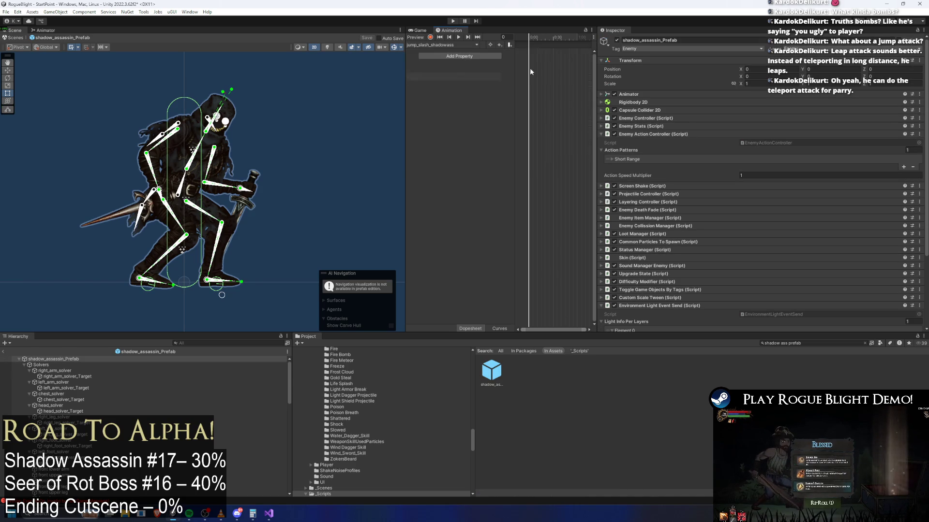
click(563, 39)
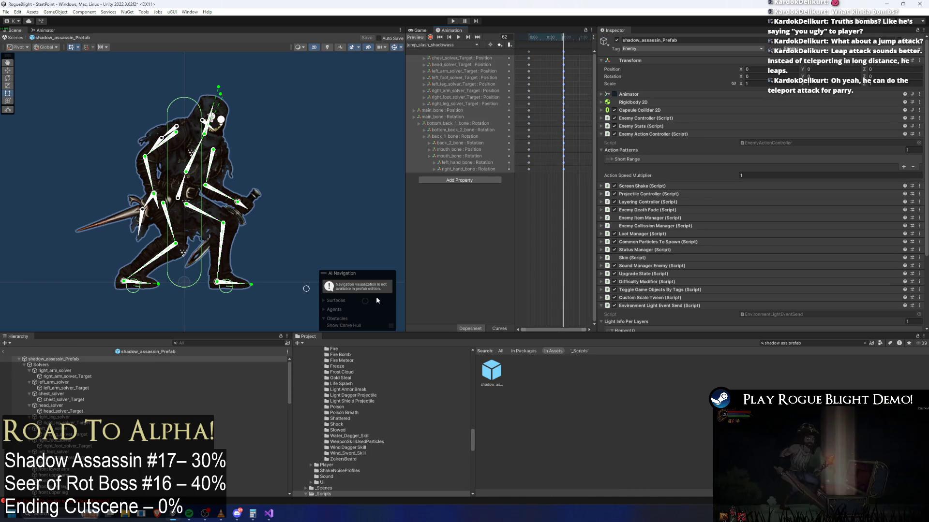
key(ctrl+s)
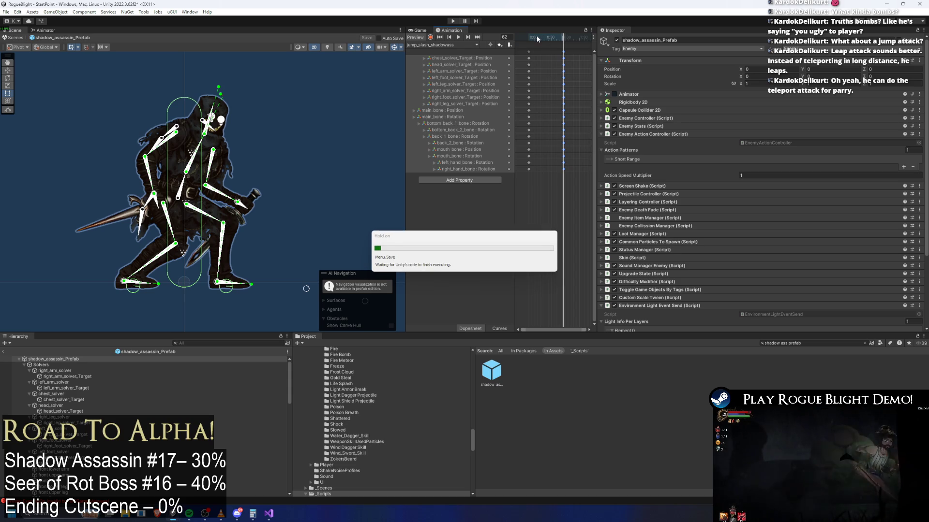
click(453, 46)
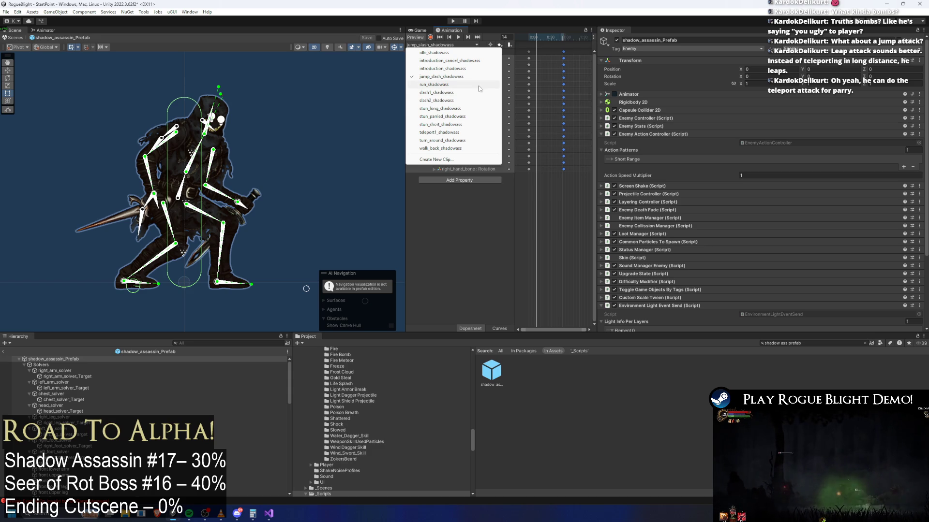
- Move the playhead to frame 20 and turn on keyframe recording
drag(533, 39, 539, 43)
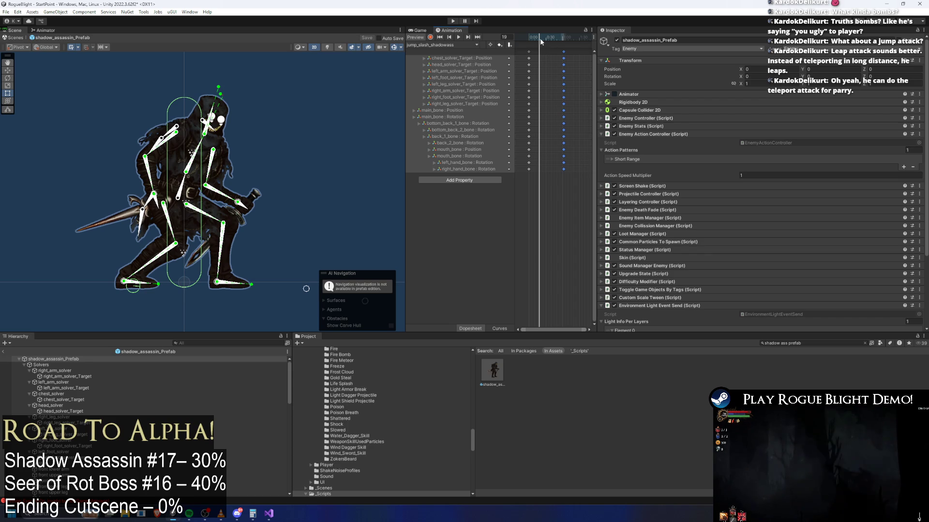
click(533, 39)
drag(533, 41, 540, 39)
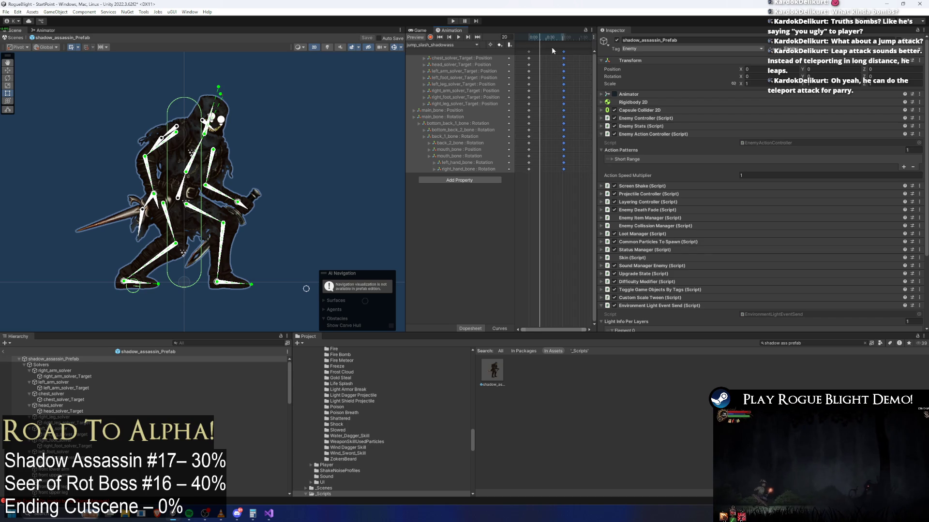
click(429, 39)
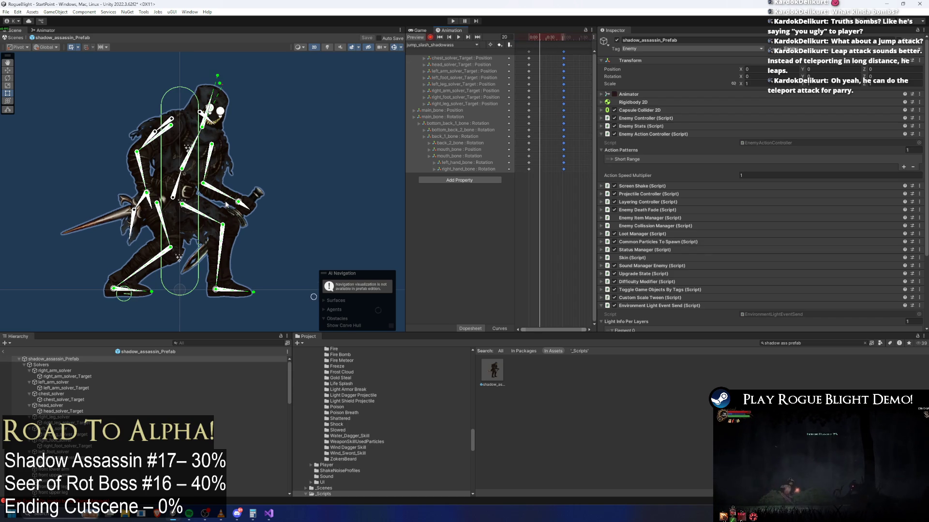
- Lower the assassin into a crouch at frame 20, undoing the stray head and hand moves
mouse_move(174, 198)
mouse_down()
mouse_move(158, 211)
mouse_move(144, 203)
mouse_move(160, 210)
mouse_up()
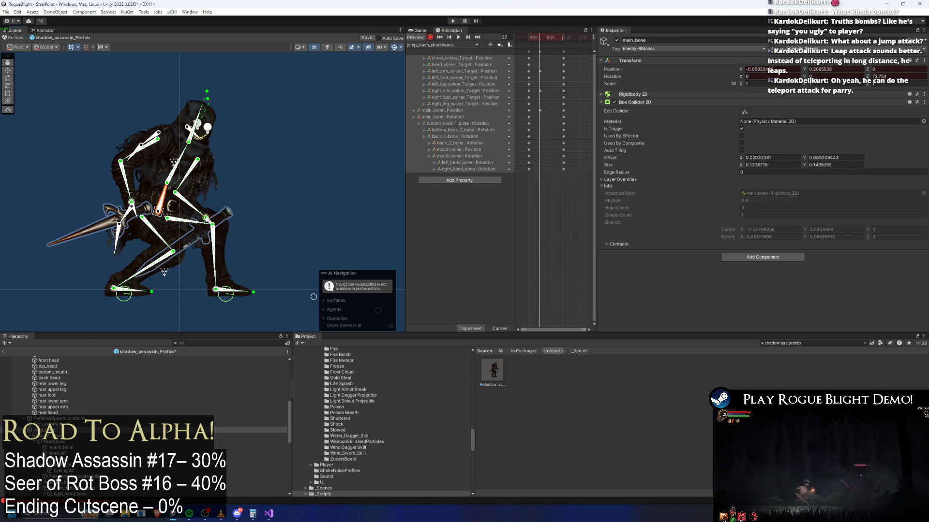
scroll(210, 169, down, 2)
drag(207, 73, 159, 75)
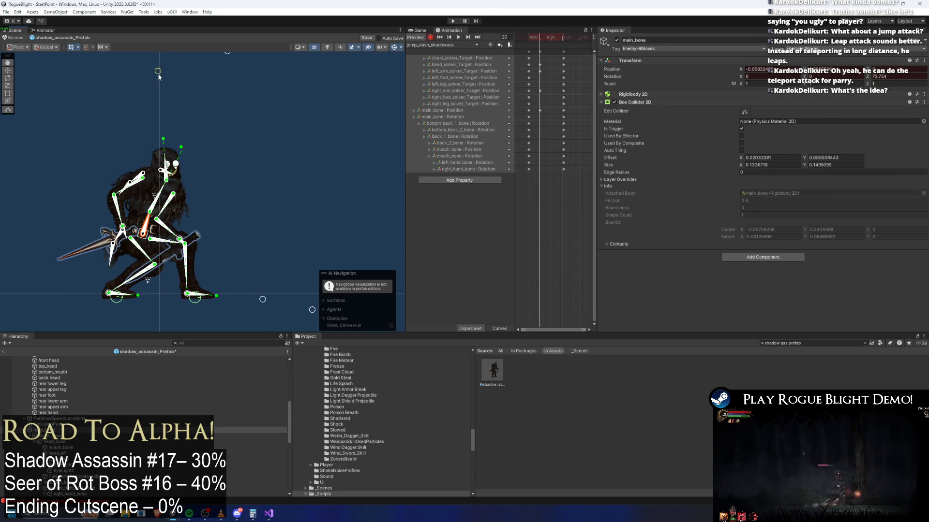
key(ctrl+z)
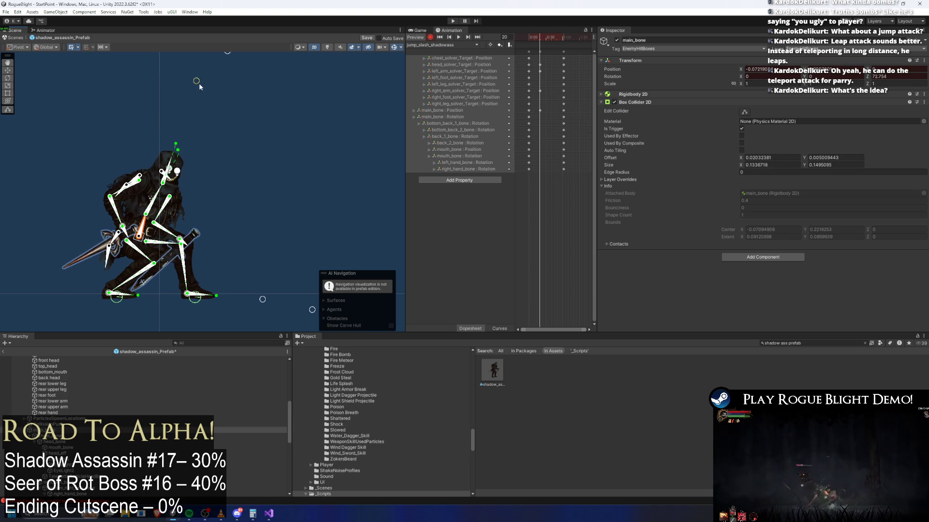
drag(199, 83, 211, 137)
drag(150, 180, 140, 143)
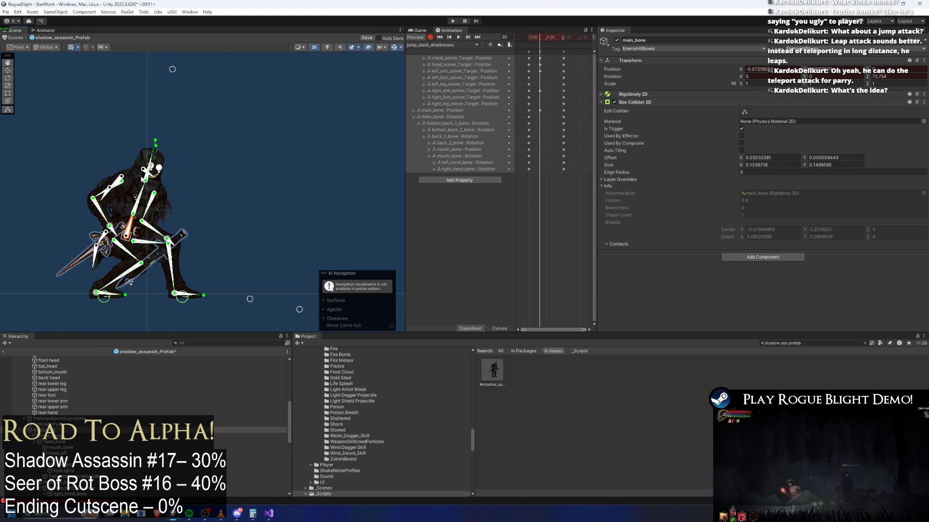
drag(127, 242, 109, 233)
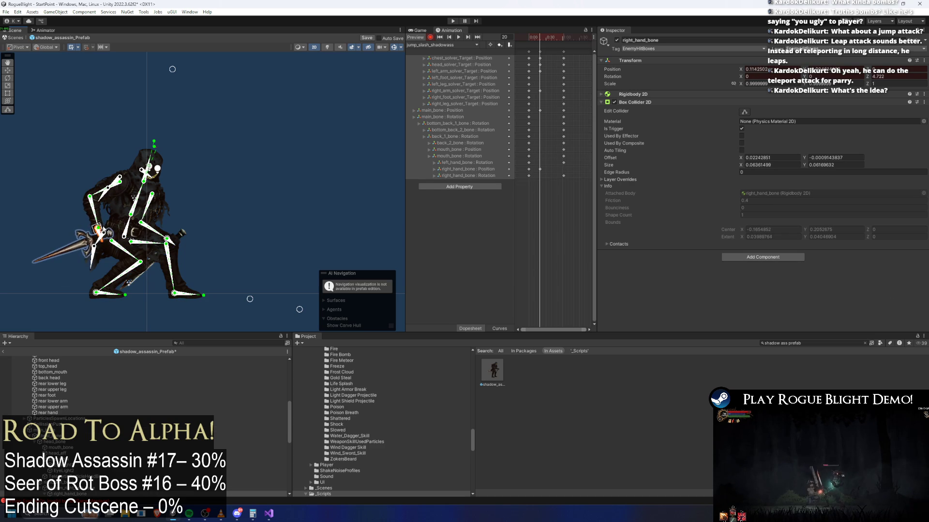
key(ctrl+z)
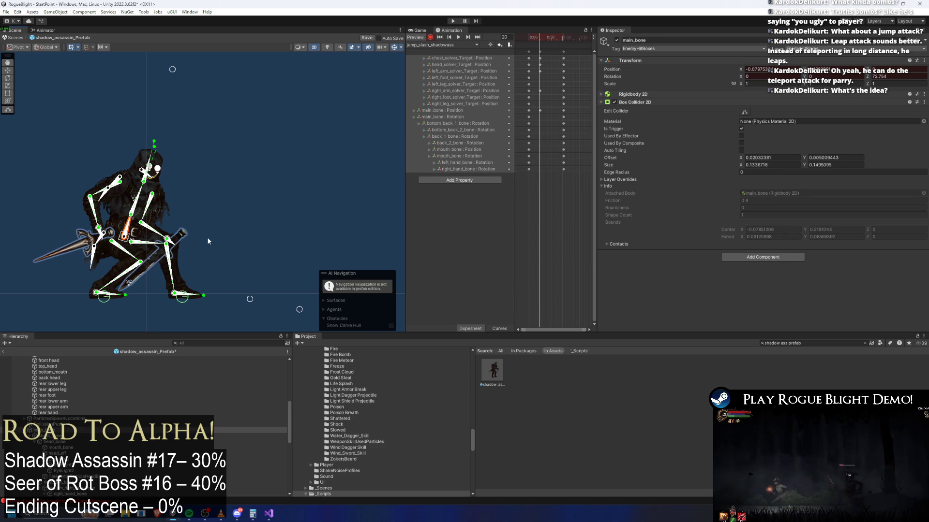
- Re-pose the limb IK targets, frame the whole character, and jump to frame 46
scroll(162, 154, up, 5)
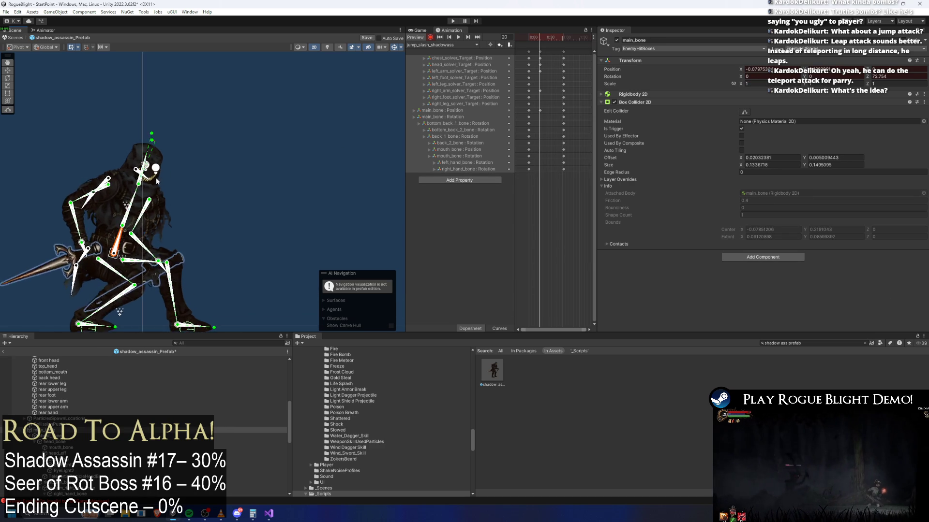
mouse_move(174, 99)
mouse_down()
mouse_move(198, 113)
mouse_move(143, 96)
mouse_move(151, 92)
mouse_up()
drag(198, 64, 241, 77)
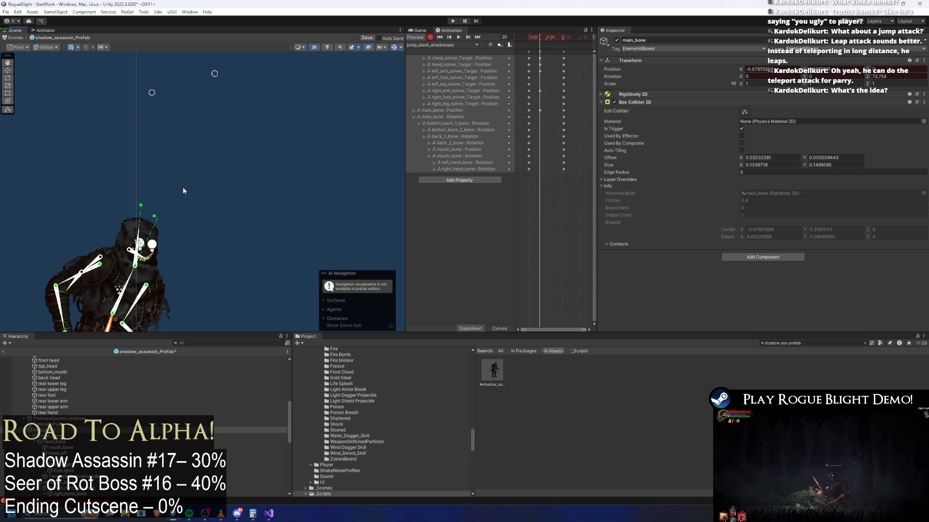
key(f)
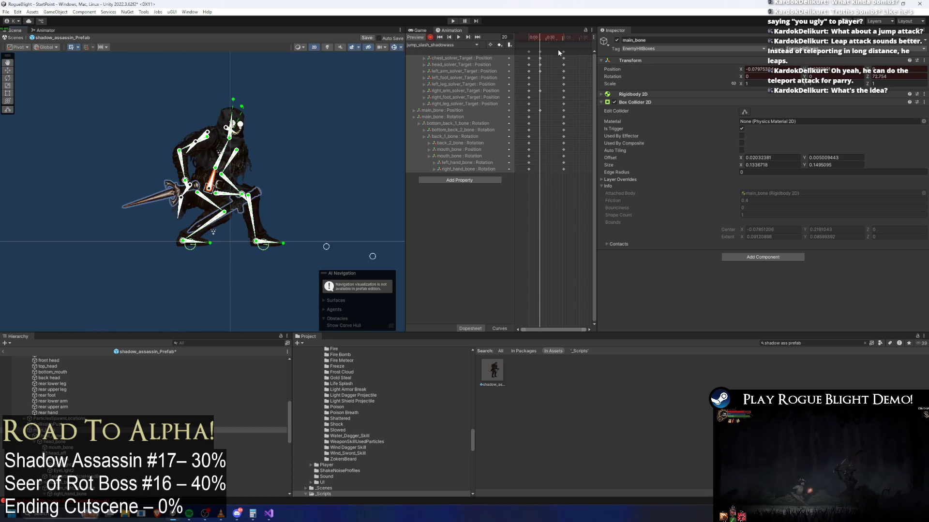
click(554, 37)
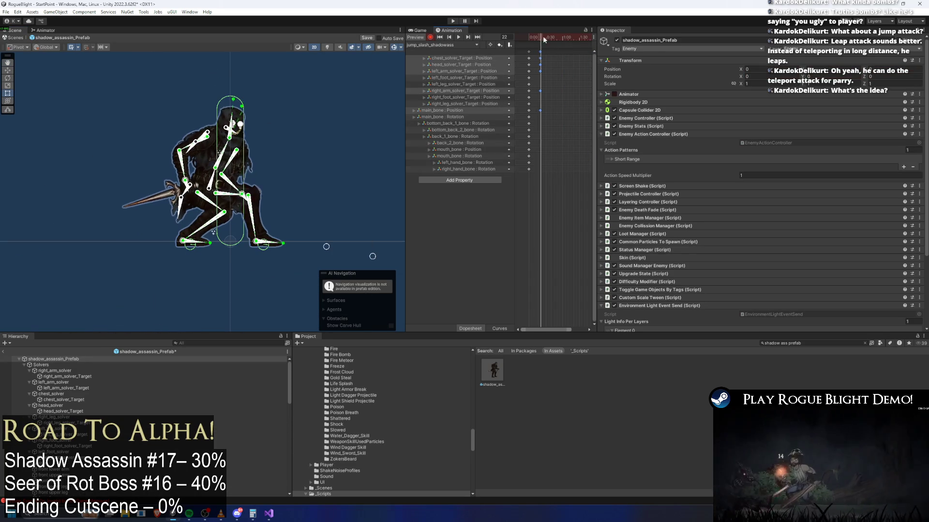
- At frame 49, tilt the main body bone and reposition the limb IK targets for the crouch
drag(555, 38, 556, 39)
drag(209, 188, 256, 195)
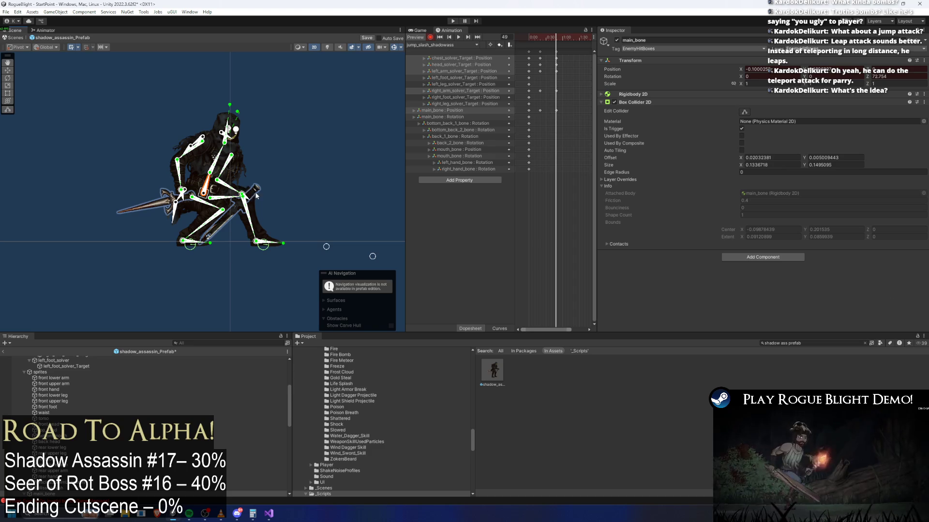
key(Up)
key(Right)
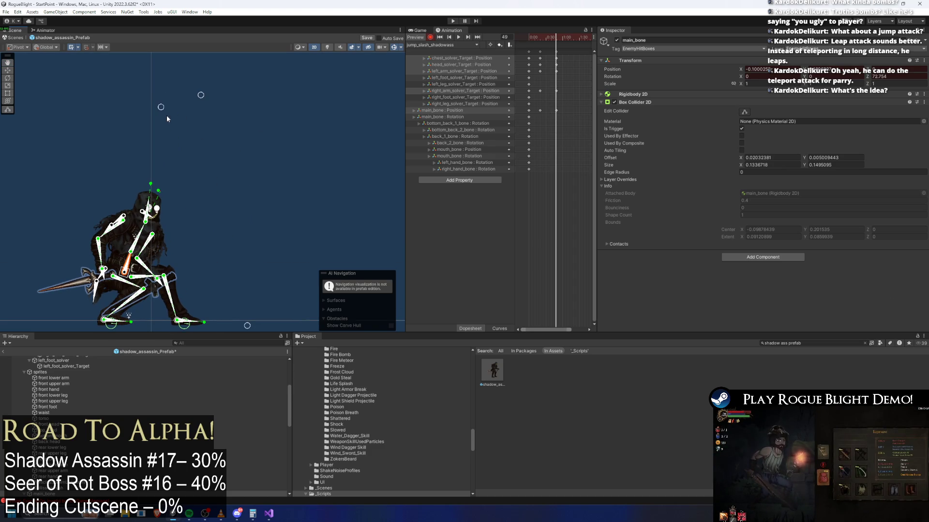
drag(160, 107, 187, 93)
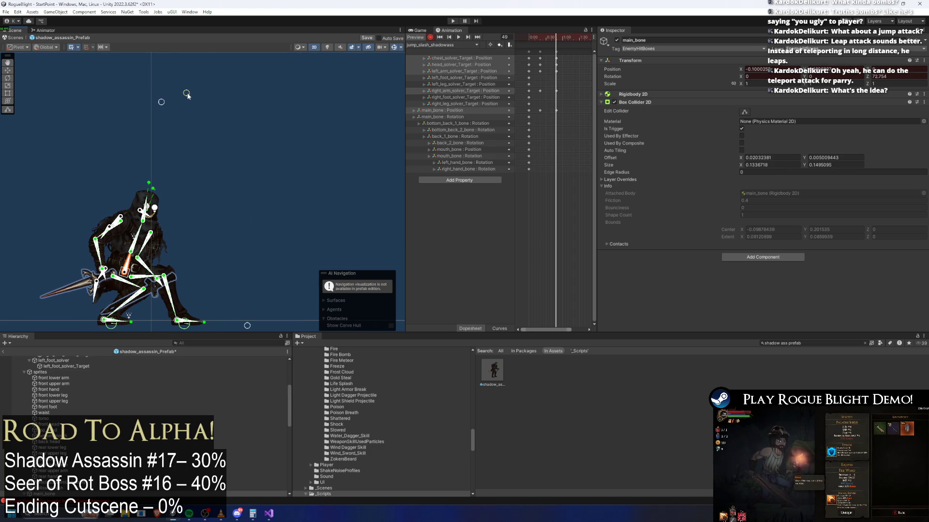
key(space)
scroll(570, 86, down, 3)
click(583, 52)
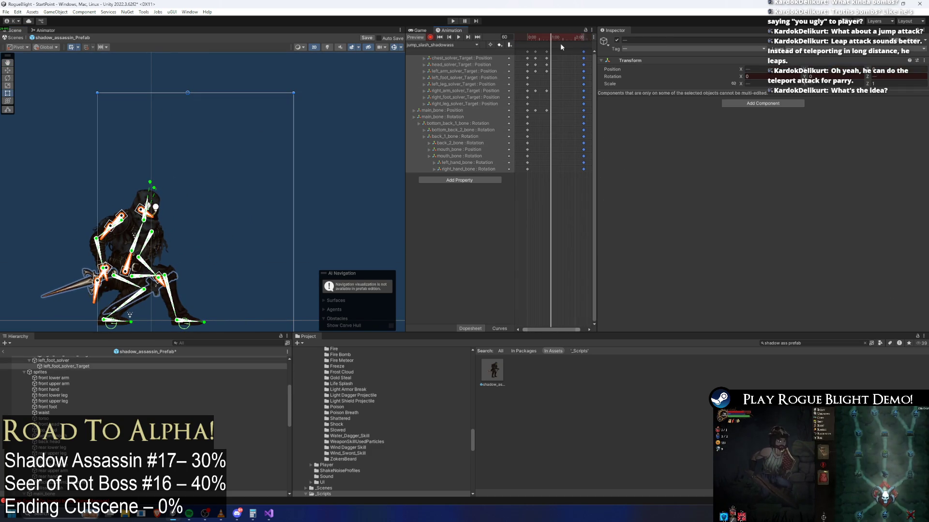
- At frame 87, key the main body bone lifted up for the leap
click(562, 38)
mouse_move(218, 196)
mouse_down()
mouse_move(236, 191)
mouse_move(247, 225)
mouse_up()
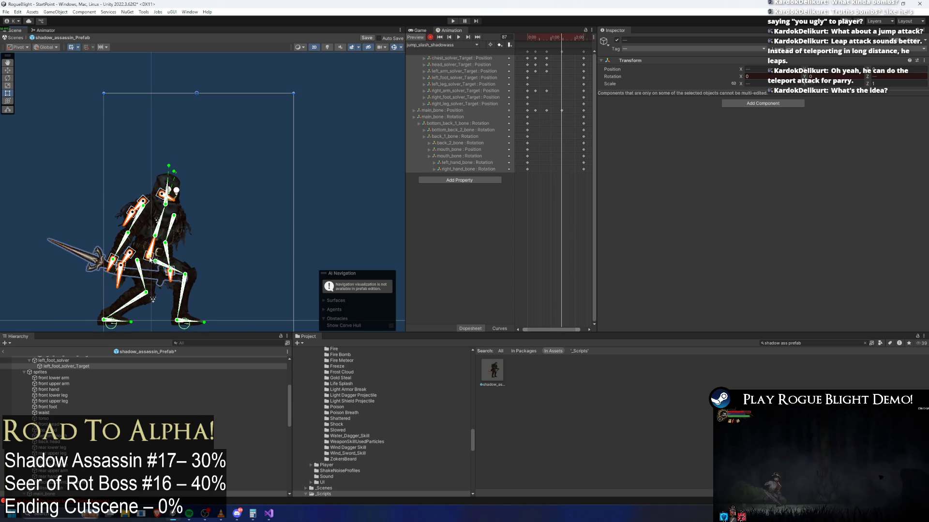
click(303, 211)
click(151, 252)
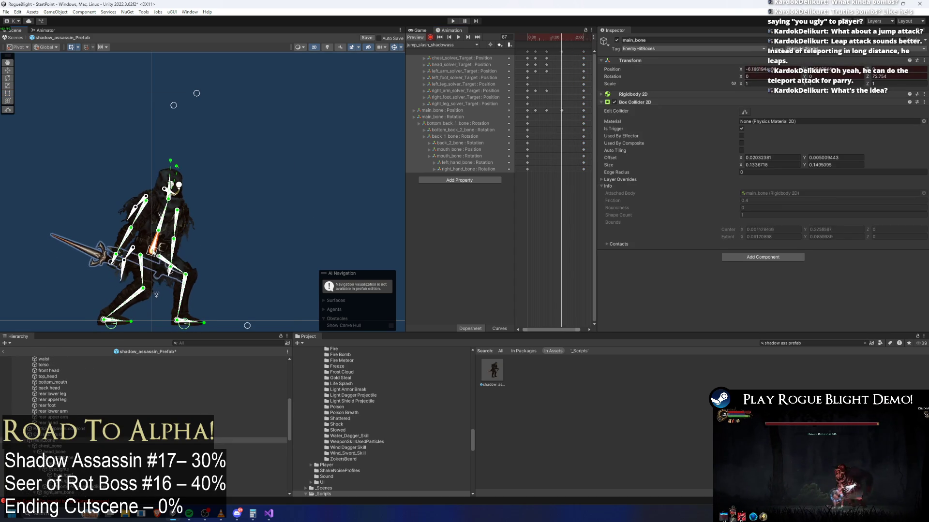
drag(154, 296, 153, 228)
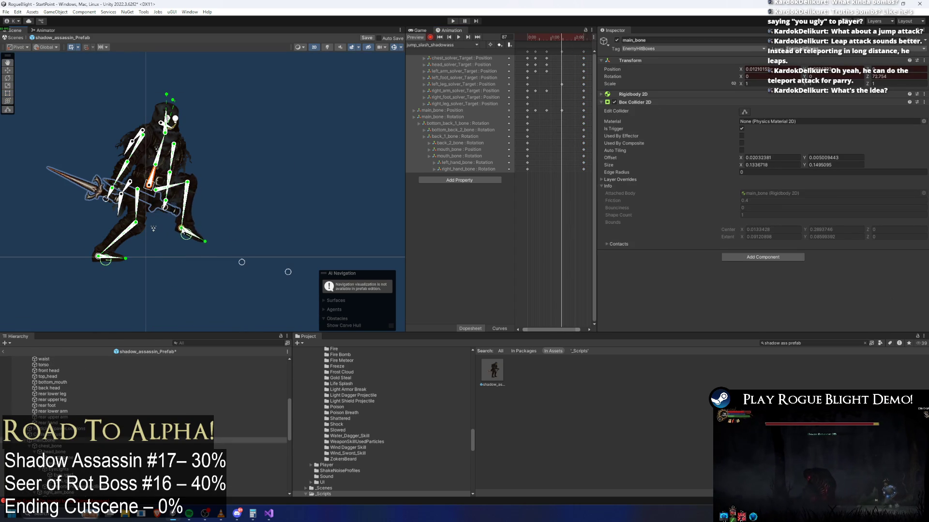
- Spread the feet into a leap and raise the sword overhead with the dagger beside the head
drag(242, 262, 261, 220)
drag(101, 257, 171, 246)
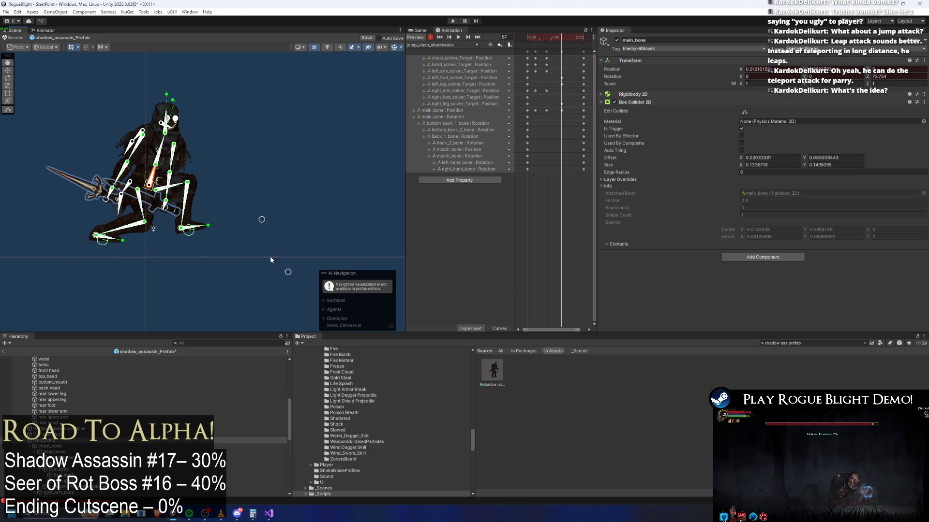
drag(284, 276, 136, 316)
drag(99, 238, 86, 252)
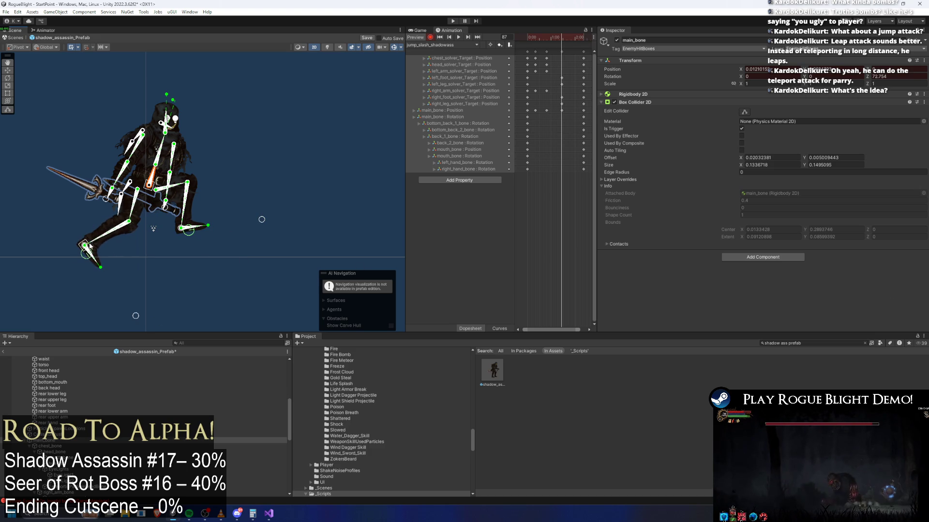
drag(106, 205, 166, 88)
drag(179, 206, 189, 102)
key(ctrl+z)
mouse_move(167, 205)
mouse_down()
mouse_move(186, 101)
mouse_move(177, 95)
mouse_move(305, 81)
mouse_up()
- Copy the frame-42 hand rotation keys to frame 47 and key the legs' new positions
mouse_move(556, 43)
mouse_down()
mouse_move(522, 37)
mouse_move(564, 33)
mouse_move(544, 34)
mouse_up()
drag(523, 172, 535, 165)
click(545, 36)
key(ctrl+v)
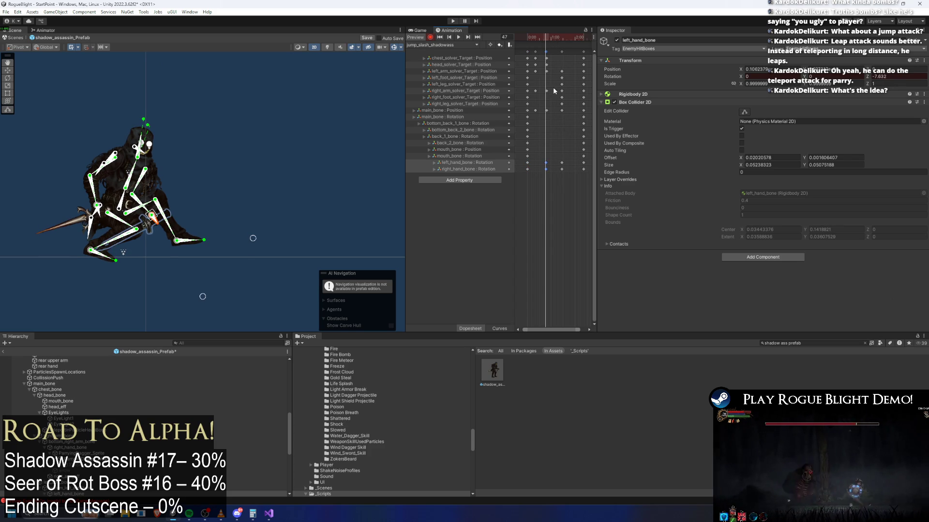
drag(564, 86, 567, 105)
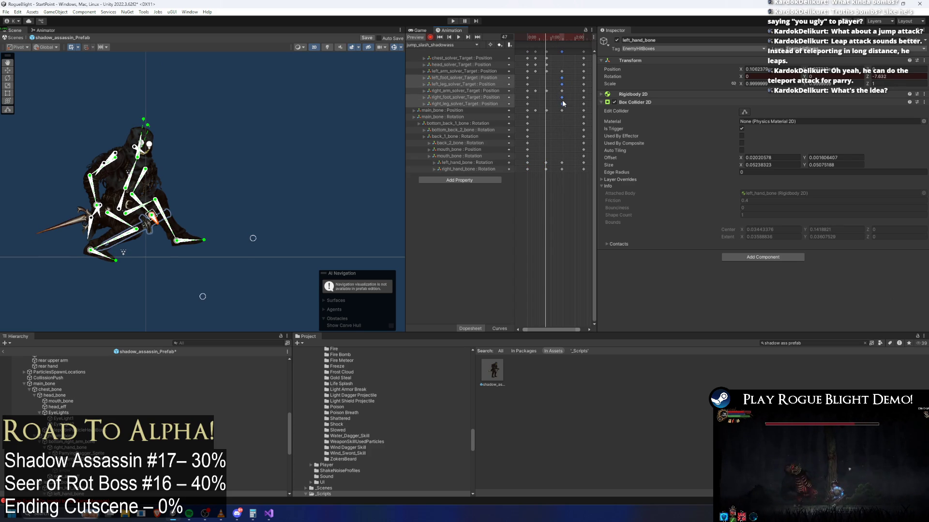
key(ctrl+c)
key(ctrl+v)
- Select the left leg keys near frame 51, then replay the clip and scrub to frame 83
drag(548, 41, 547, 40)
mouse_move(535, 72)
mouse_down()
mouse_move(525, 88)
mouse_move(547, 103)
mouse_up()
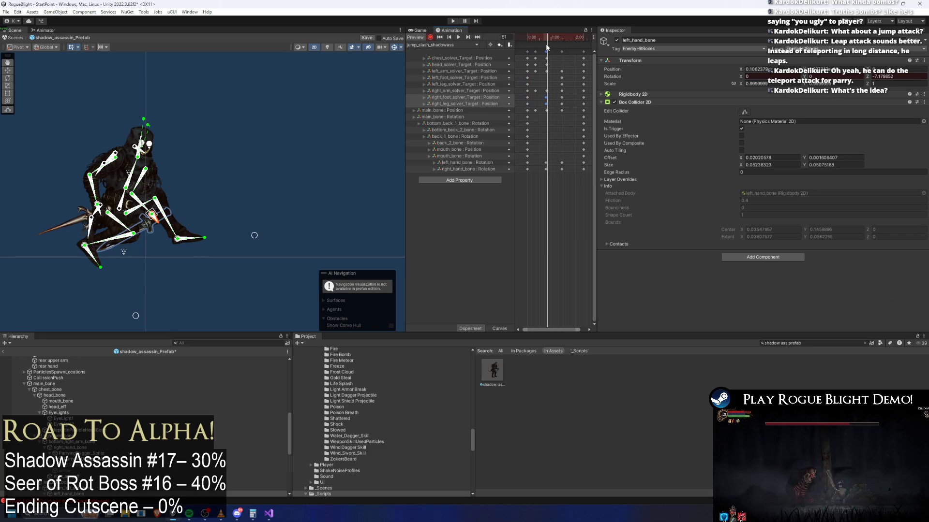
drag(547, 38, 524, 39)
key(space)
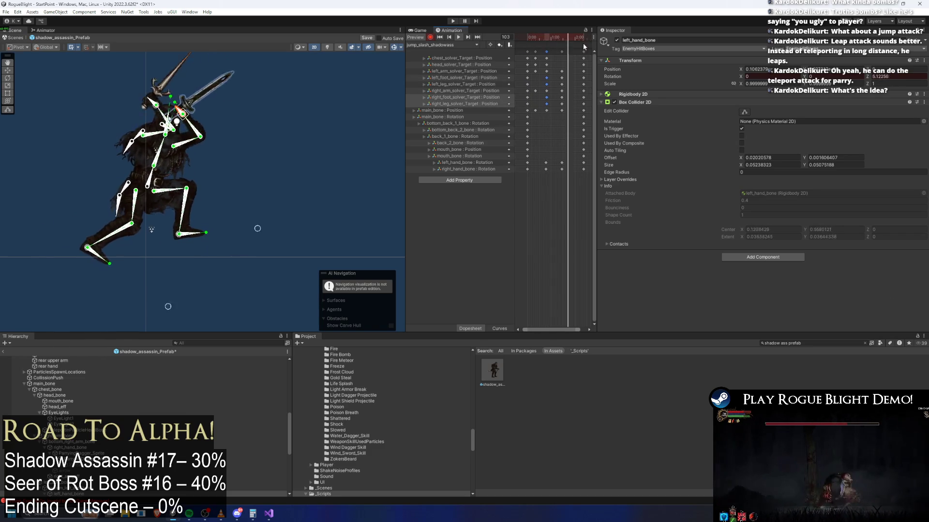
click(240, 175)
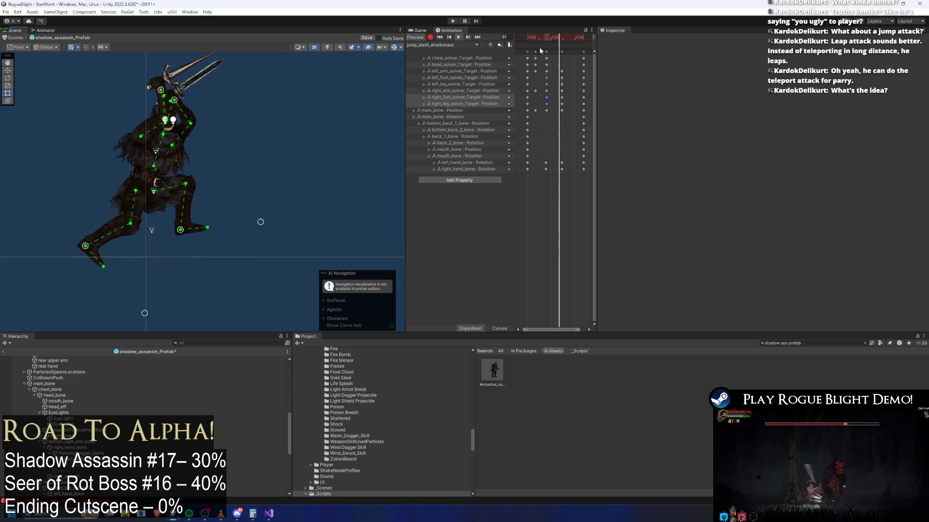
drag(539, 36, 561, 28)
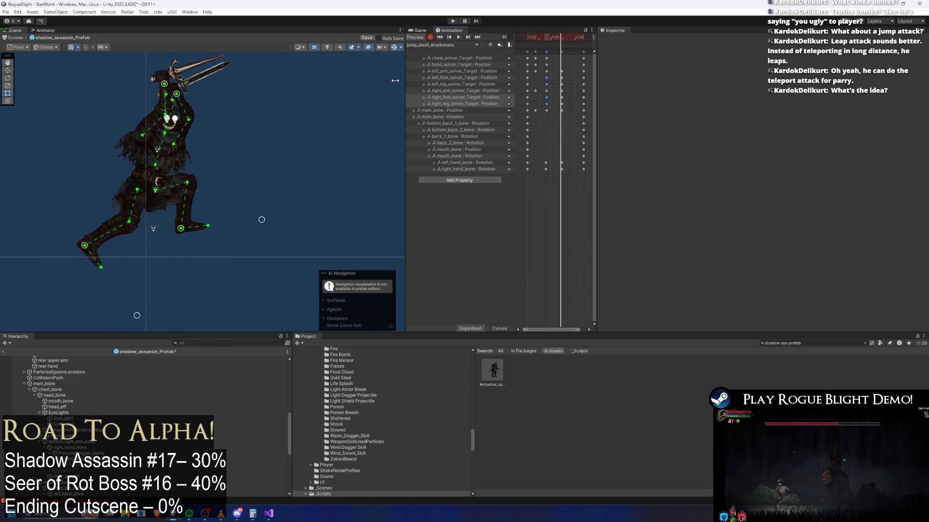
- Nudge the main body bone's position key at 1:25 slightly earlier
click(161, 162)
scroll(184, 159, down, 2)
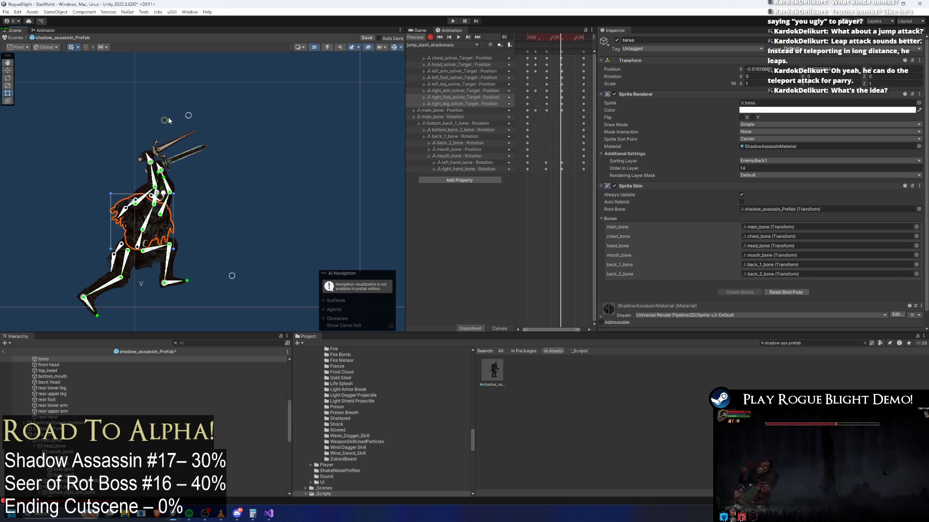
click(139, 250)
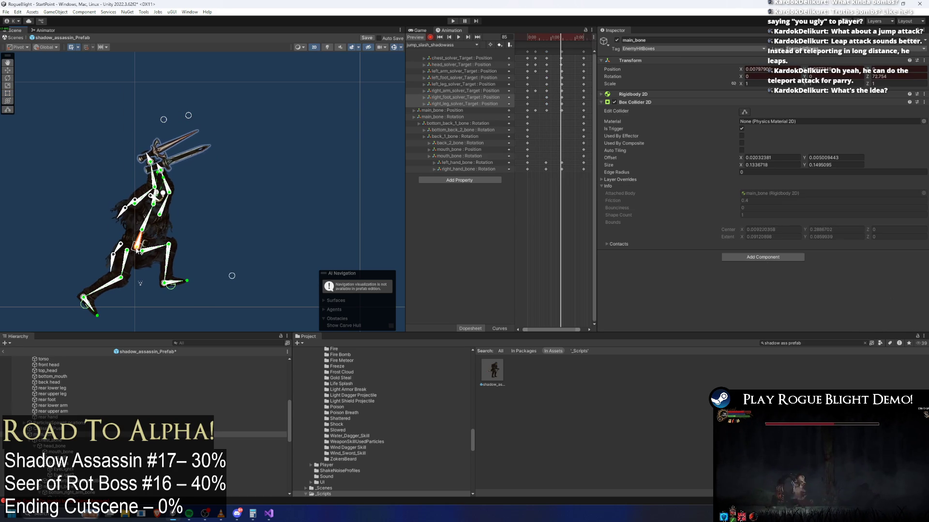
scroll(567, 117, up, 2)
click(557, 111)
drag(560, 111, 545, 111)
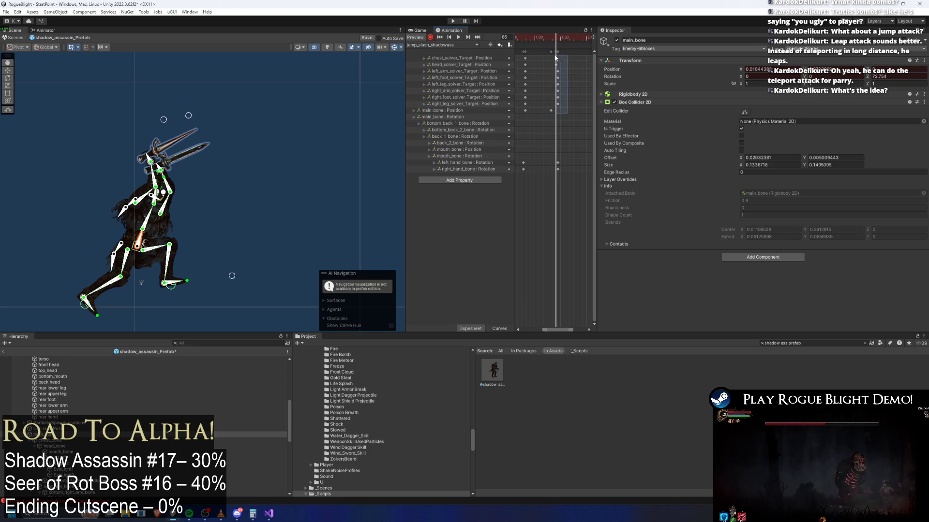
- Move the keyframes near 1:27 slightly earlier and play the preview
drag(555, 58, 556, 58)
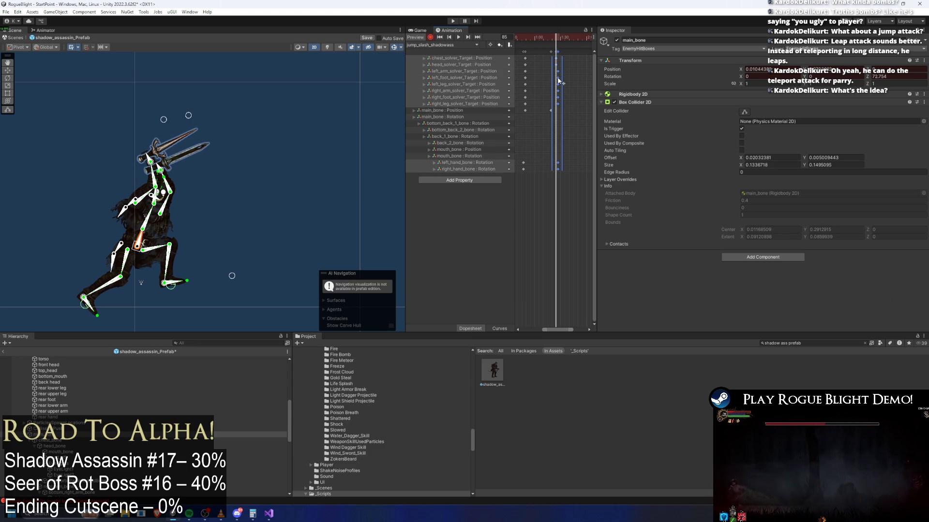
drag(554, 80, 552, 79)
click(458, 37)
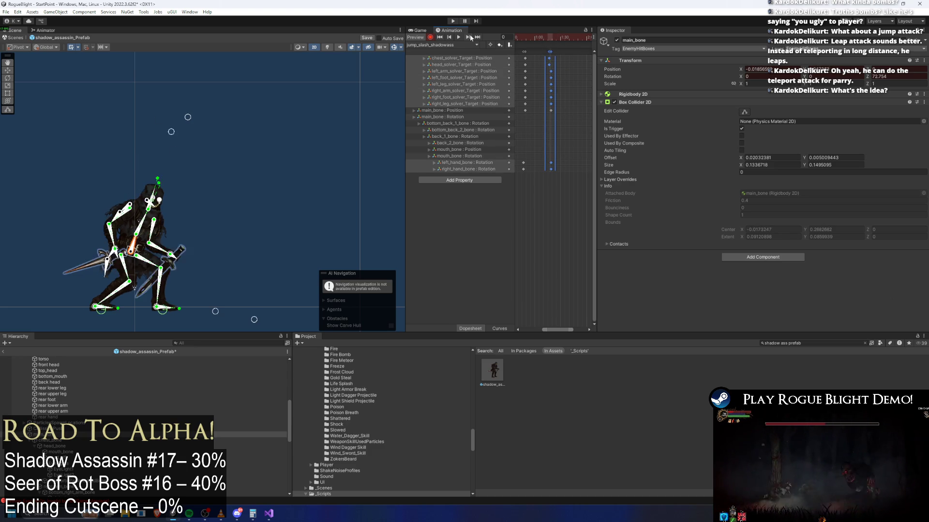
click(230, 135)
- Widen the timeline panel and stop the preview at frame 73
scroll(231, 135, down, 2)
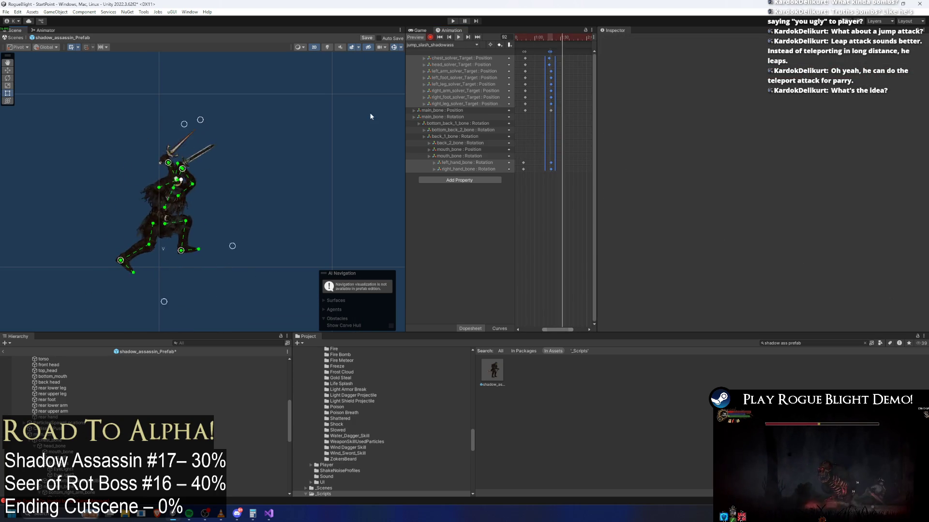
scroll(534, 89, down, 2)
drag(598, 72, 731, 72)
scroll(669, 95, down, 3)
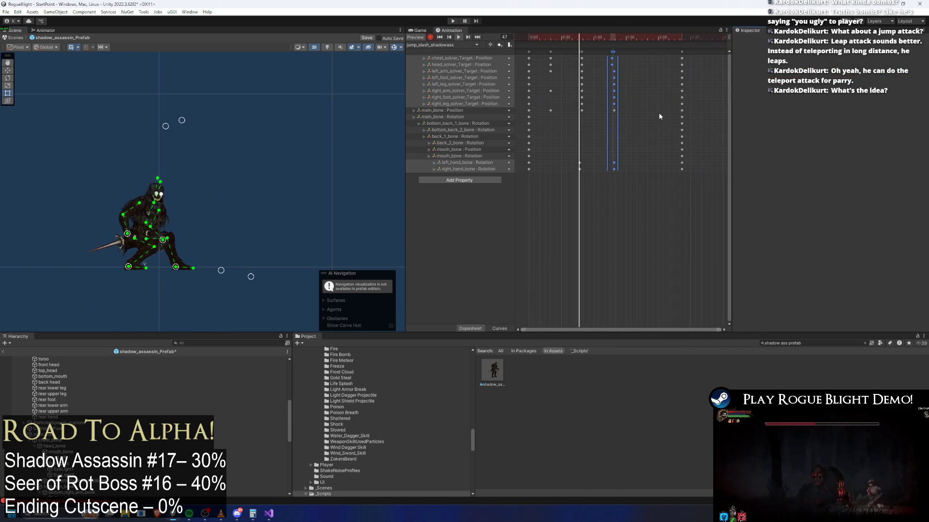
mouse_move(582, 39)
mouse_down()
mouse_move(574, 39)
mouse_move(608, 44)
mouse_move(598, 41)
mouse_up()
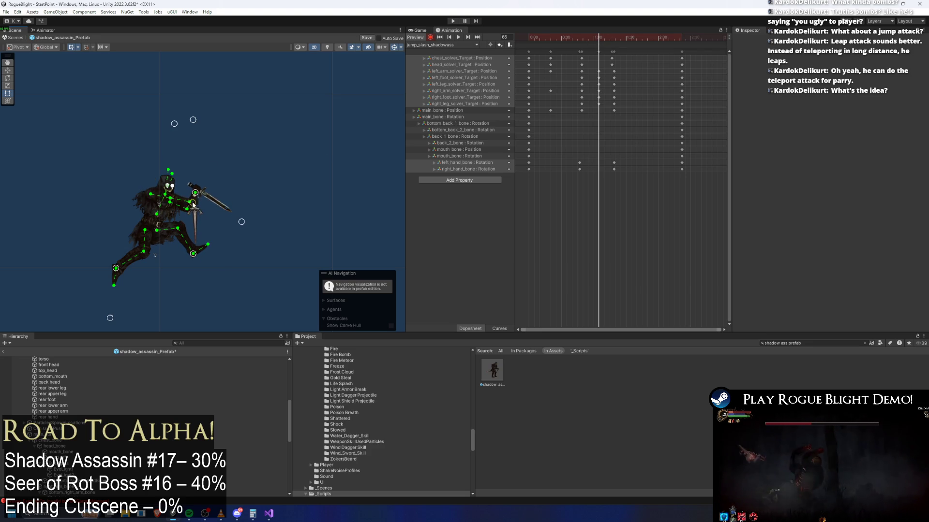
- Play the clip from frame 22 to frame 115 to review the leap timing
drag(599, 36, 525, 37)
key(space)
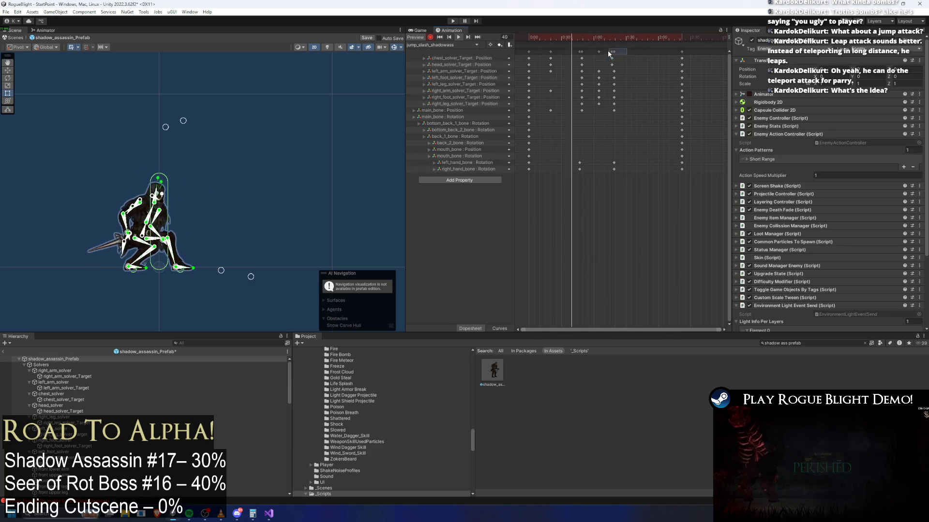
click(653, 41)
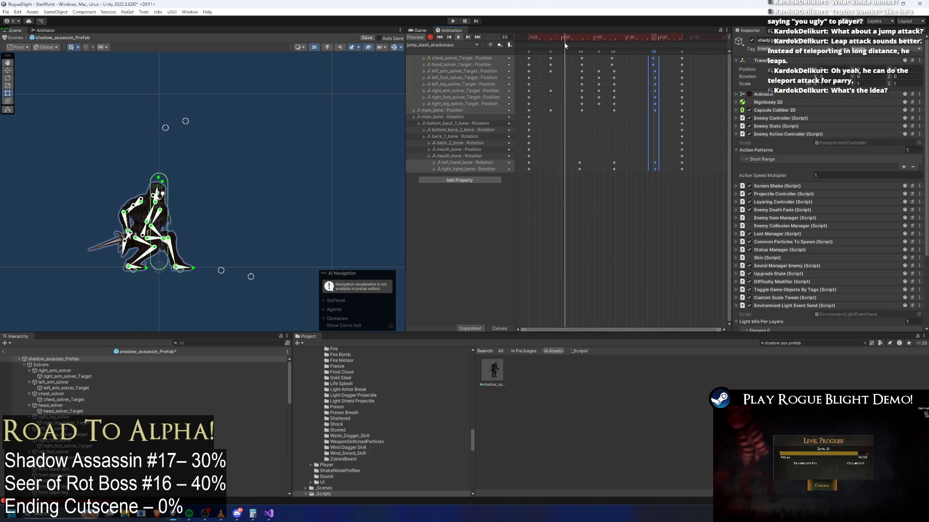
click(310, 88)
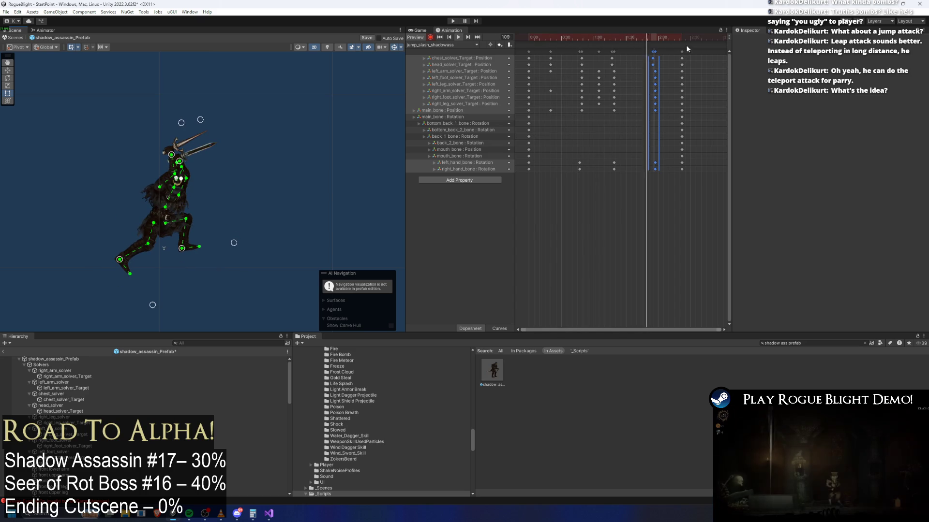
- Select the right foot and leg keys, move main_bone's position key earlier, and replay
drag(596, 37, 579, 38)
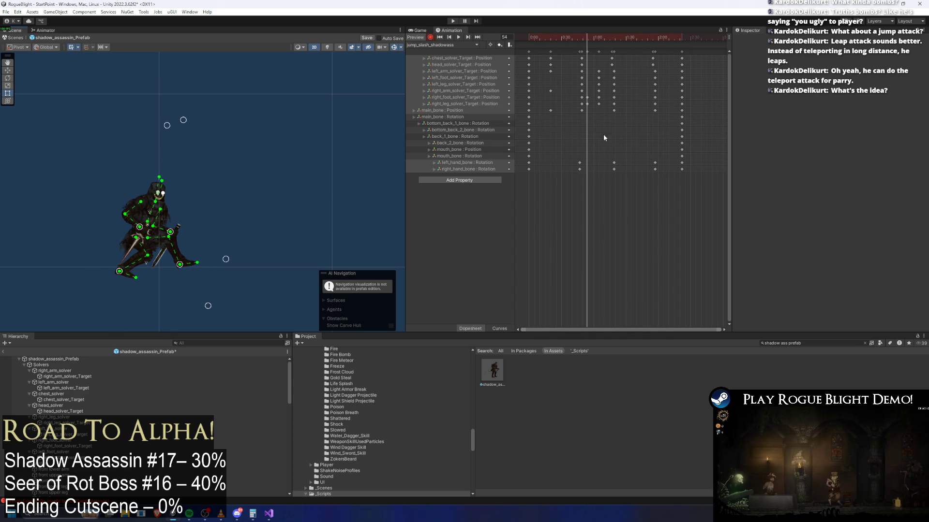
drag(576, 103, 595, 95)
click(590, 37)
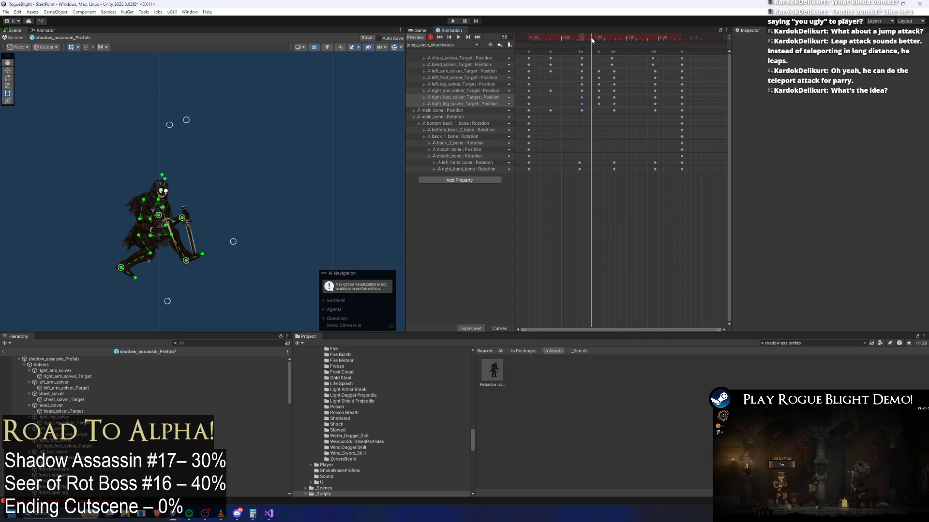
mouse_move(590, 37)
mouse_down()
mouse_move(599, 37)
mouse_move(565, 37)
mouse_move(588, 37)
mouse_up()
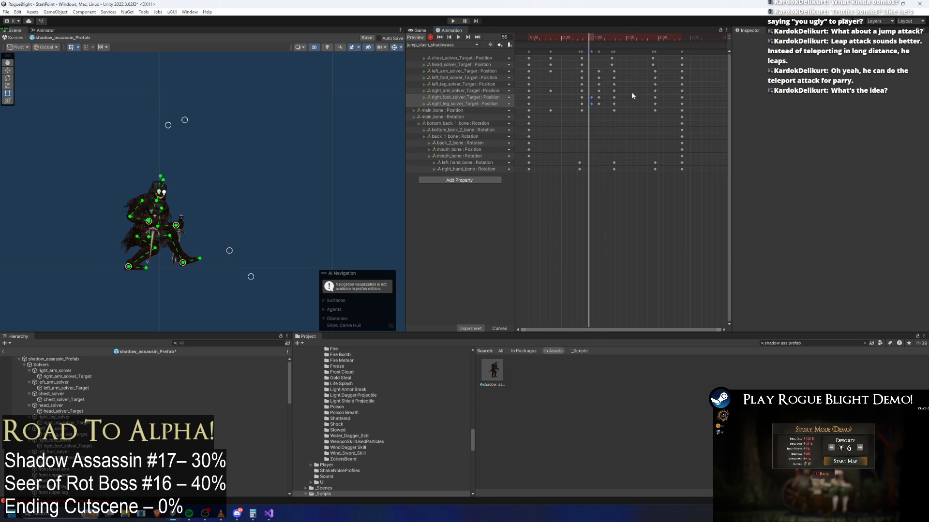
drag(614, 110, 599, 111)
click(564, 37)
key(space)
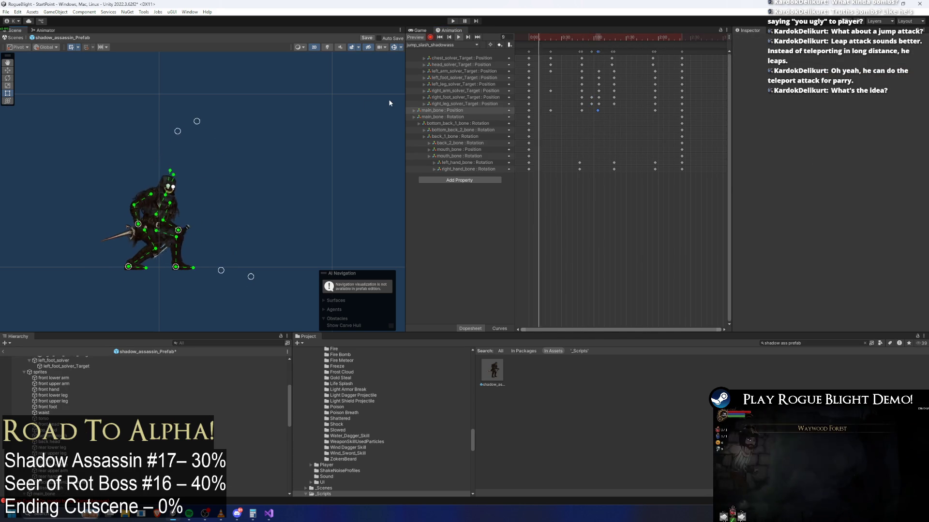
- Align main_bone's position key to frame 62 and adjust the hip bone in the leap pose
drag(585, 37, 599, 37)
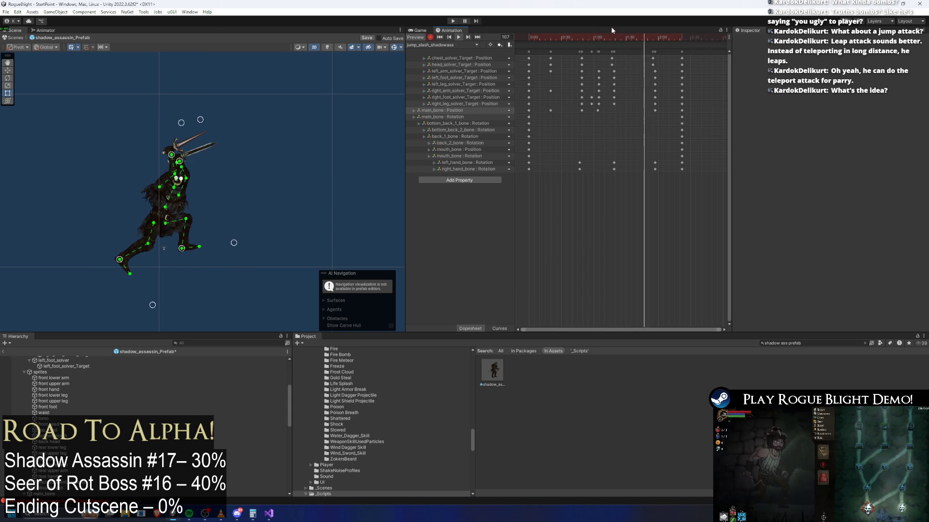
click(594, 39)
drag(595, 40, 595, 39)
drag(597, 111, 594, 111)
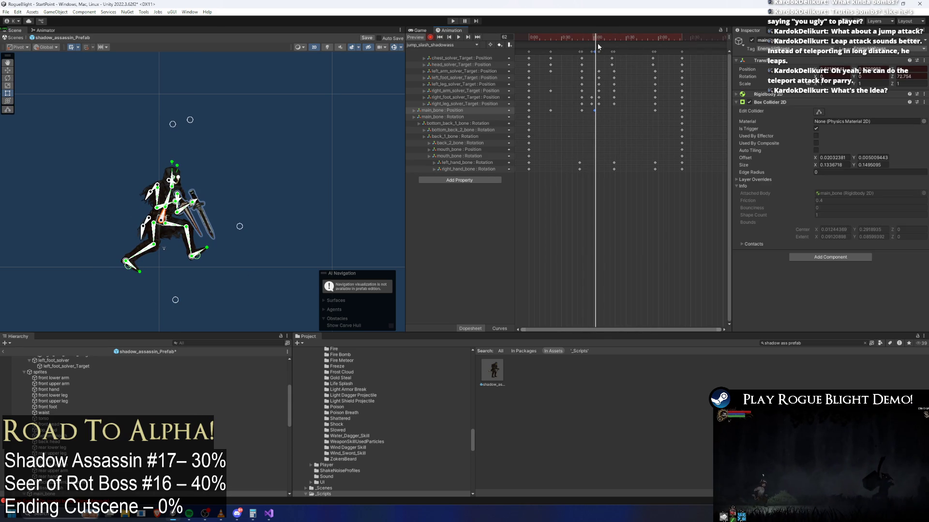
mouse_move(594, 42)
mouse_down()
mouse_move(589, 36)
mouse_move(627, 35)
mouse_move(585, 36)
mouse_move(613, 37)
mouse_up()
drag(167, 226, 165, 229)
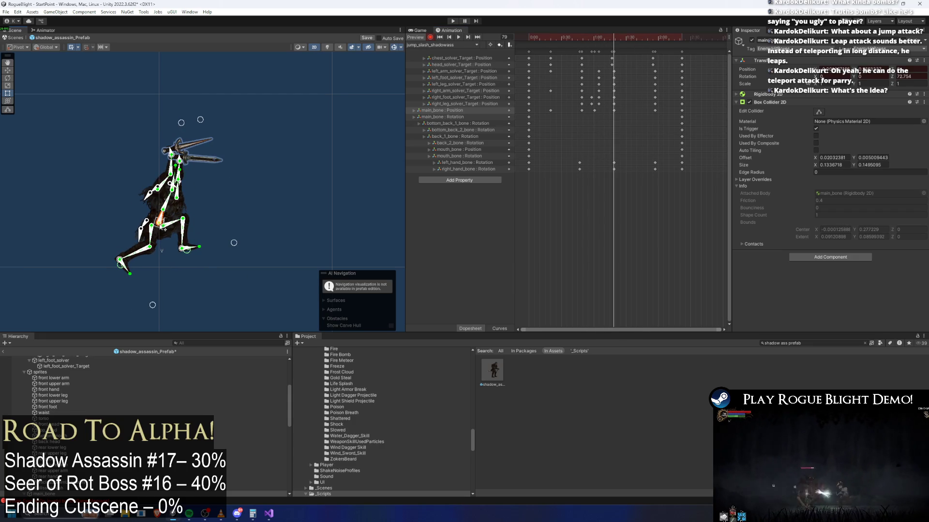
mouse_move(609, 40)
mouse_down()
mouse_move(557, 36)
mouse_move(570, 37)
mouse_up()
key(space)
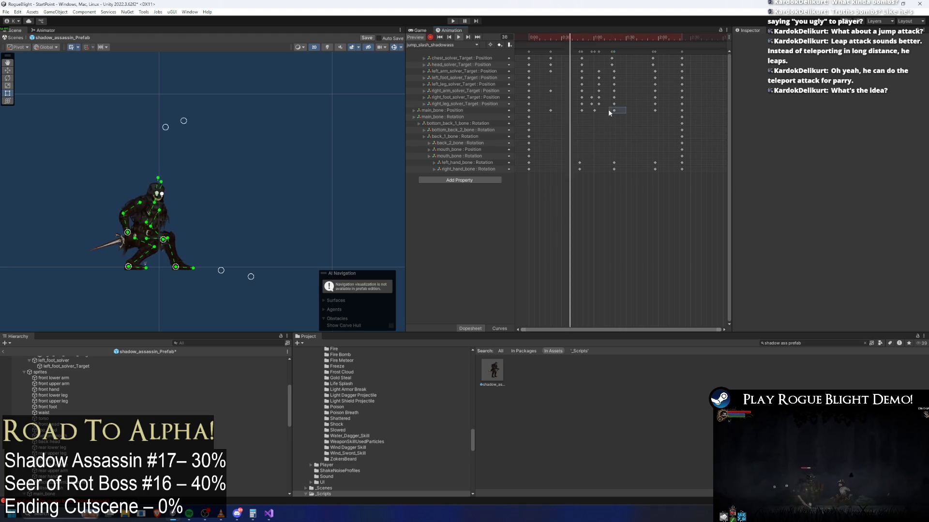
- Push the final keyframe column later and move main_bone to set the ending crouch
click(614, 110)
click(657, 39)
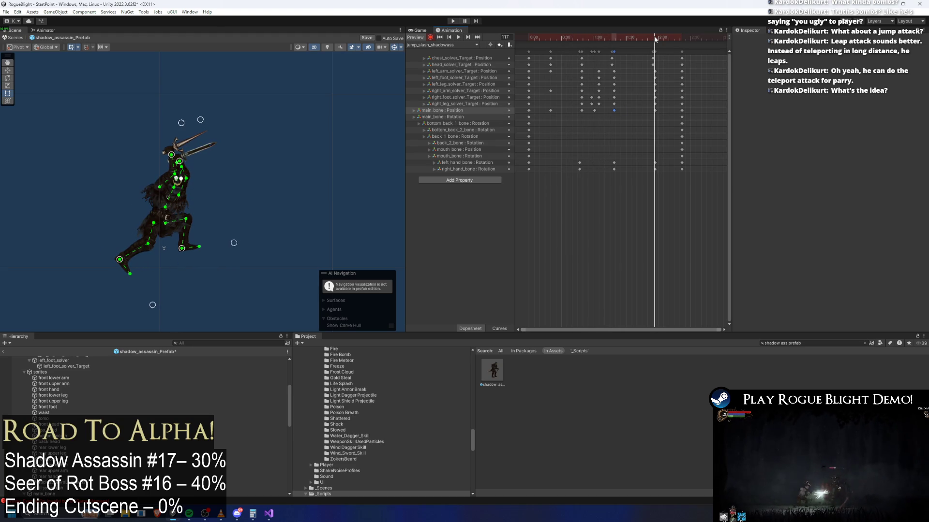
mouse_move(682, 51)
mouse_down()
mouse_move(706, 51)
mouse_move(680, 39)
mouse_up()
click(679, 39)
click(161, 232)
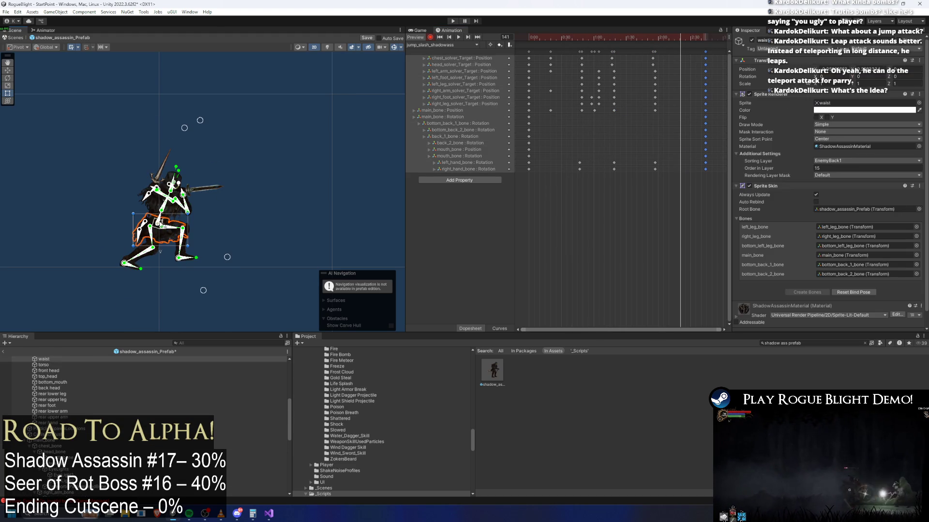
drag(161, 238, 185, 244)
click(441, 44)
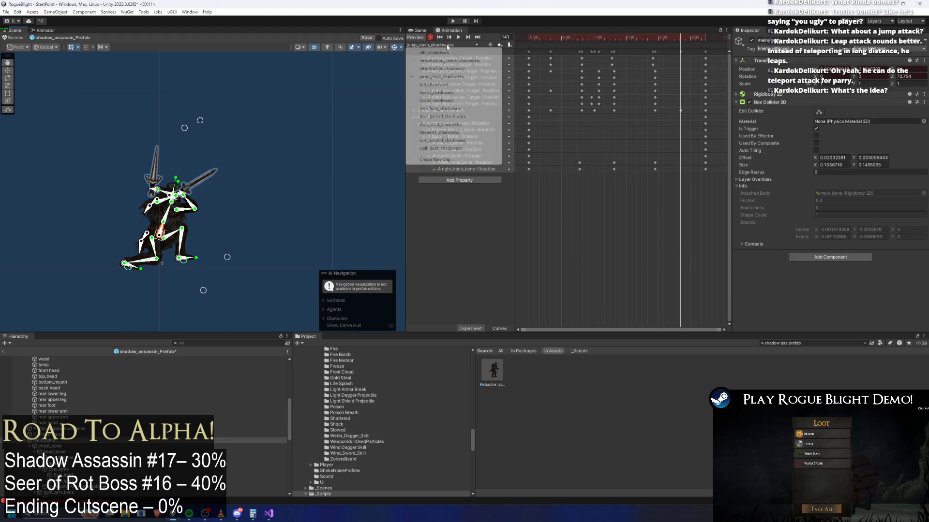
click(436, 101)
click(668, 36)
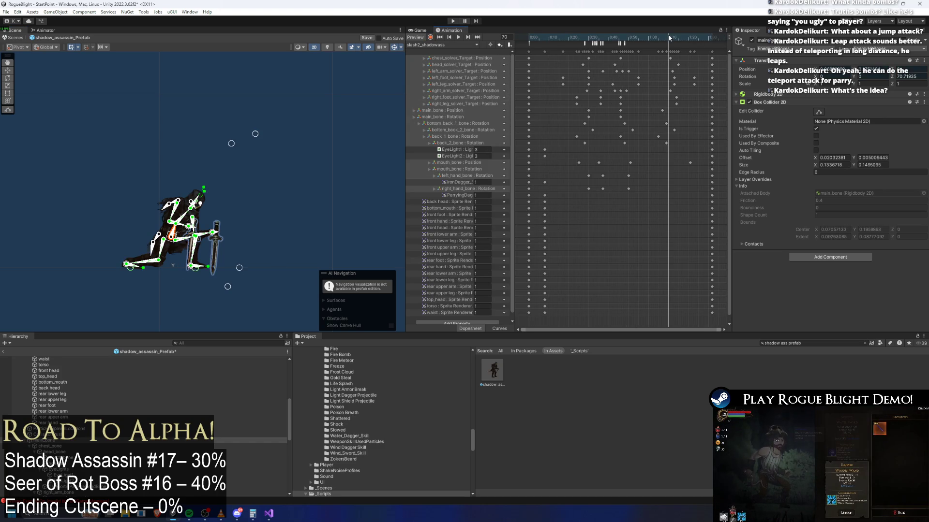
mouse_move(653, 36)
mouse_down()
mouse_move(609, 35)
mouse_move(660, 36)
mouse_up()
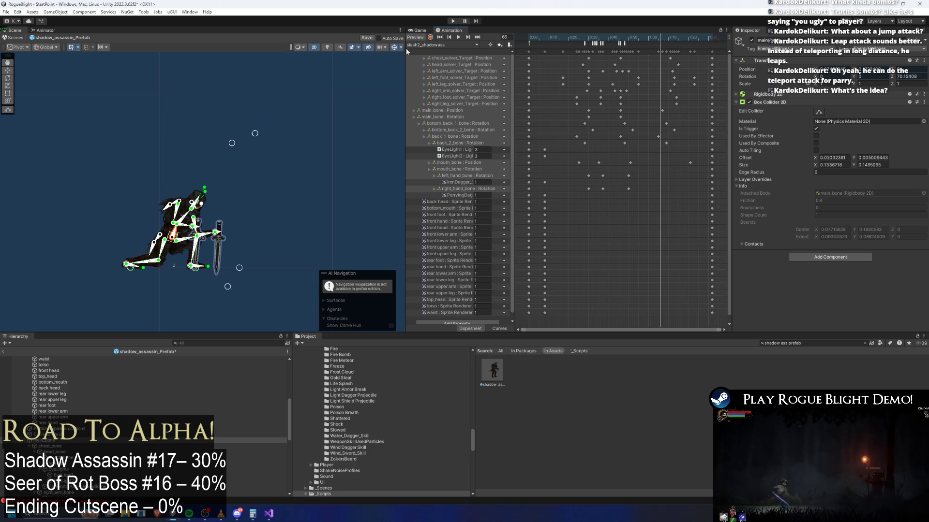
click(442, 45)
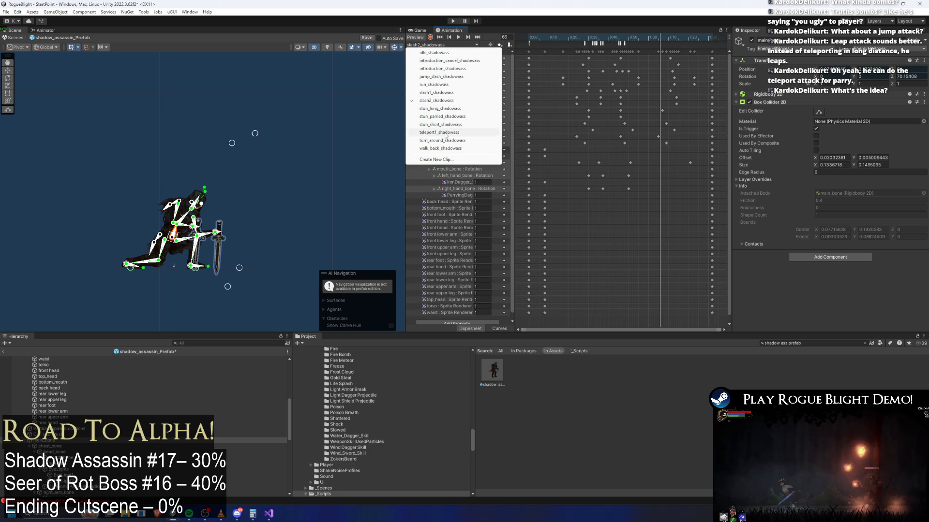
click(445, 133)
mouse_move(663, 42)
mouse_down()
mouse_move(674, 39)
mouse_move(652, 38)
mouse_move(686, 42)
mouse_move(631, 39)
mouse_move(686, 34)
mouse_move(604, 48)
mouse_up()
click(442, 45)
click(452, 77)
click(459, 37)
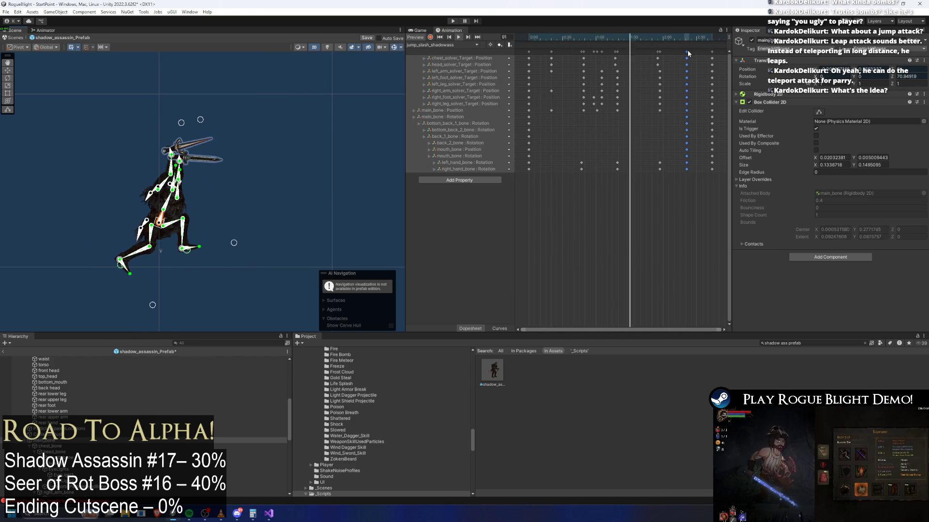
- Play the clip preview from frame 129 near the end
drag(658, 36, 701, 38)
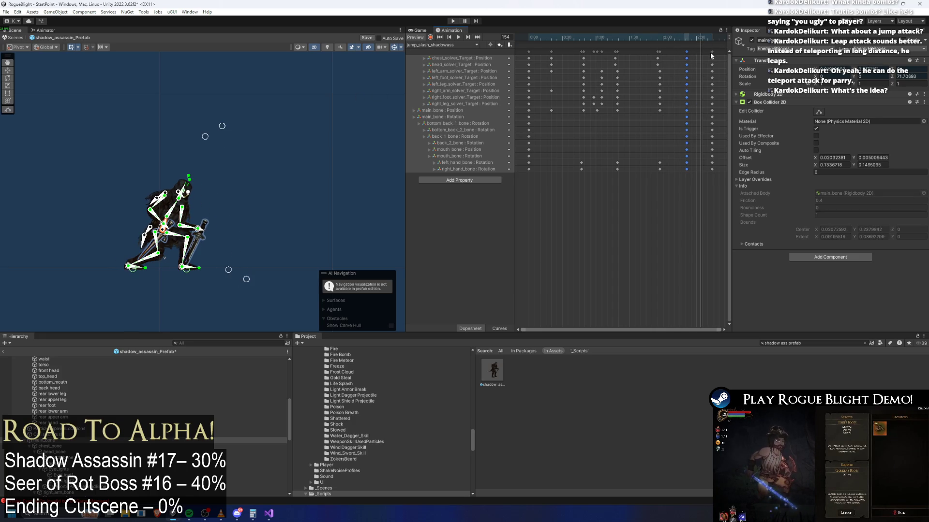
click(710, 53)
click(706, 37)
key(space)
click(311, 186)
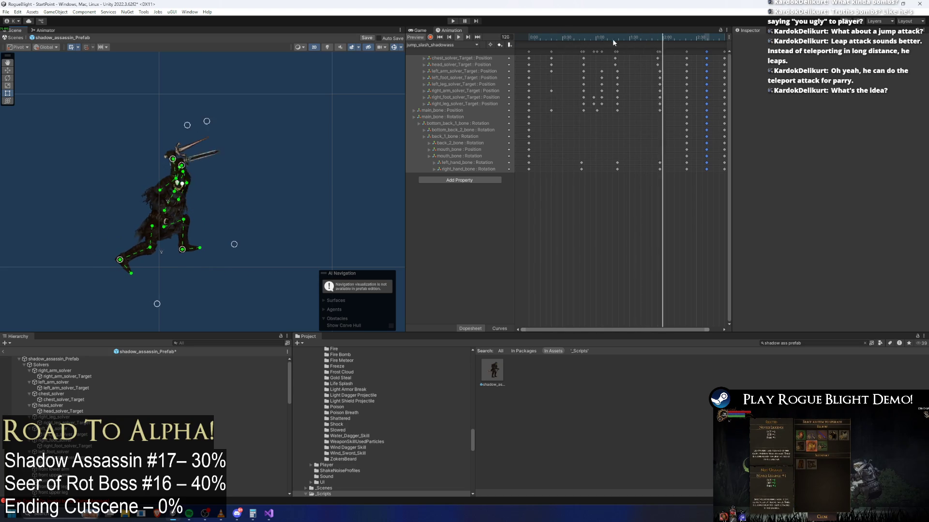
- Box-select the keyframe columns around the leap and shift the mid-clip keys earlier
mouse_move(554, 38)
mouse_down()
mouse_move(591, 38)
mouse_move(583, 39)
mouse_up()
mouse_move(529, 50)
mouse_down()
mouse_move(585, 66)
mouse_move(563, 66)
mouse_move(584, 38)
mouse_move(624, 171)
mouse_up()
click(587, 38)
drag(611, 56, 592, 55)
click(460, 37)
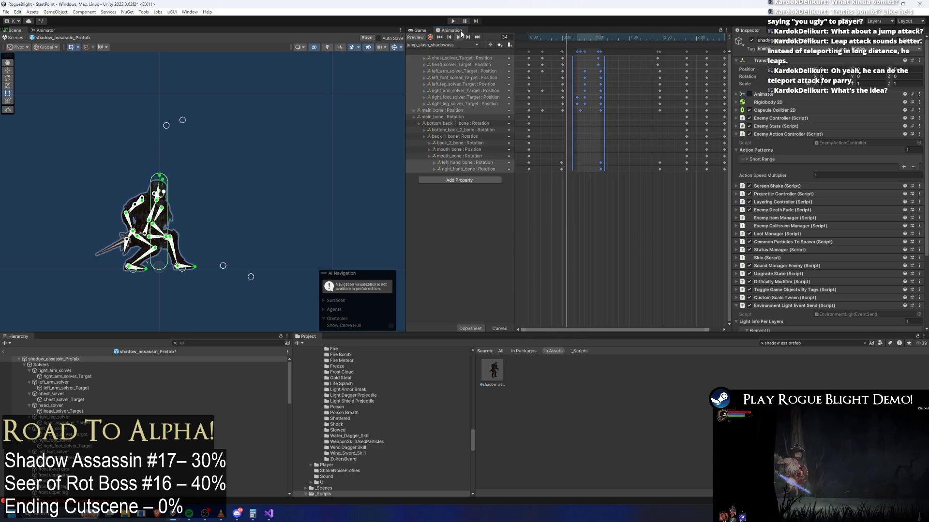
- Squeeze the opening keys toward 0:00 and shift the 0:45–1:05 and 1:30+ keys earlier
drag(560, 48, 506, 53)
drag(566, 56, 551, 56)
mouse_move(620, 51)
mouse_down()
mouse_move(573, 171)
mouse_move(585, 52)
mouse_up()
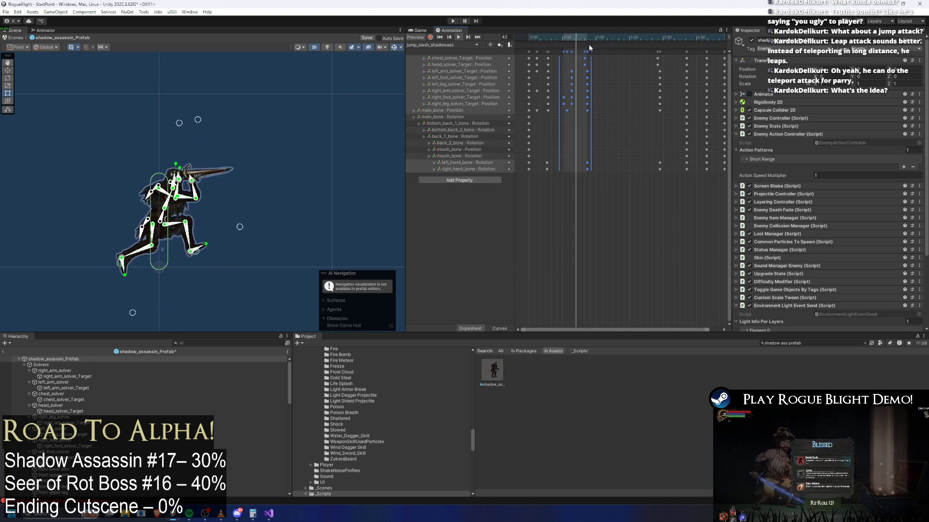
drag(650, 48, 725, 171)
scroll(649, 62, down, 2)
drag(649, 62, 628, 58)
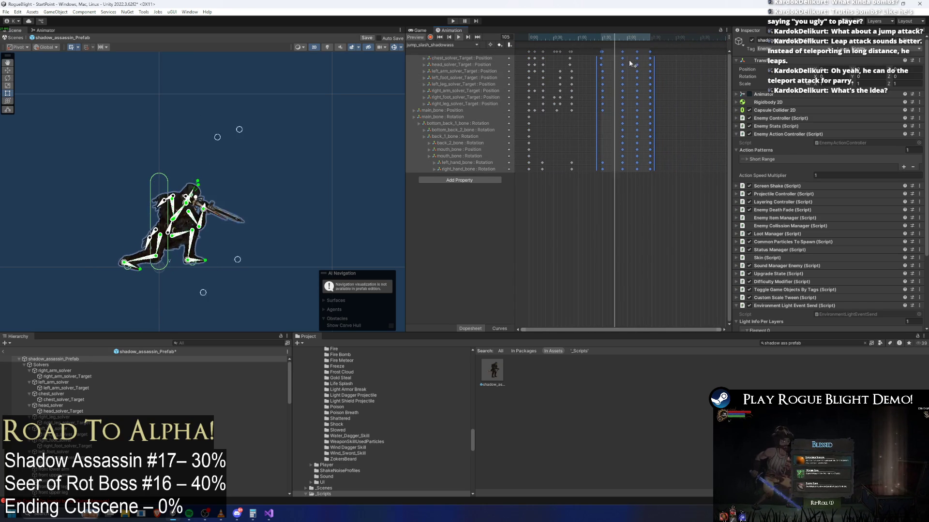
click(661, 64)
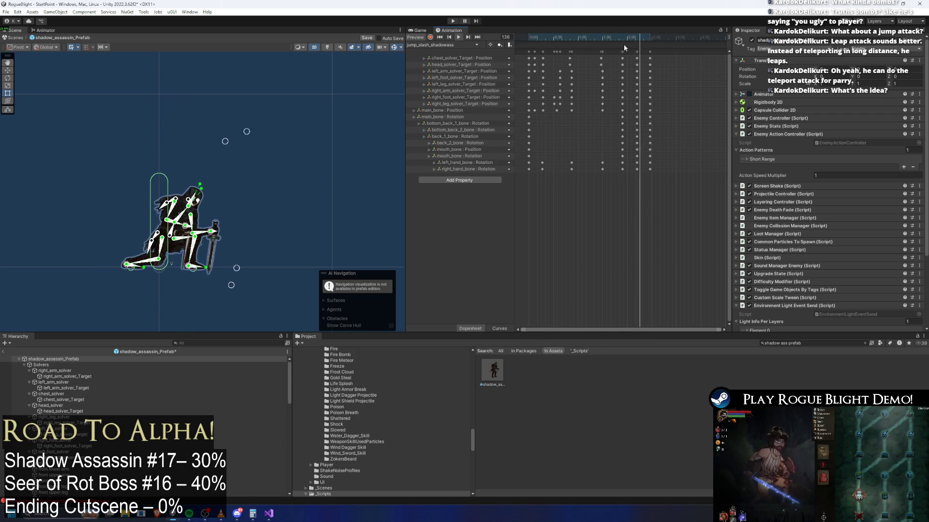
- Search the project assets for 'spider prefa'
click(814, 345)
key(ctrl+a)
text(spider pref)
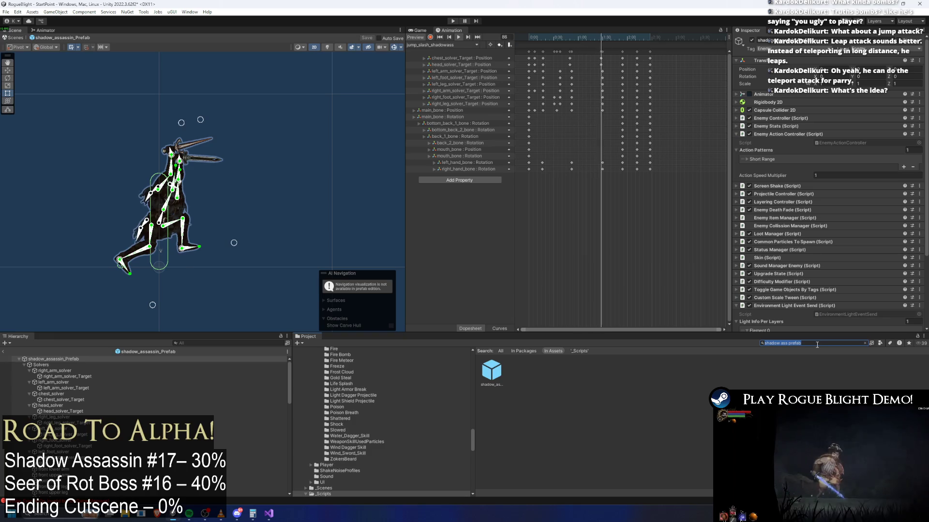
text(a)
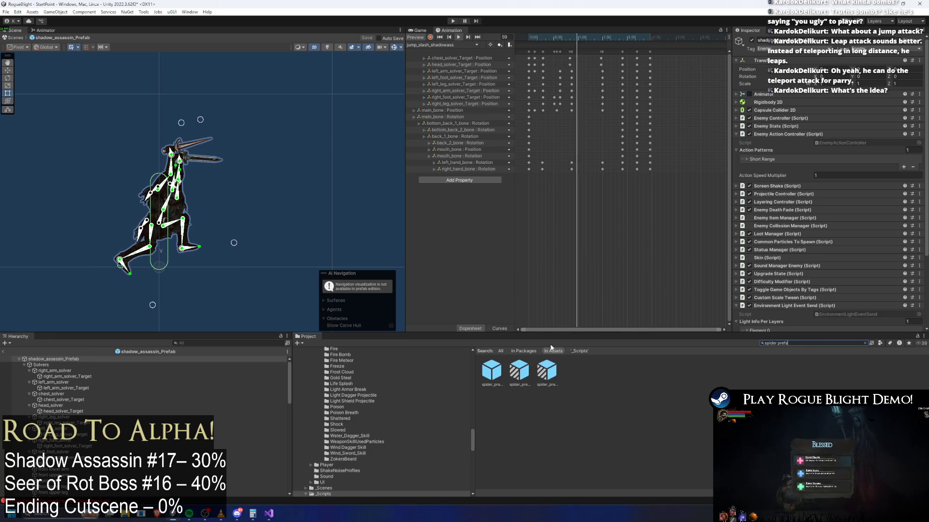
click(491, 370)
key(Return)
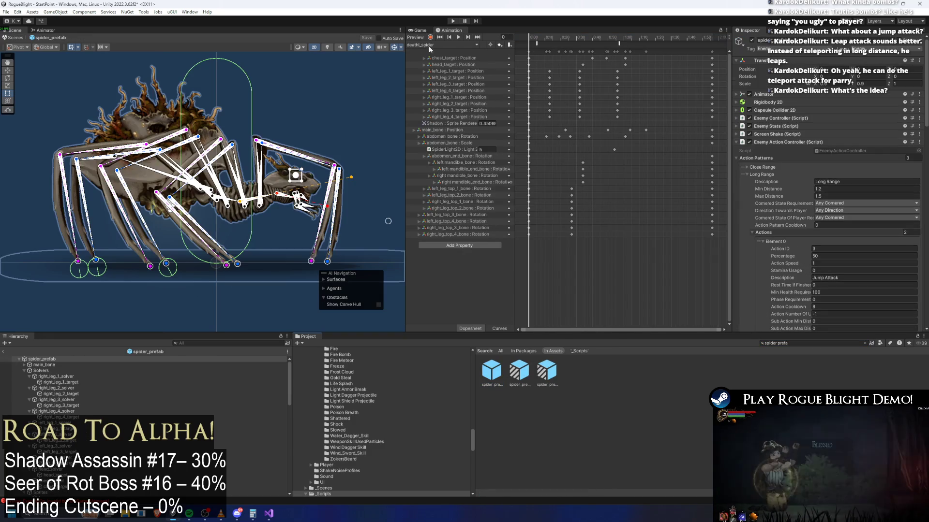
click(441, 44)
click(448, 108)
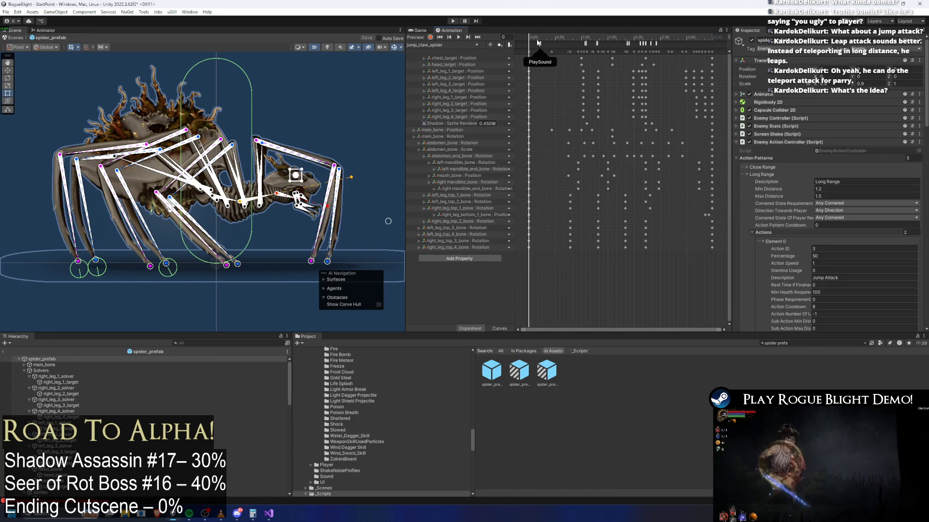
click(538, 41)
click(553, 40)
drag(553, 40, 689, 39)
click(586, 44)
mouse_move(589, 40)
mouse_down()
mouse_move(638, 39)
mouse_move(601, 40)
mouse_move(611, 40)
mouse_up()
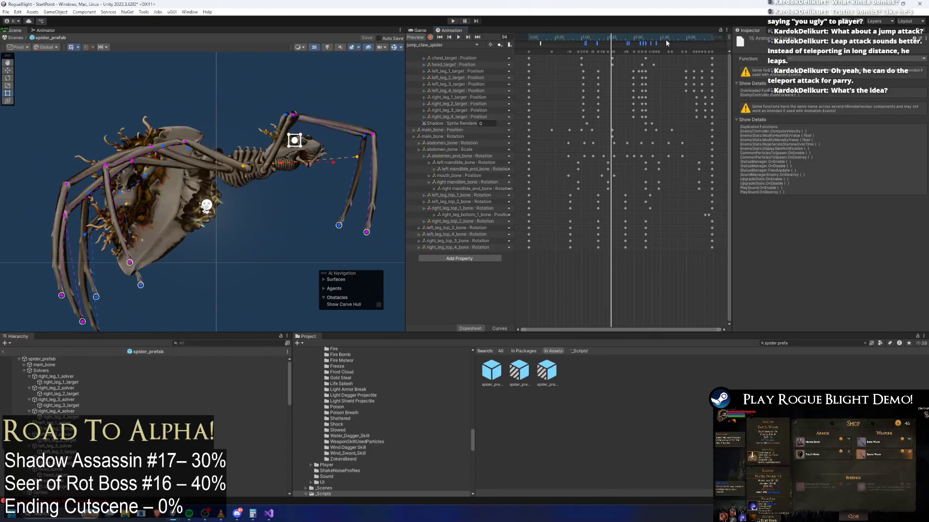
click(817, 341)
text(shadow ass prefa)
double_click(491, 371)
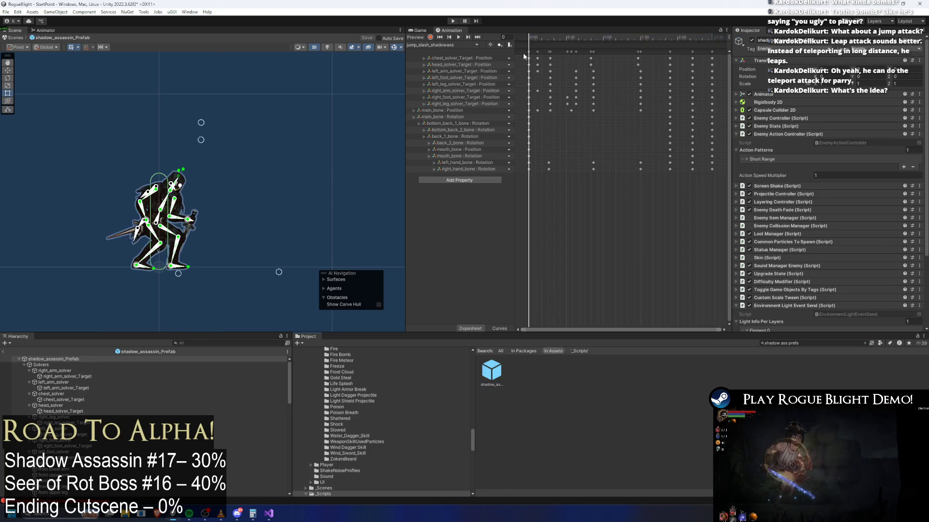
- Drag the PlaySound animation event slightly earlier on the timeline
click(545, 38)
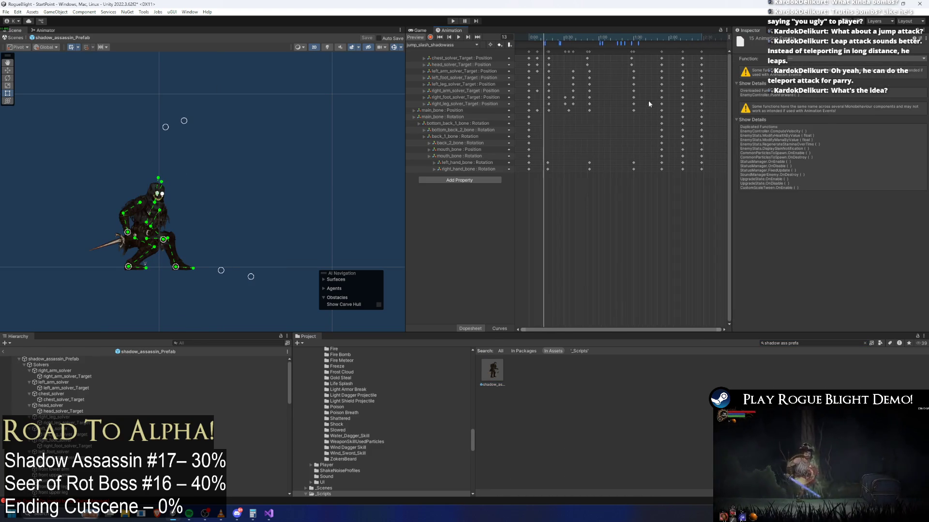
click(587, 38)
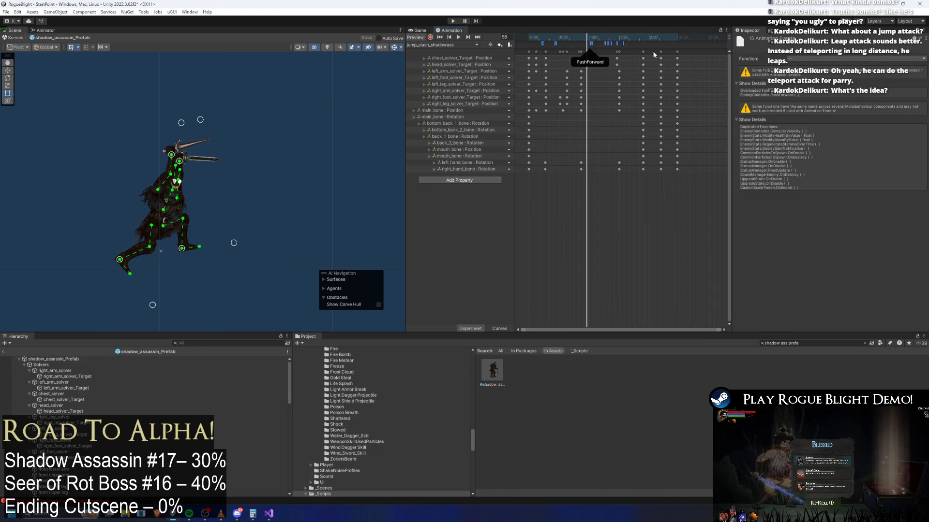
click(576, 49)
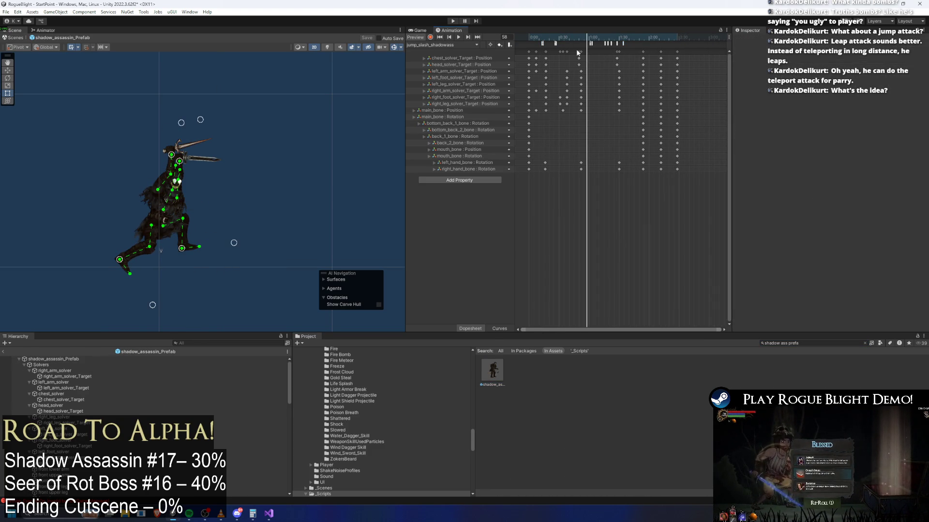
click(542, 44)
drag(540, 44, 534, 44)
- Inspect the PushUpward, StopGravity and PushForward events in the Inspector
click(538, 43)
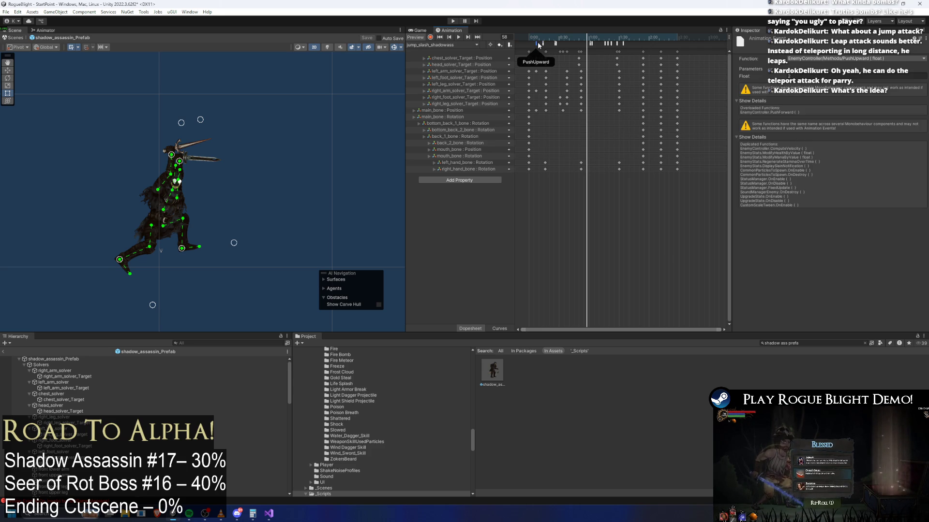
click(542, 44)
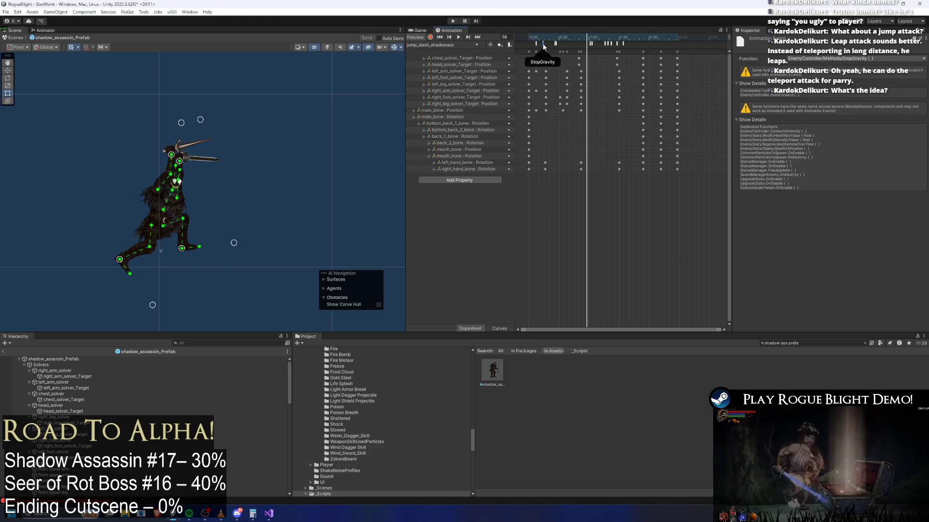
click(543, 44)
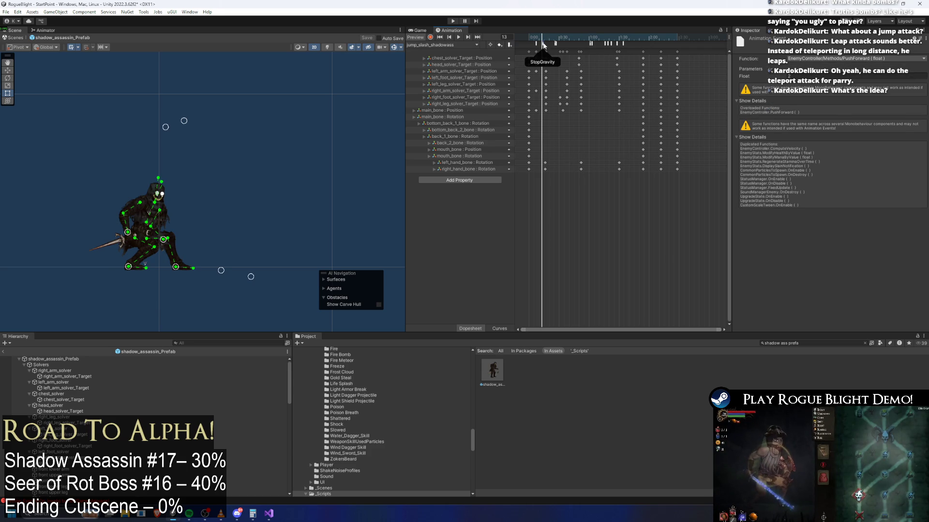
click(543, 44)
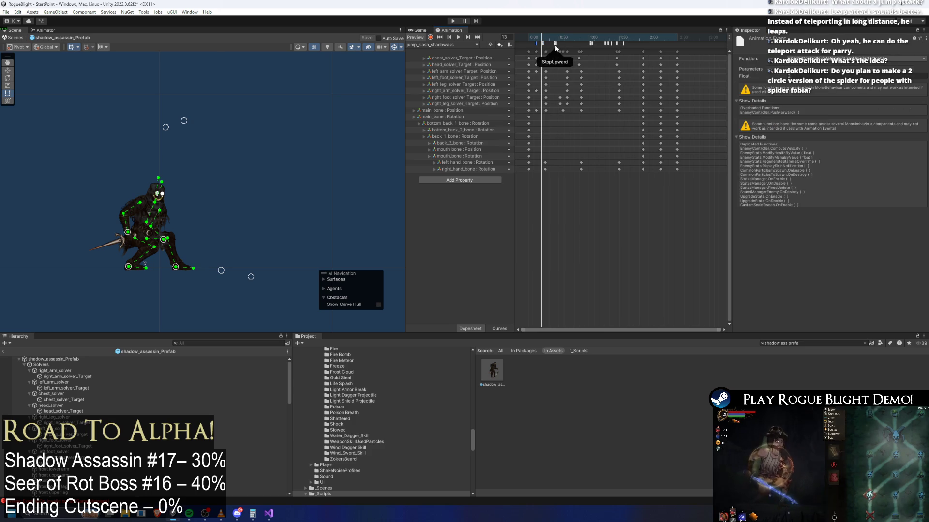
click(556, 49)
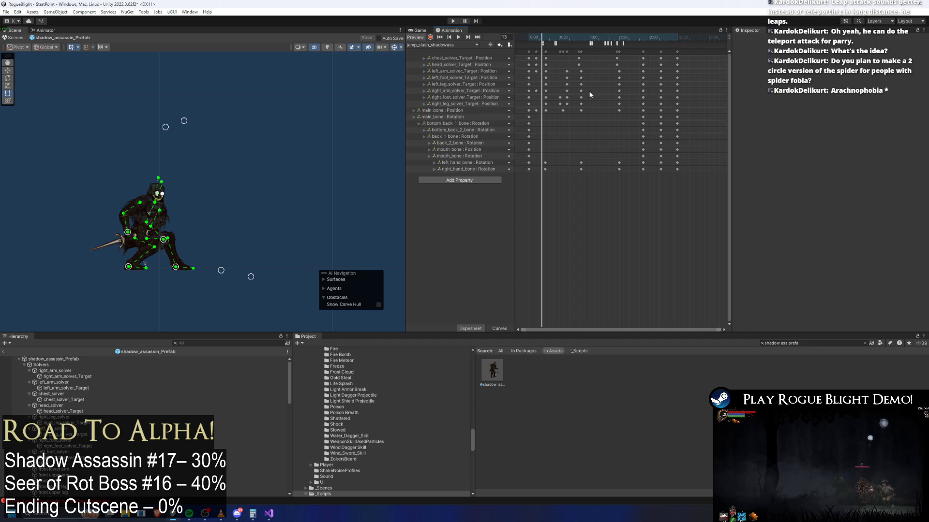
- Inspect StopUpward and the SetVelocityY events at frames 25 and 32, then scrub to frame 47
click(555, 44)
scroll(631, 66, up, 5)
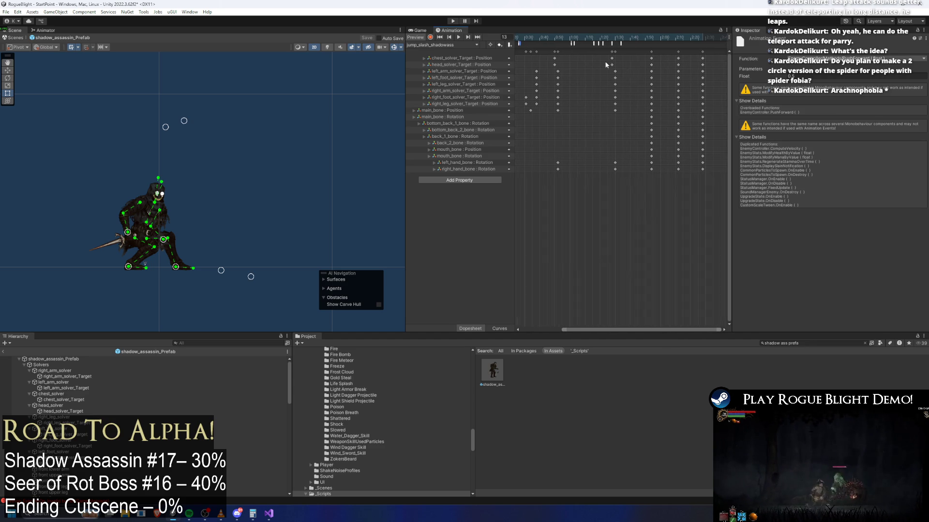
click(571, 56)
scroll(571, 56, left, 3)
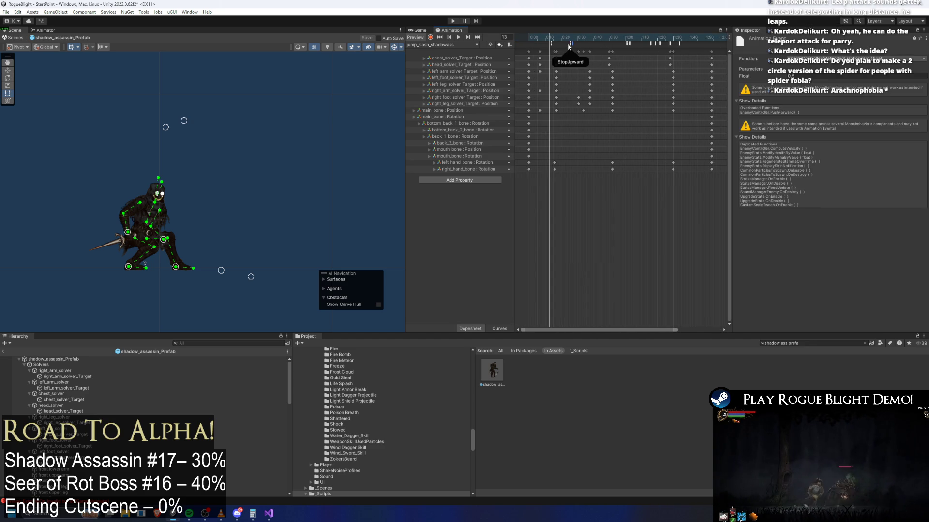
click(568, 44)
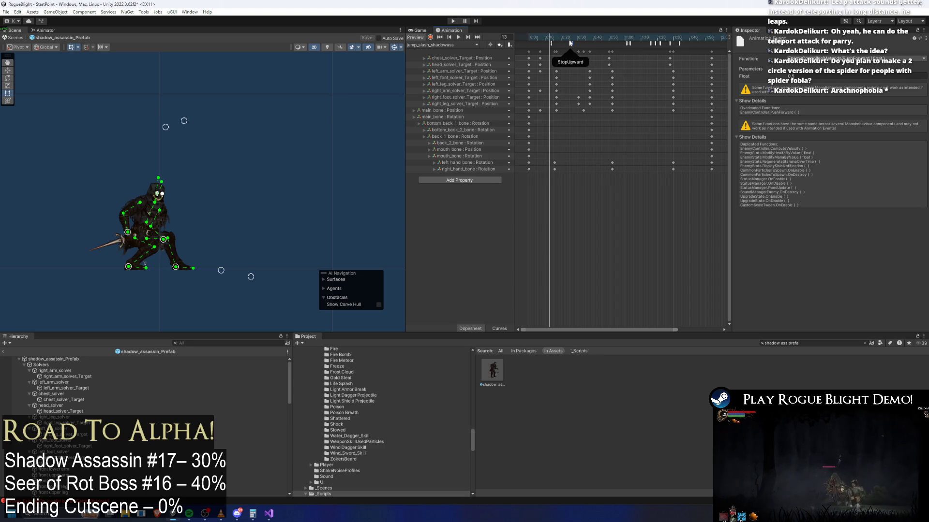
click(570, 44)
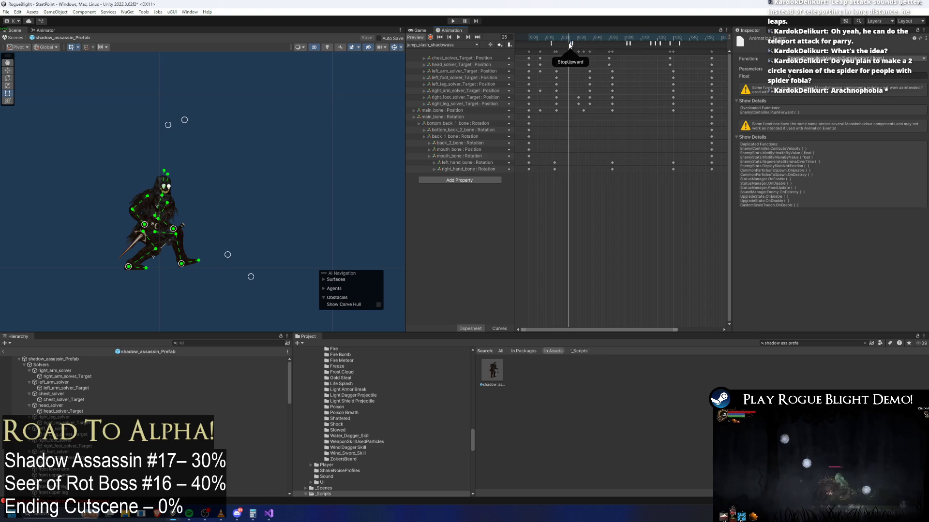
click(569, 44)
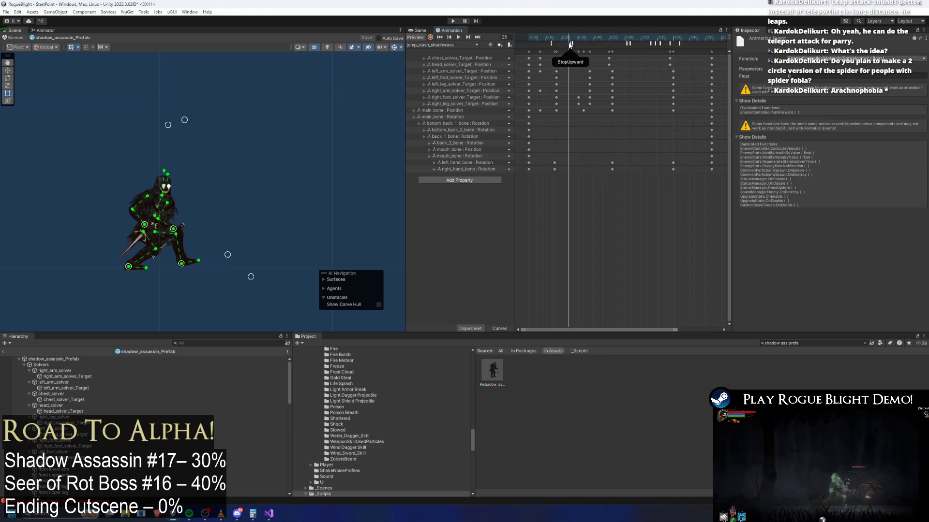
click(581, 38)
drag(581, 38, 604, 38)
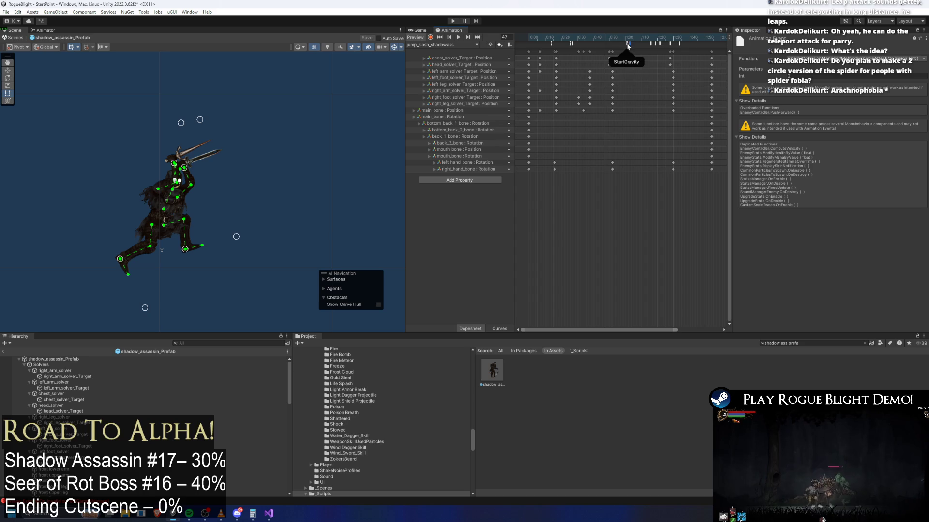
click(627, 44)
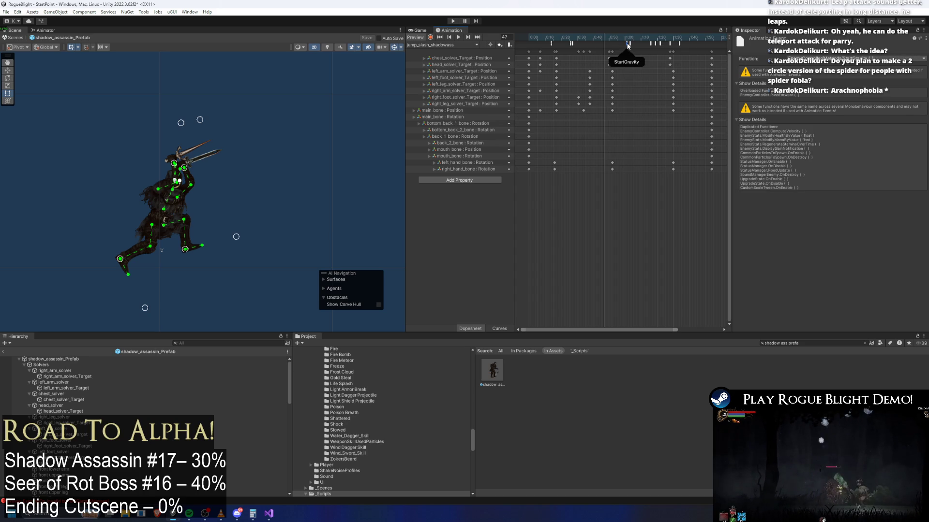
click(629, 42)
click(633, 38)
drag(635, 39, 643, 38)
click(652, 44)
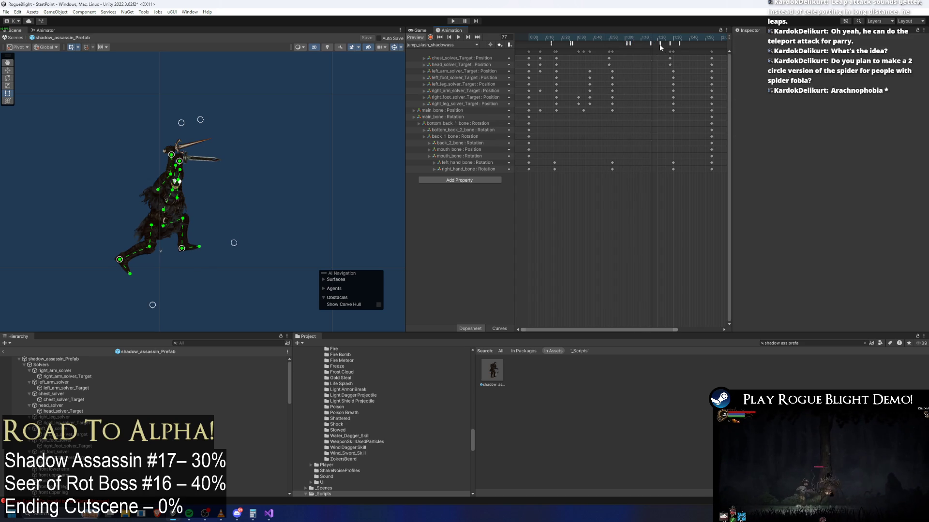
click(659, 44)
click(648, 38)
drag(649, 38, 660, 39)
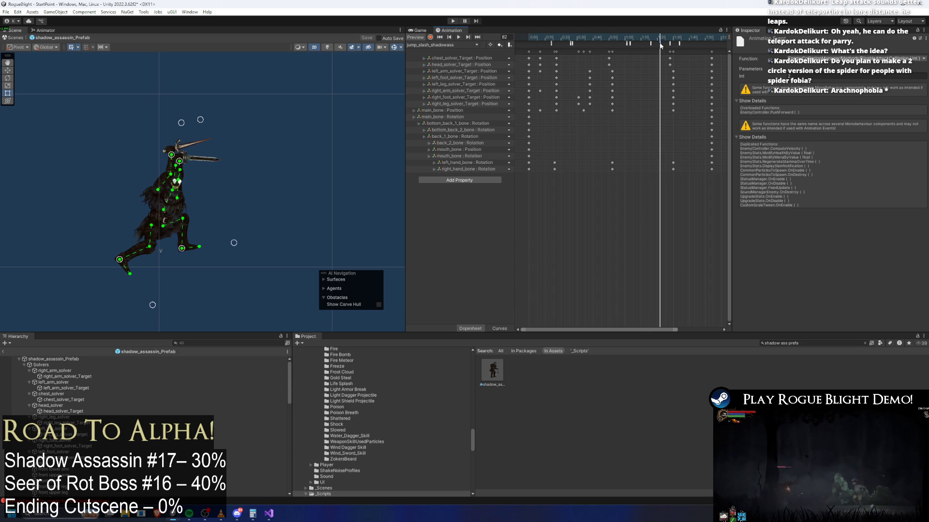
click(668, 38)
click(679, 43)
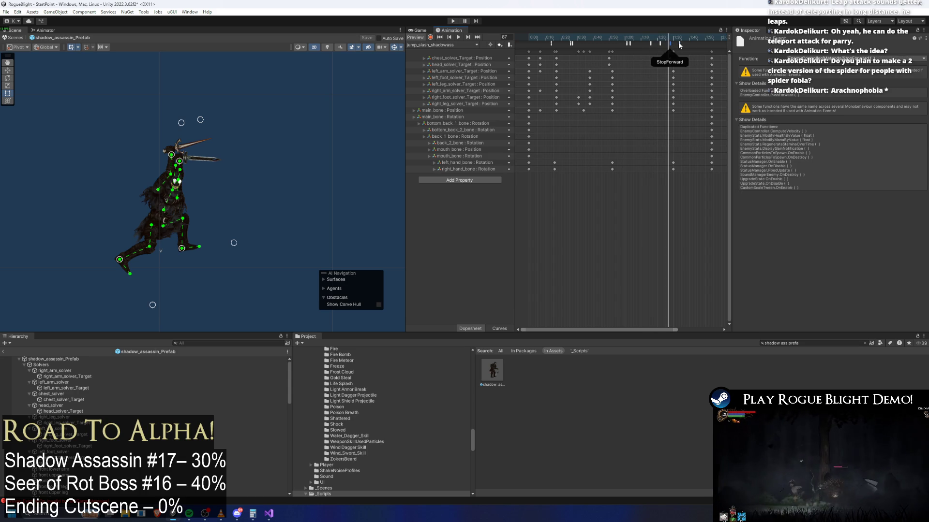
click(562, 38)
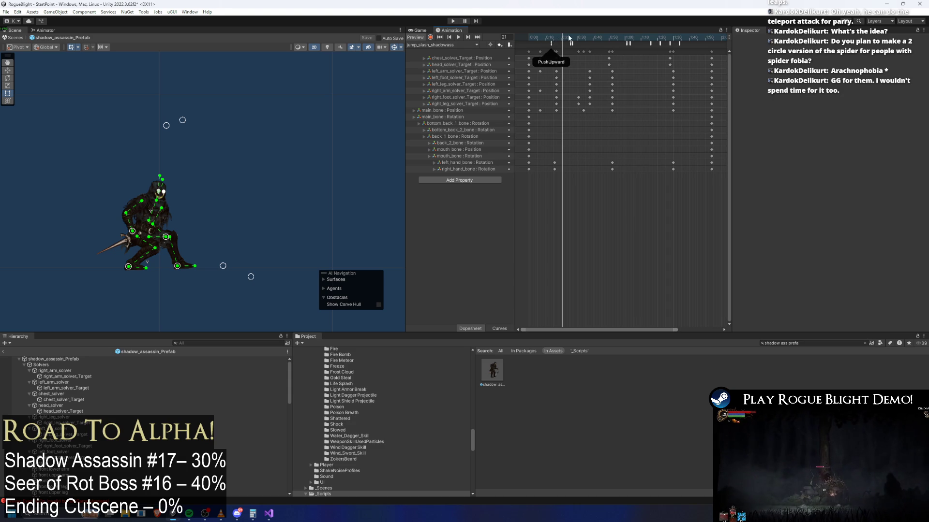
- Drag the early PushUpward and StopGravity event markers later along the jump-slash timeline
click(552, 41)
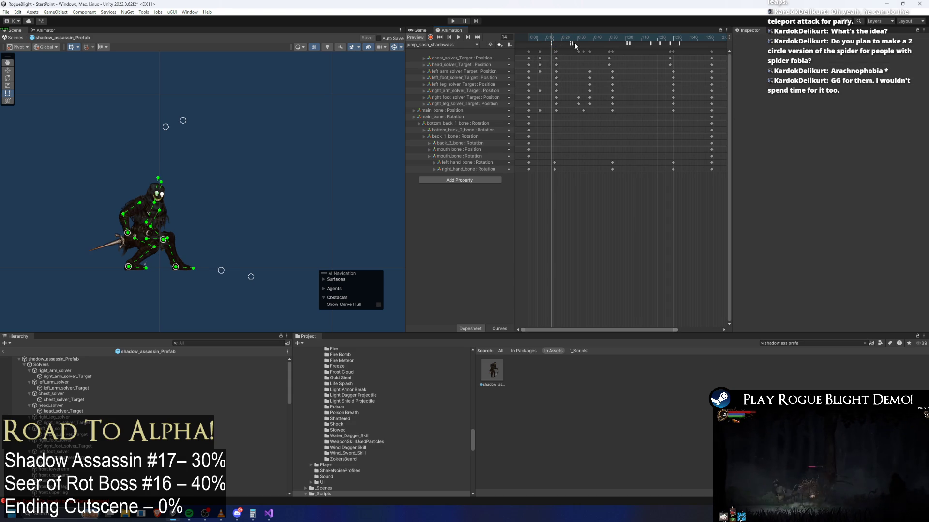
click(570, 44)
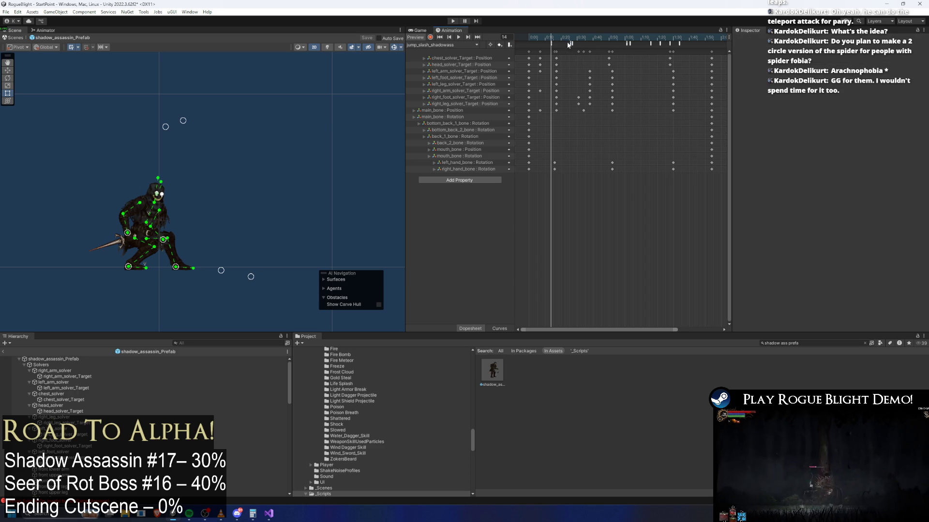
click(570, 44)
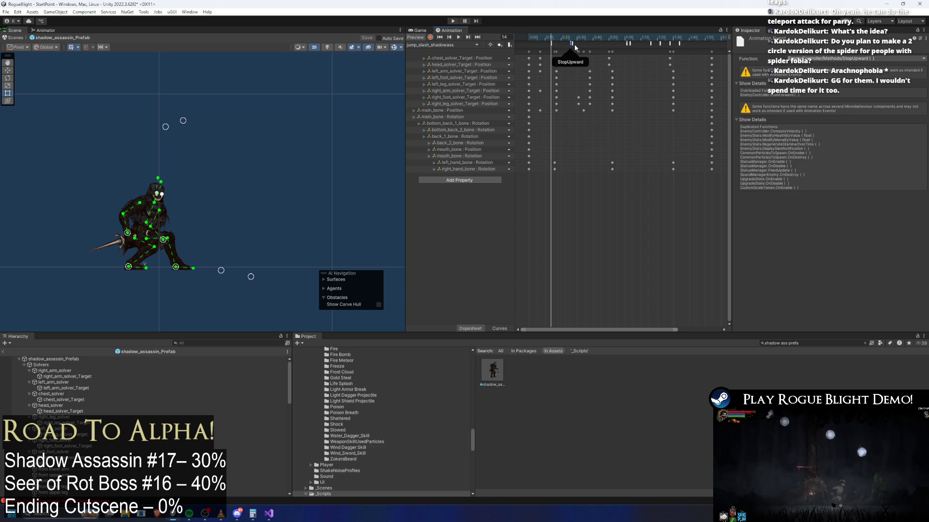
click(573, 44)
drag(552, 37, 598, 44)
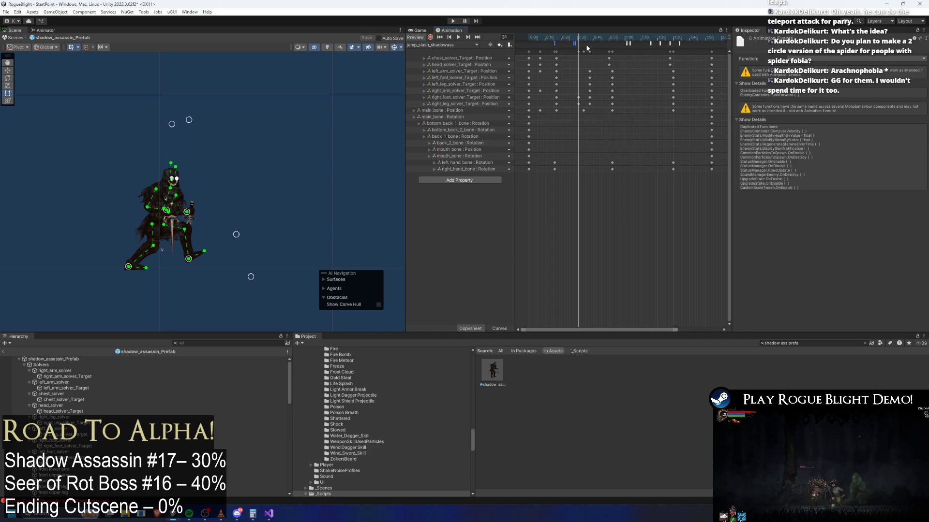
click(578, 43)
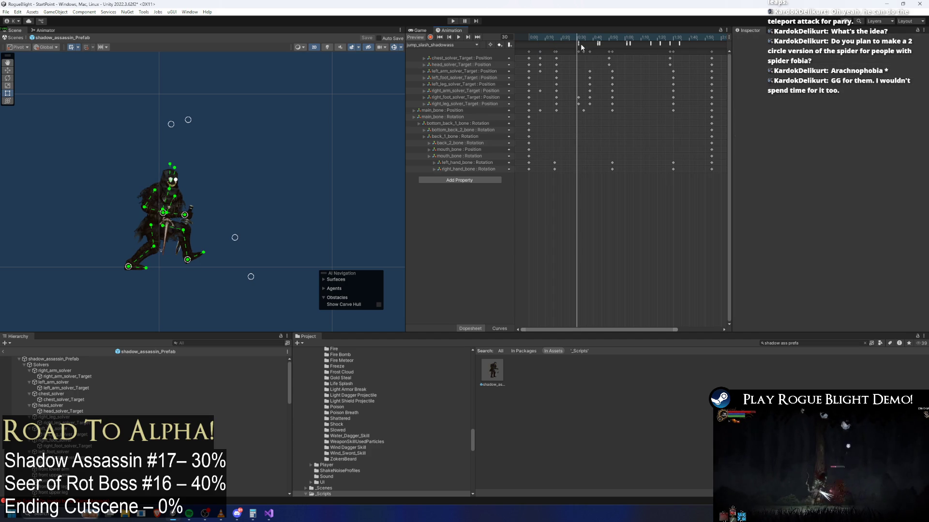
click(579, 45)
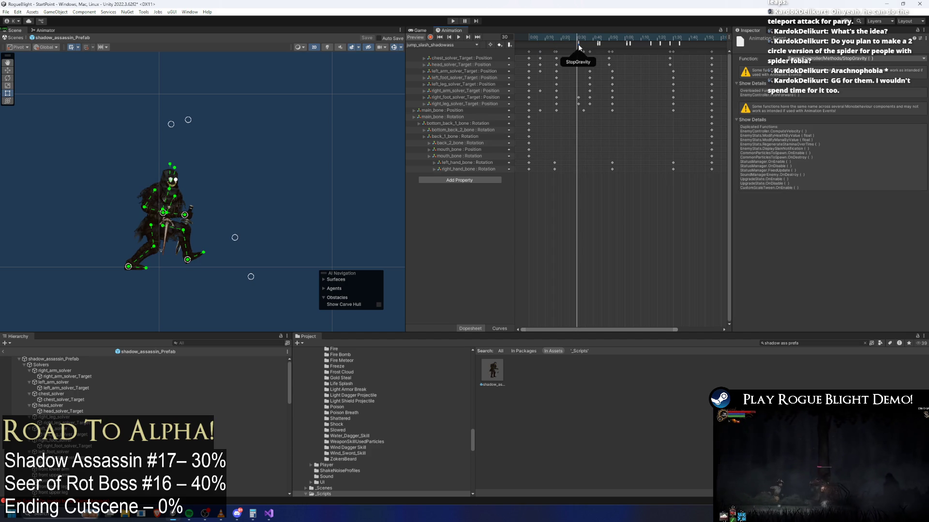
drag(579, 38, 596, 40)
click(598, 43)
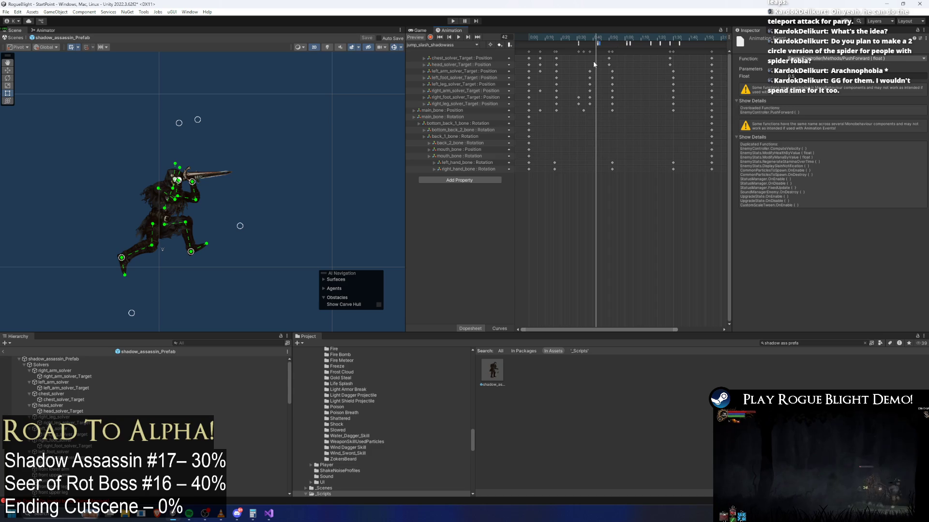
click(657, 65)
- Move the SetVelocityY event later, to around frame 42
scroll(658, 65, up, 3)
click(543, 42)
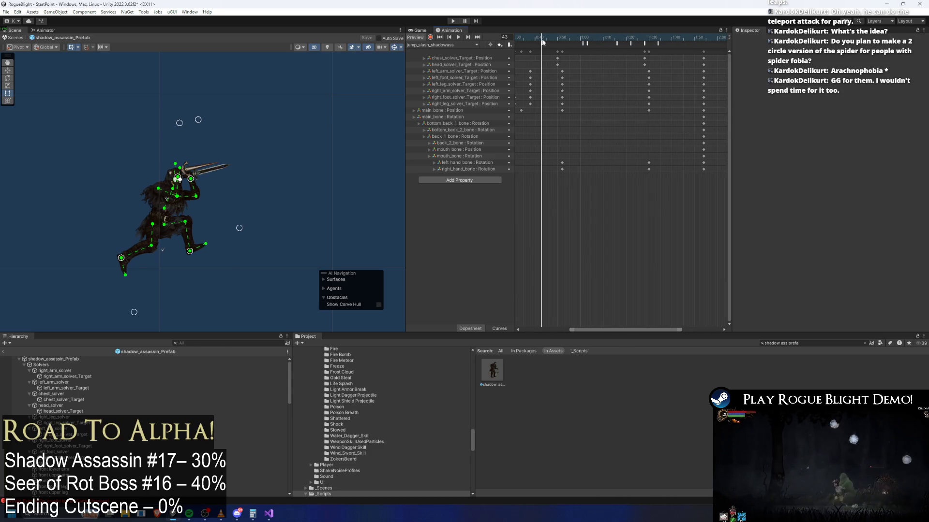
click(543, 42)
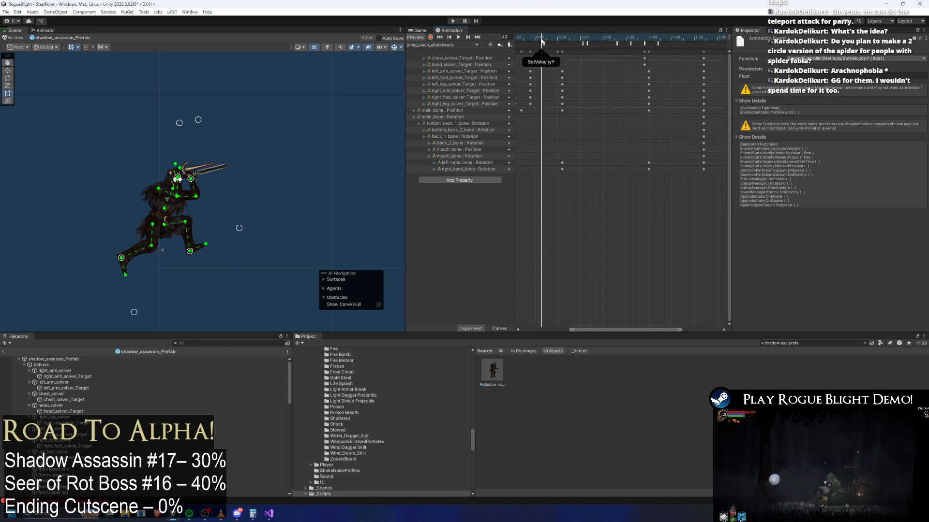
key(comma)
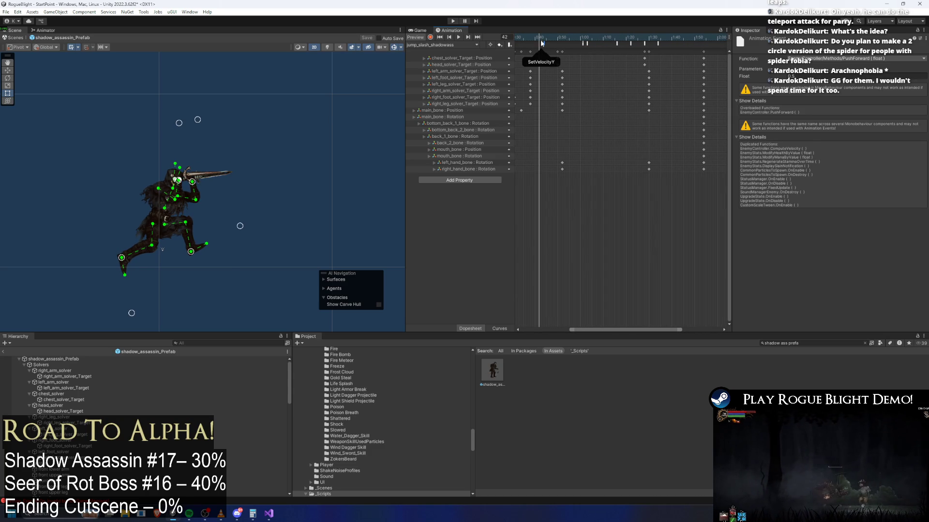
click(542, 43)
click(540, 43)
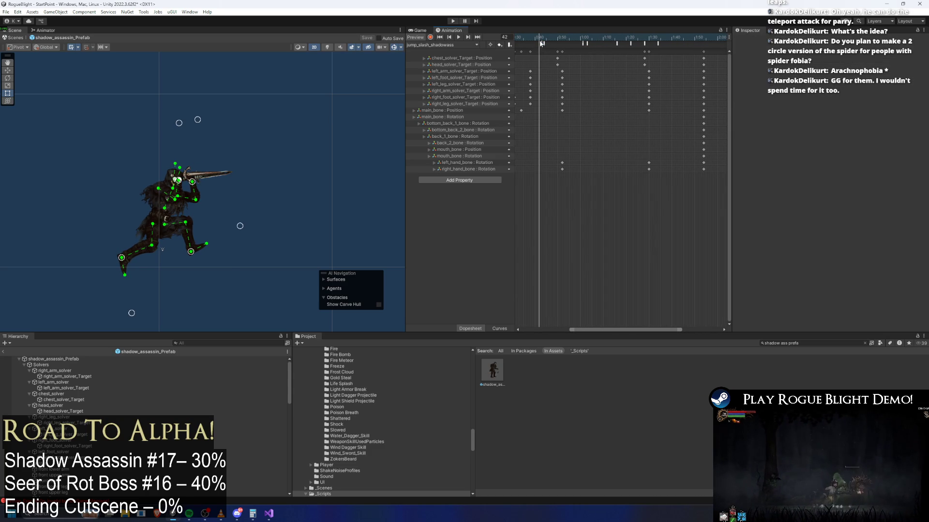
drag(540, 38, 569, 48)
scroll(698, 151, down, 5)
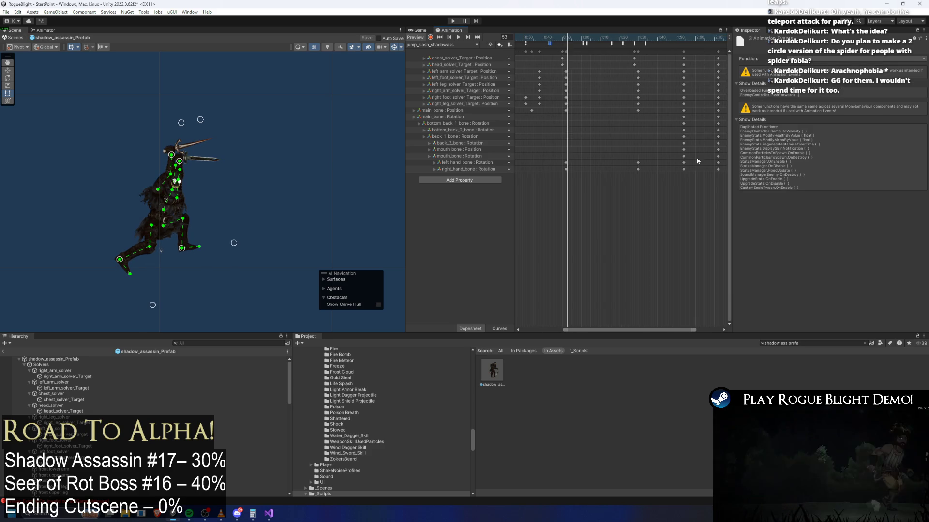
- Select the block of later keyframes and shift it slightly earlier
scroll(664, 150, down, 2)
drag(602, 167, 570, 42)
click(561, 41)
mouse_move(602, 174)
mouse_down()
mouse_move(573, 60)
mouse_move(712, 48)
mouse_move(655, 54)
mouse_up()
drag(580, 39, 595, 39)
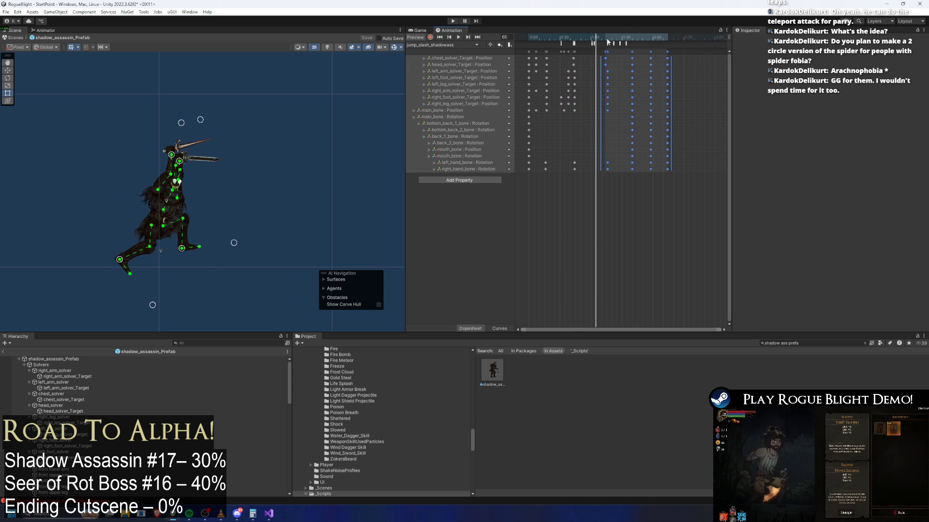
- Check the PushForward, StopForward and DisableAttackCollision events, then drag the last keyframes two frames earlier
click(594, 43)
scroll(621, 55, up, 3)
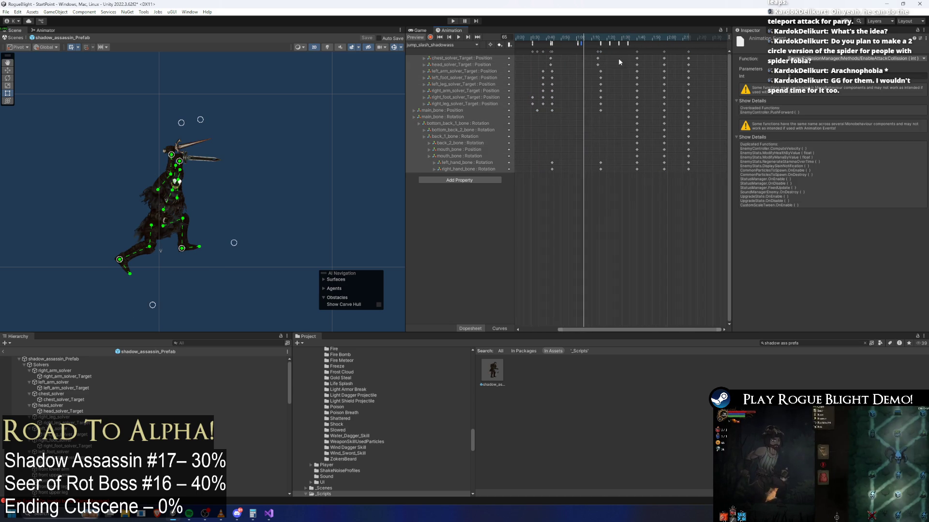
click(596, 43)
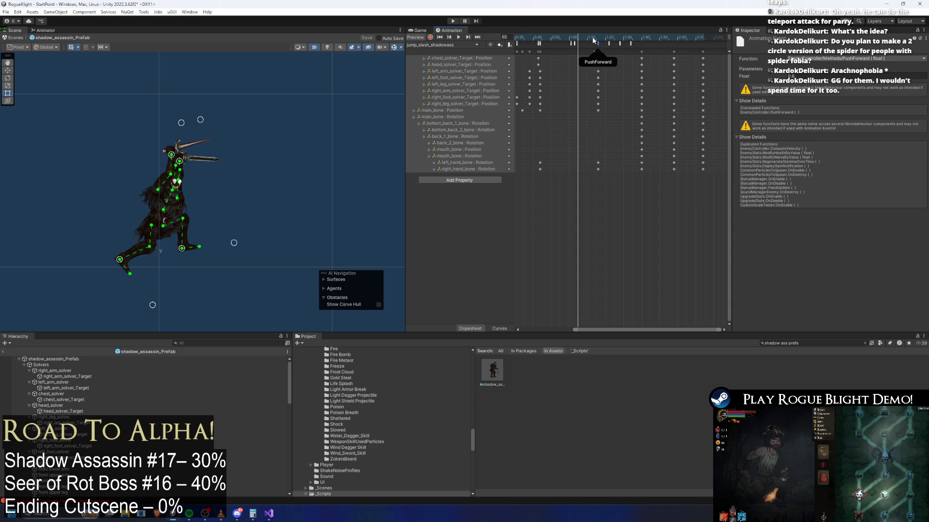
click(620, 44)
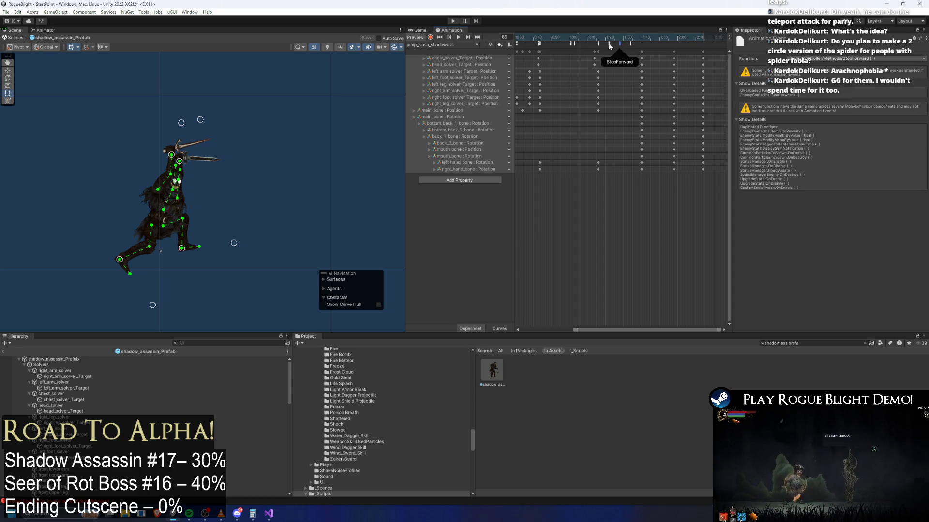
click(609, 44)
drag(629, 38, 634, 37)
drag(709, 174, 640, 53)
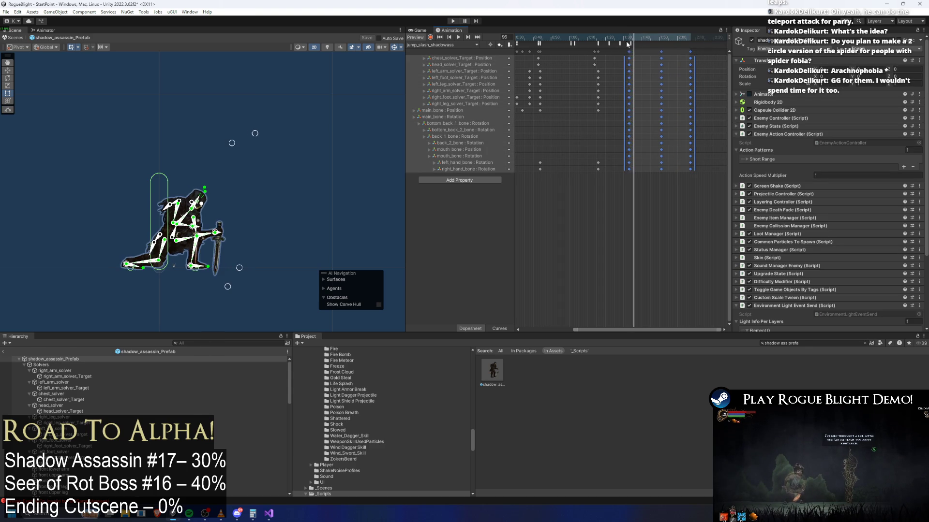
- Try pulling the trailing keyframes further earlier while checking the late events, then undo it
click(607, 41)
click(620, 43)
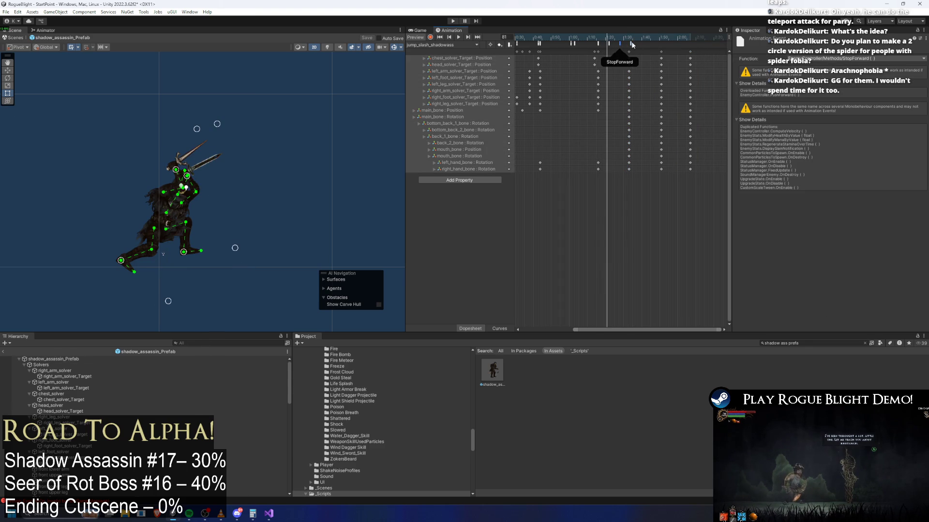
drag(705, 58, 626, 49)
click(609, 43)
key(comma)
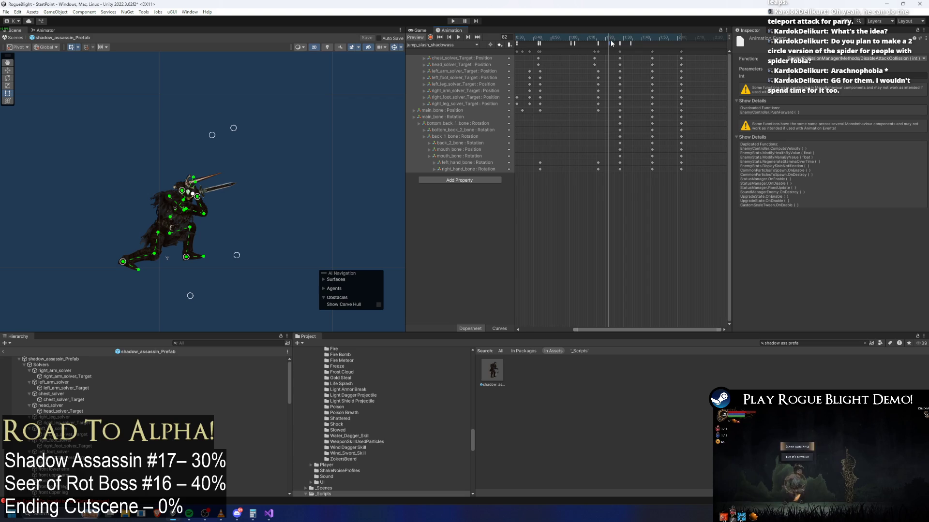
click(620, 51)
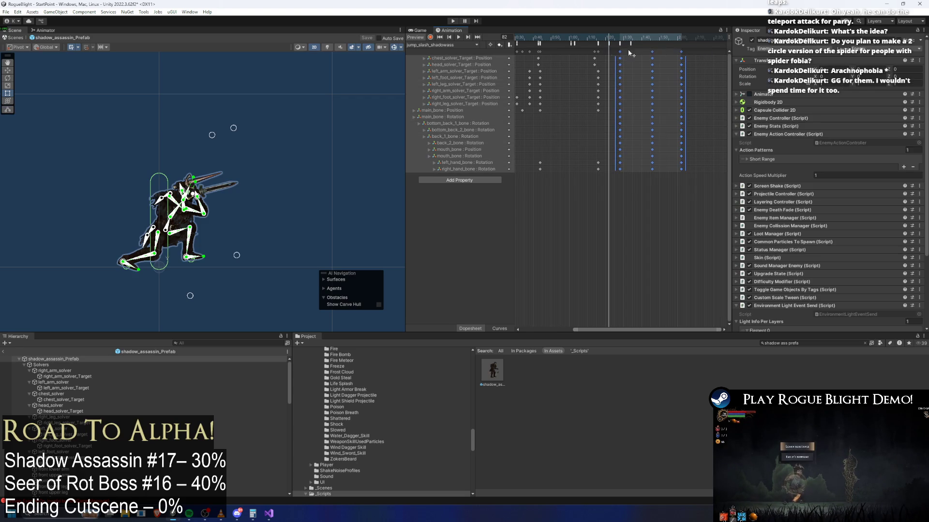
click(598, 43)
click(572, 43)
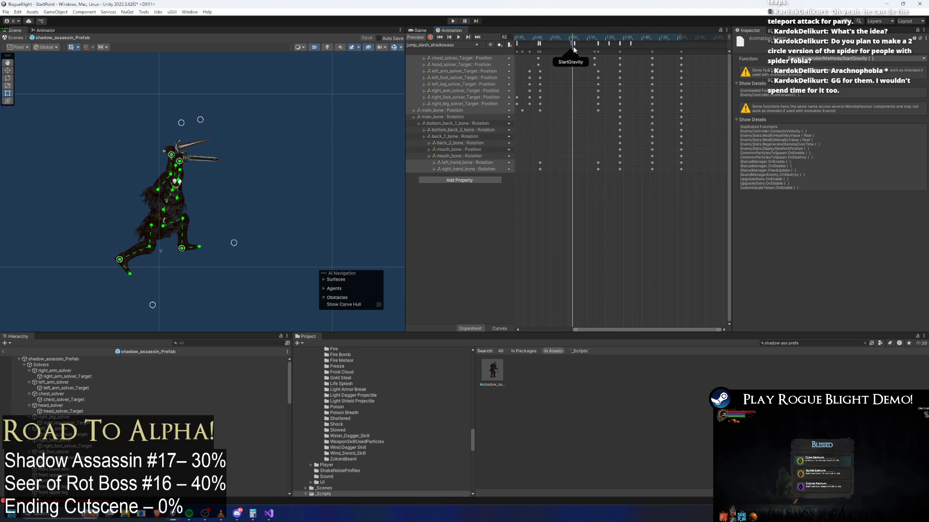
key(ctrl+z)
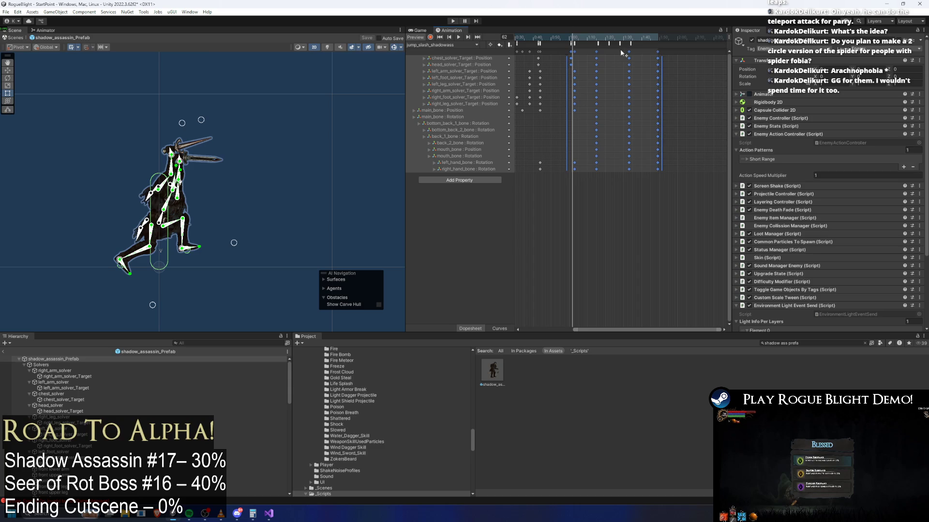
- Move the four late animation events earlier to frame 75
shift+click(631, 44)
shift+click(620, 43)
shift+click(609, 44)
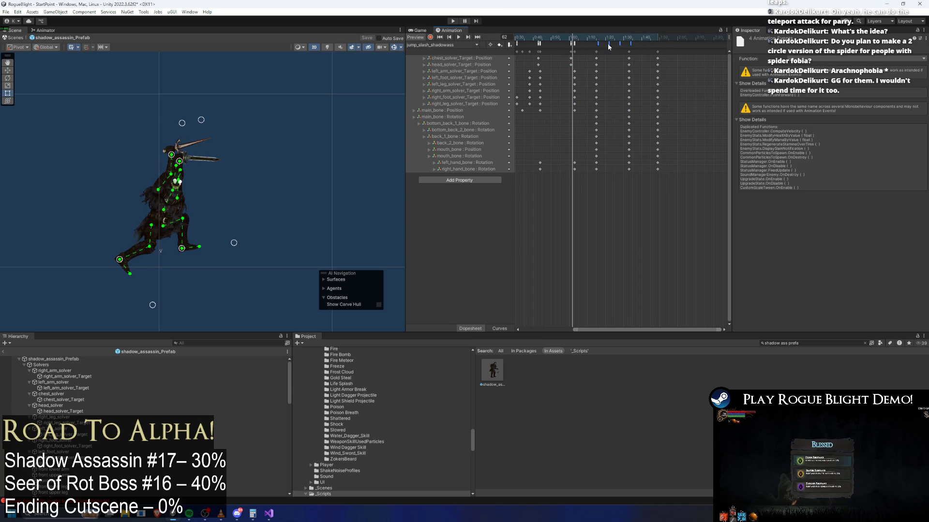
drag(597, 45, 593, 43)
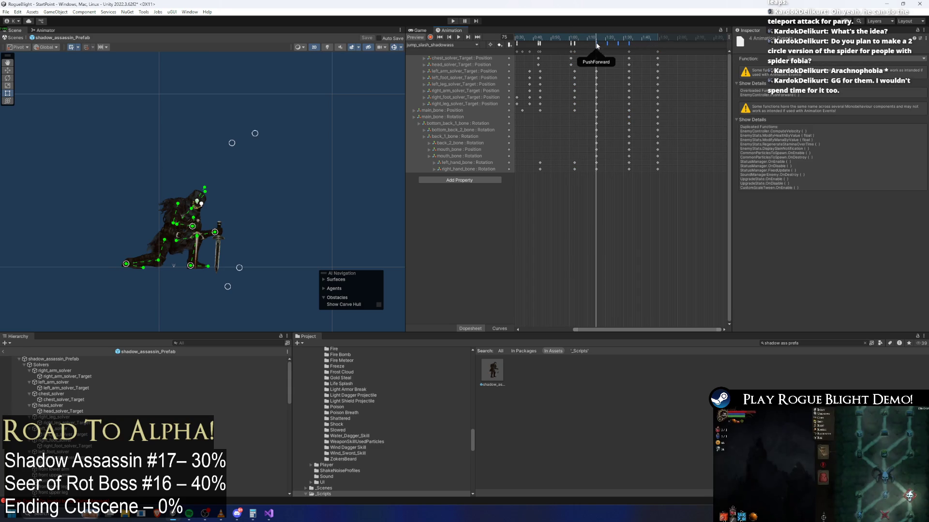
click(594, 43)
click(606, 37)
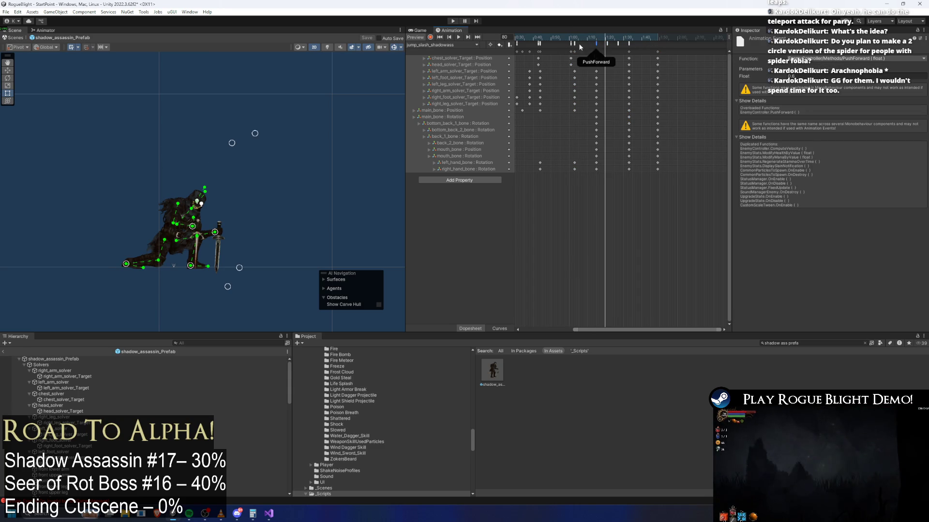
click(575, 43)
click(596, 44)
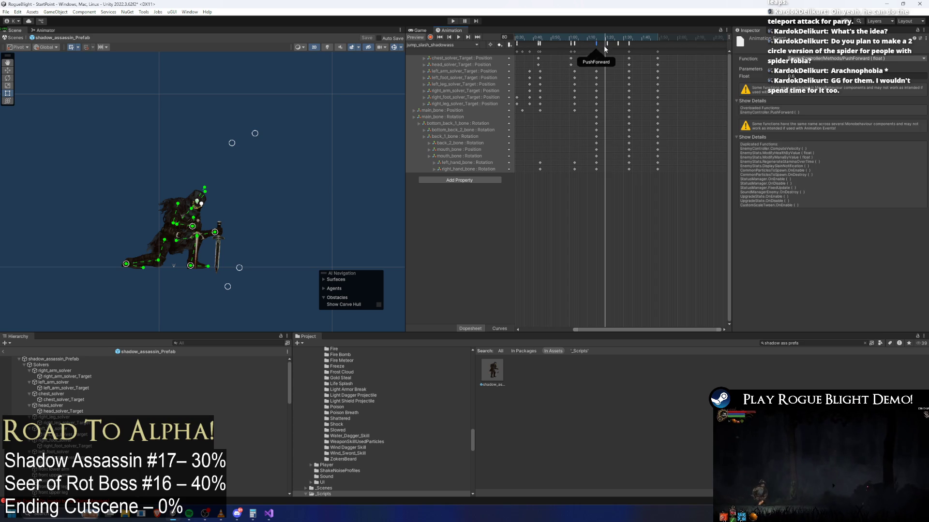
click(618, 44)
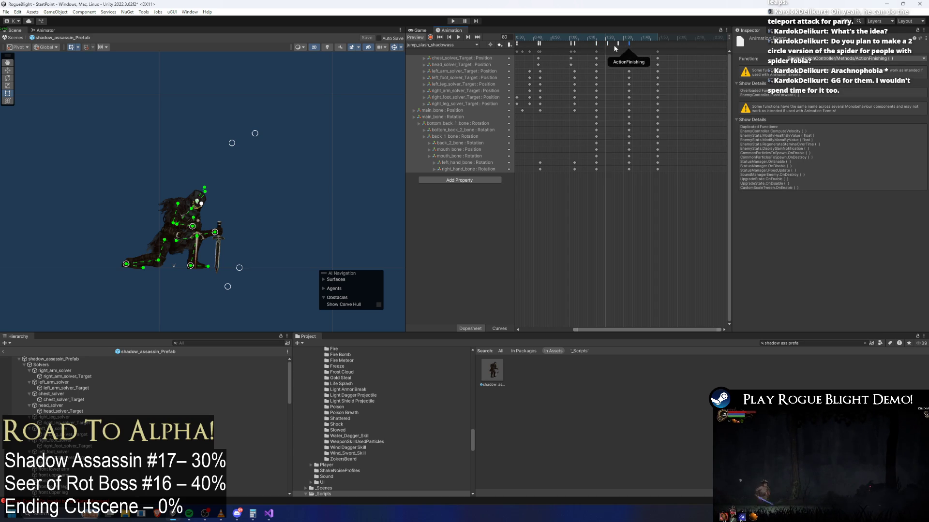
drag(591, 42, 634, 47)
- Delete the two redundant late animation events
click(637, 46)
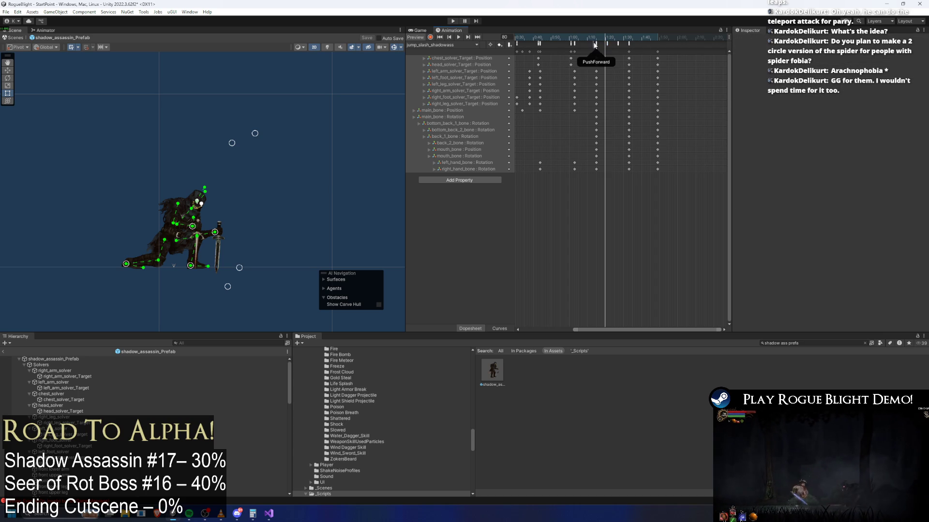
click(617, 43)
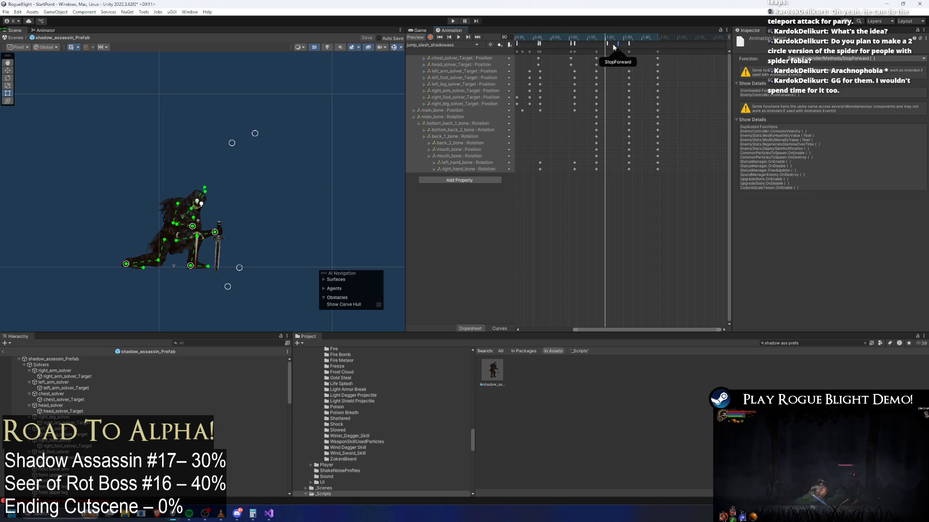
key(Delete)
key(ctrl+z)
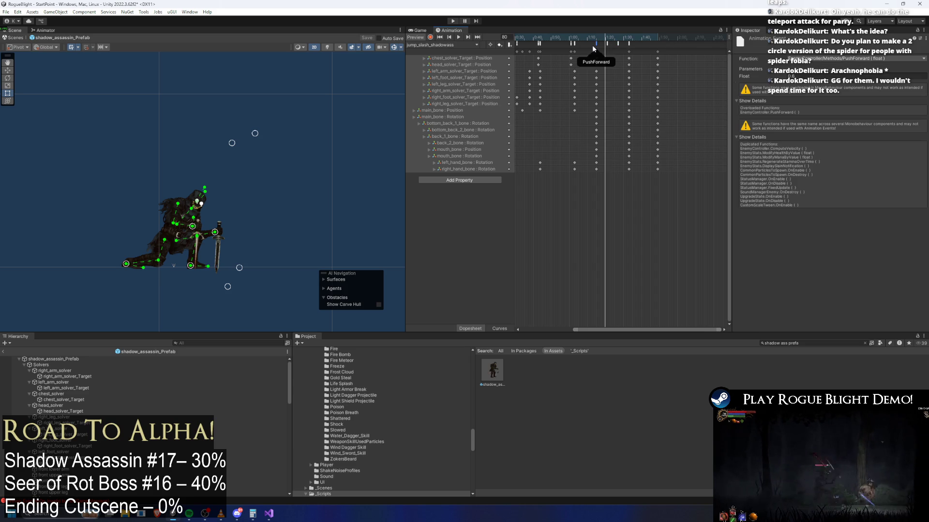
shift+click(617, 44)
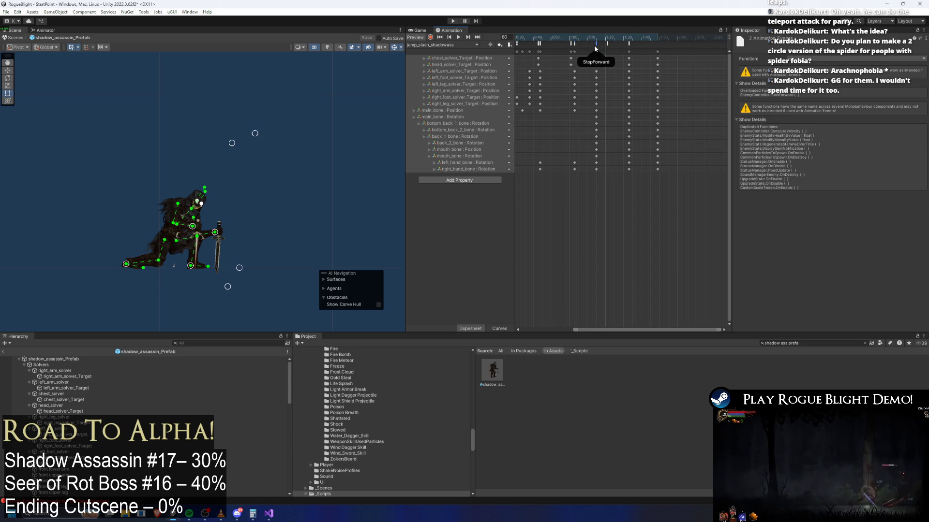
click(607, 43)
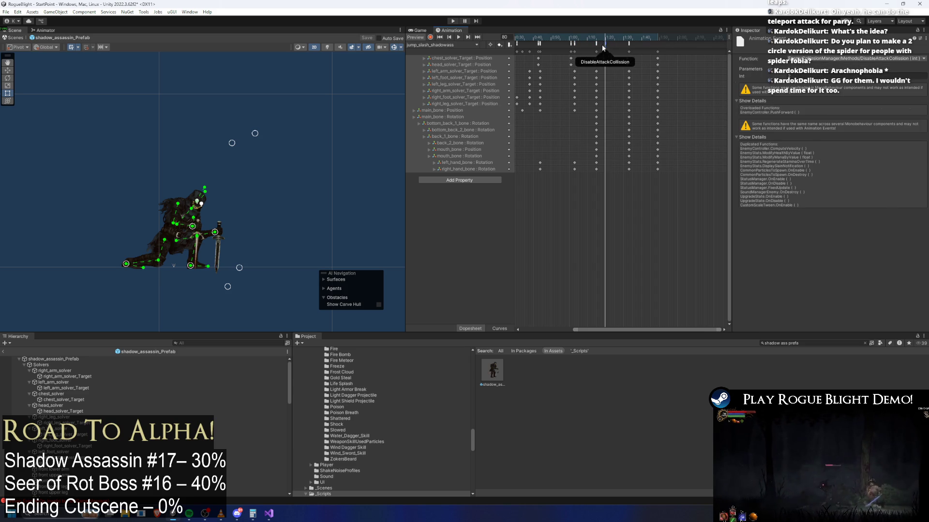
shift+click(631, 45)
key(Delete)
- Review the StopUpward, StartGravity and EnableAttackCollision events around the leap's peak
scroll(649, 57, left, 2)
scroll(649, 57, left, 1)
click(581, 43)
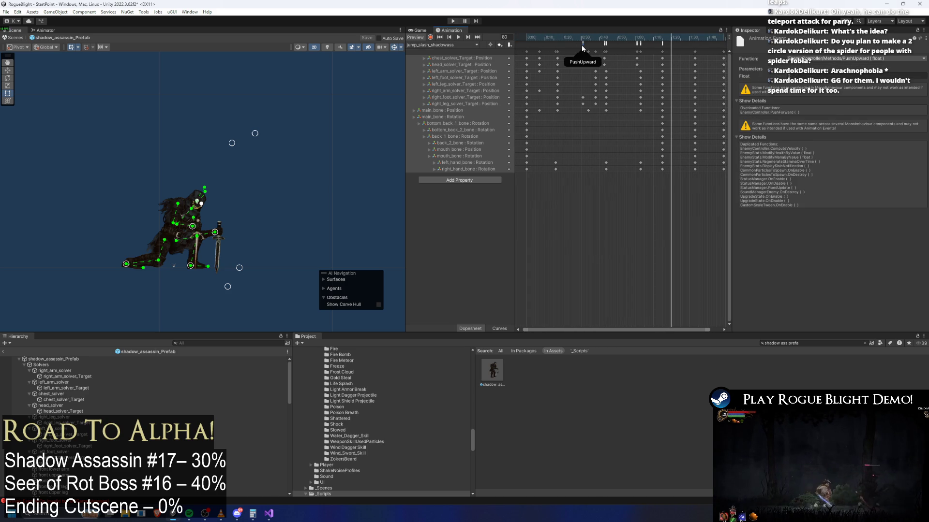
drag(582, 39, 593, 39)
click(604, 43)
click(604, 44)
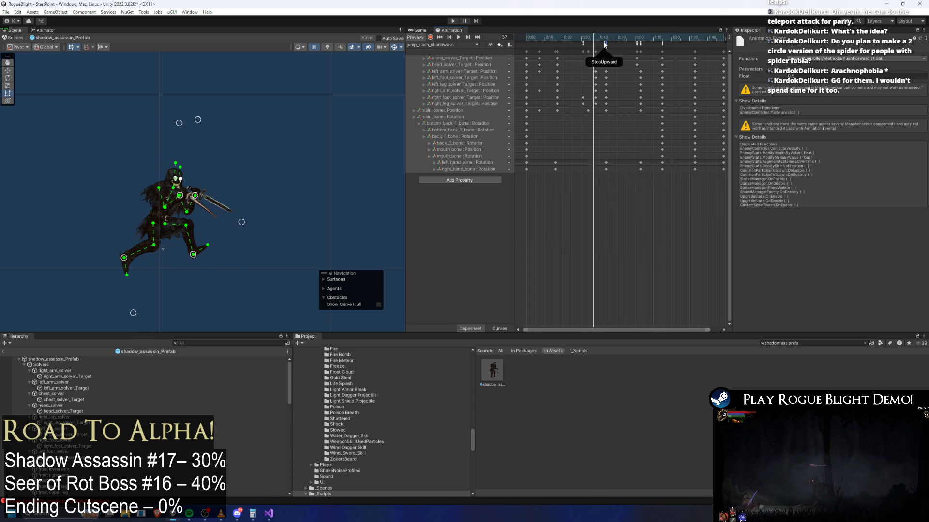
click(599, 40)
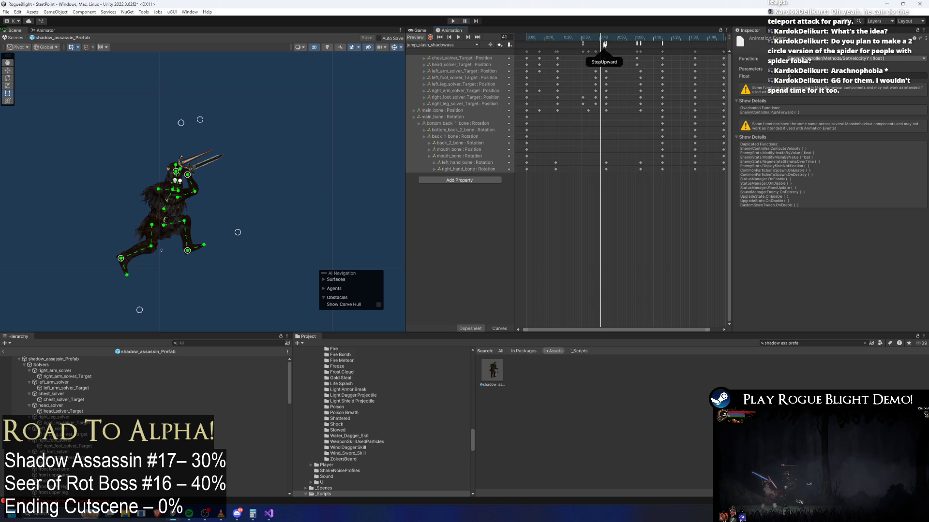
click(603, 42)
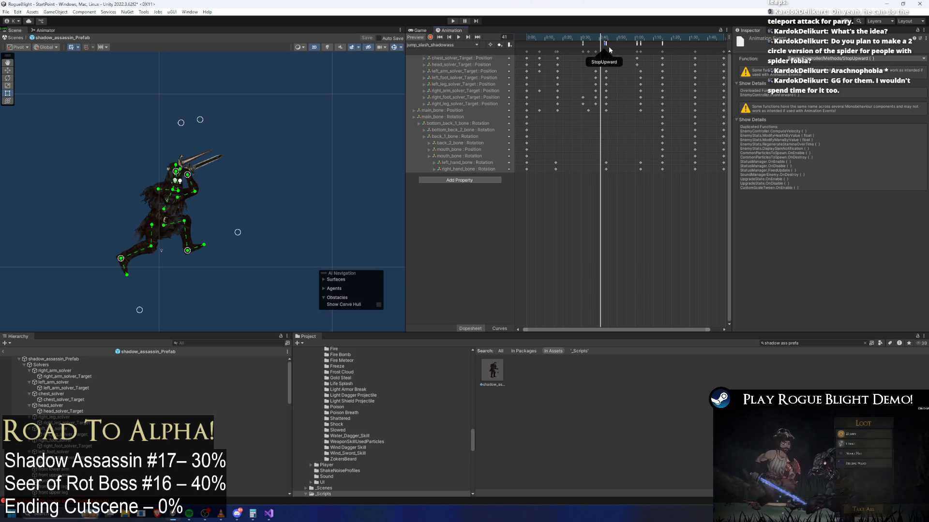
click(636, 44)
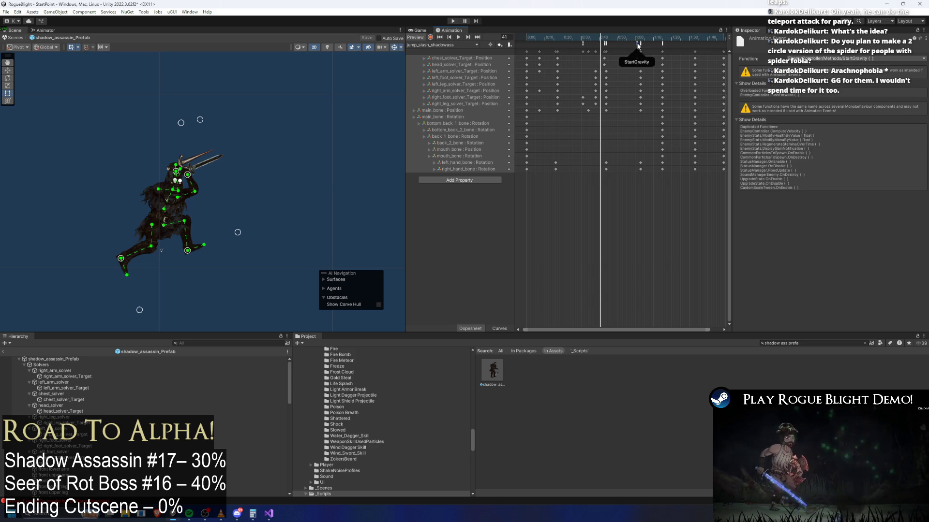
click(641, 42)
click(641, 43)
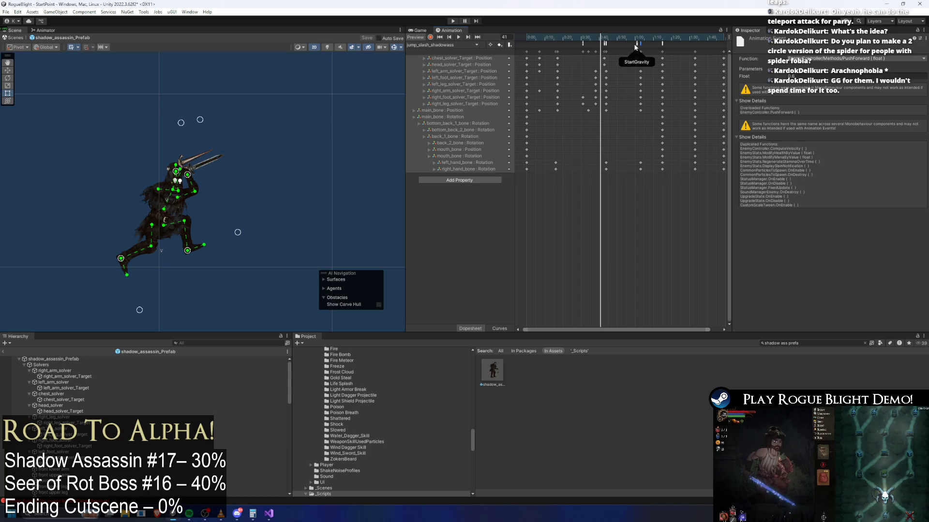
click(634, 44)
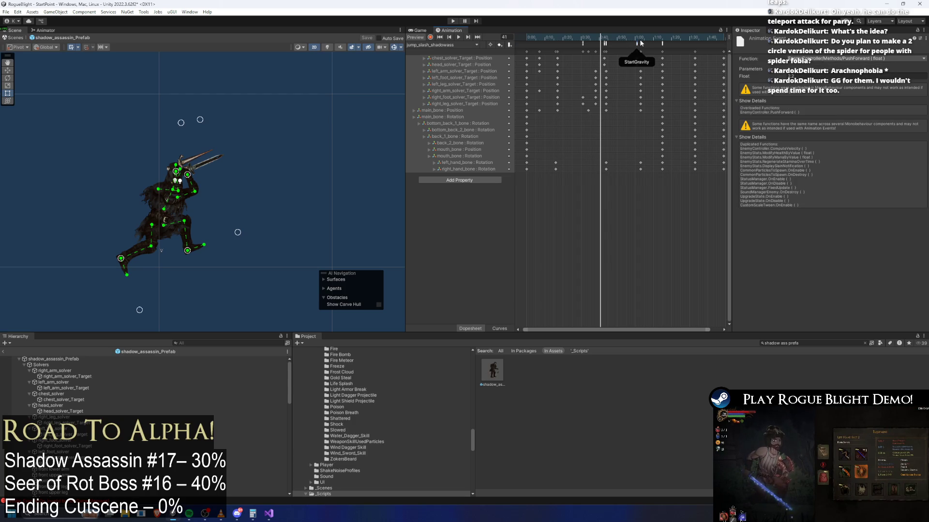
- Play the game to the Rogue Blight title menu, stop it, and reopen the shadow_assassin prefab
click(454, 22)
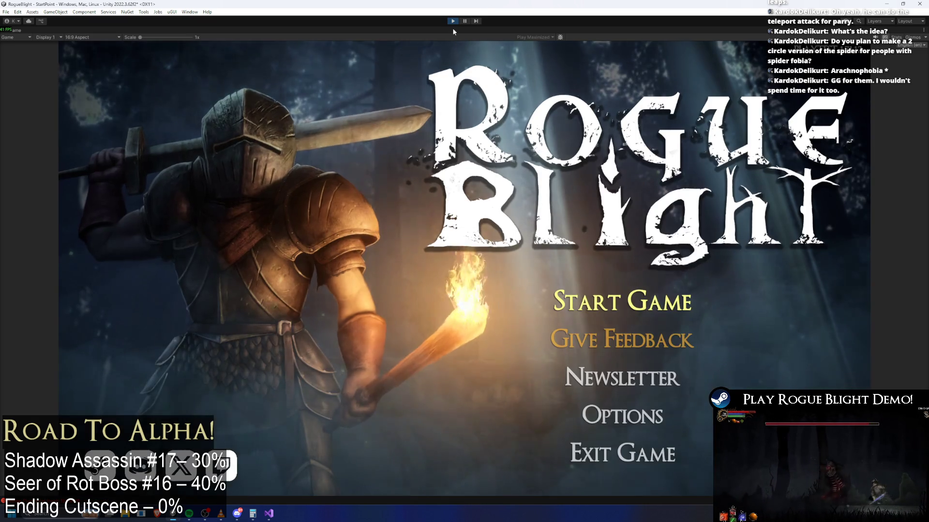
click(449, 22)
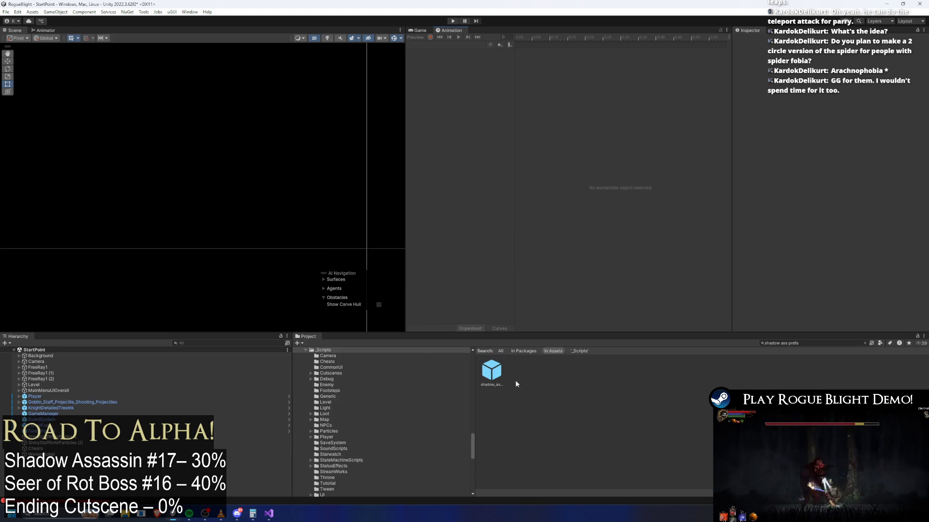
double_click(489, 373)
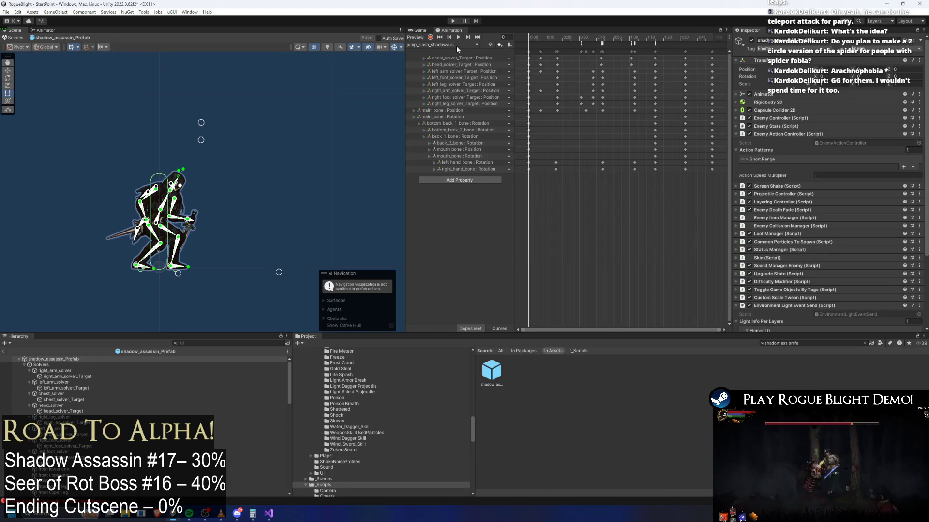
- Preview the teleport1_shadowass clip around frames 15–19, then select the prefab root
click(457, 45)
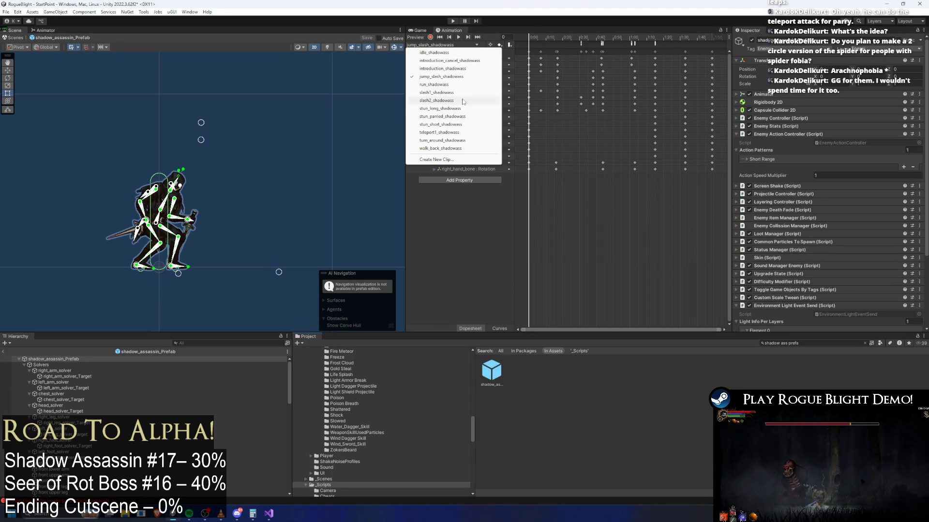
click(450, 132)
mouse_move(546, 39)
mouse_down()
mouse_move(632, 39)
mouse_move(622, 39)
mouse_up()
click(450, 45)
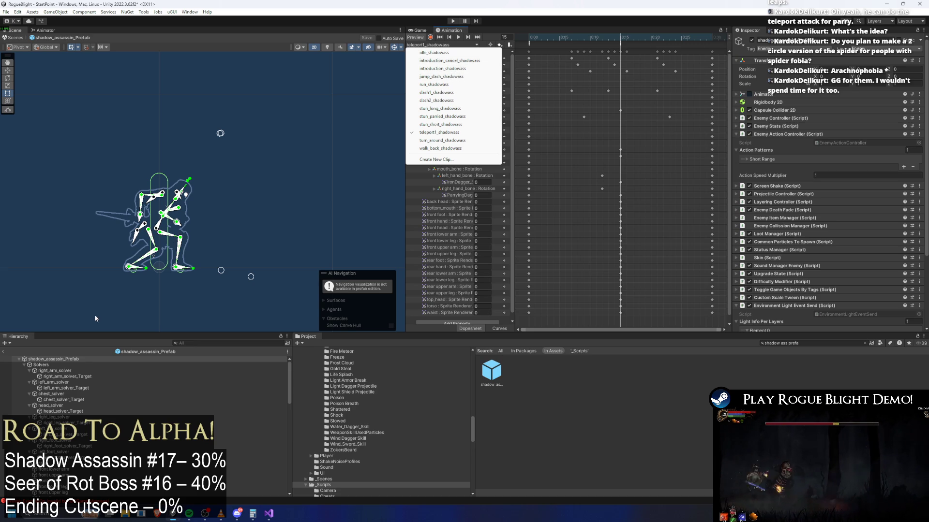
click(106, 358)
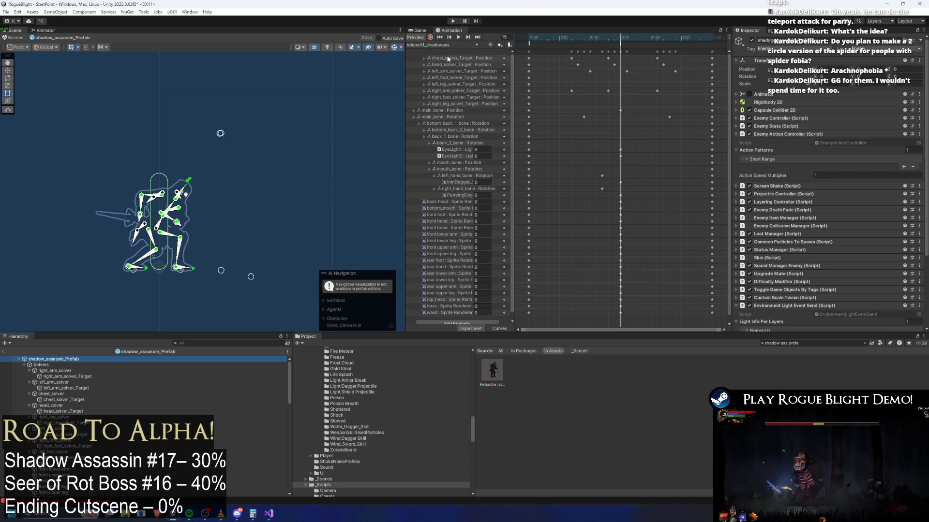
- Switch the edited clip to jump_slash_shadowass, find it via a 'jump s' search, and show the Animator graph
click(436, 45)
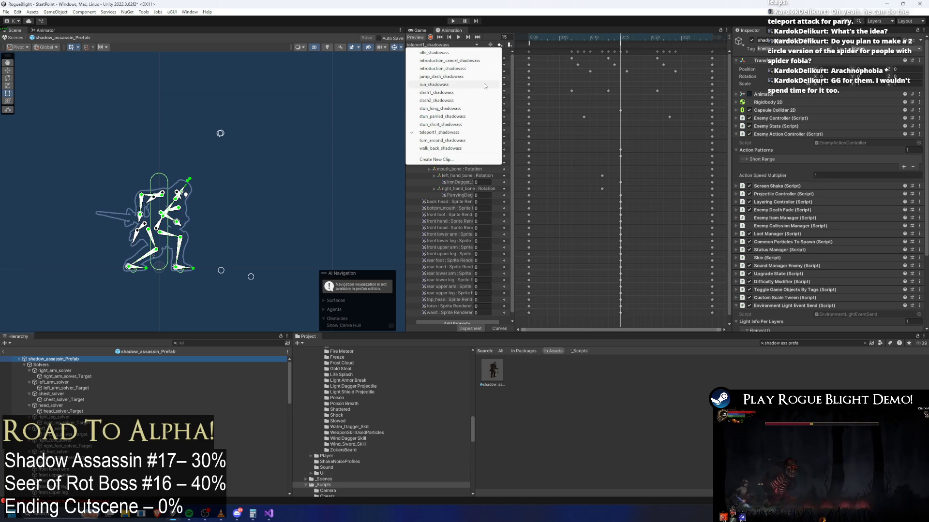
click(463, 76)
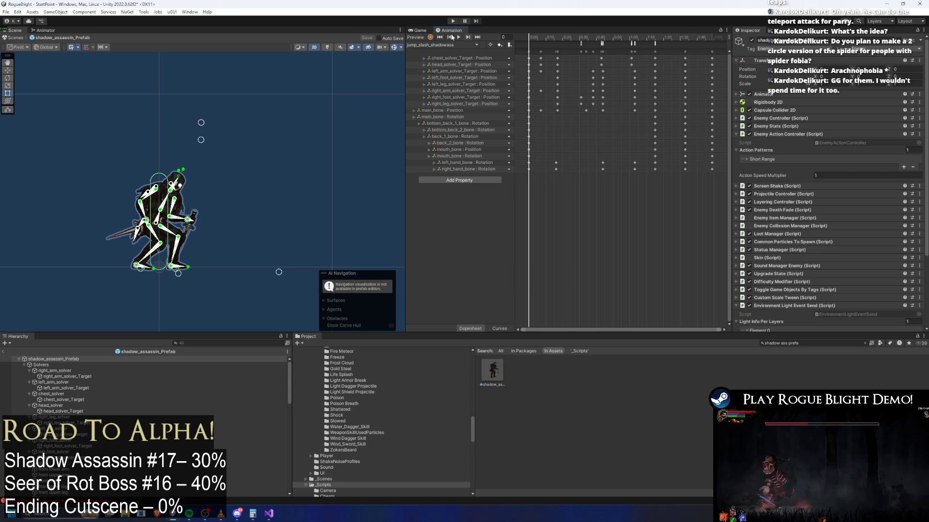
click(821, 343)
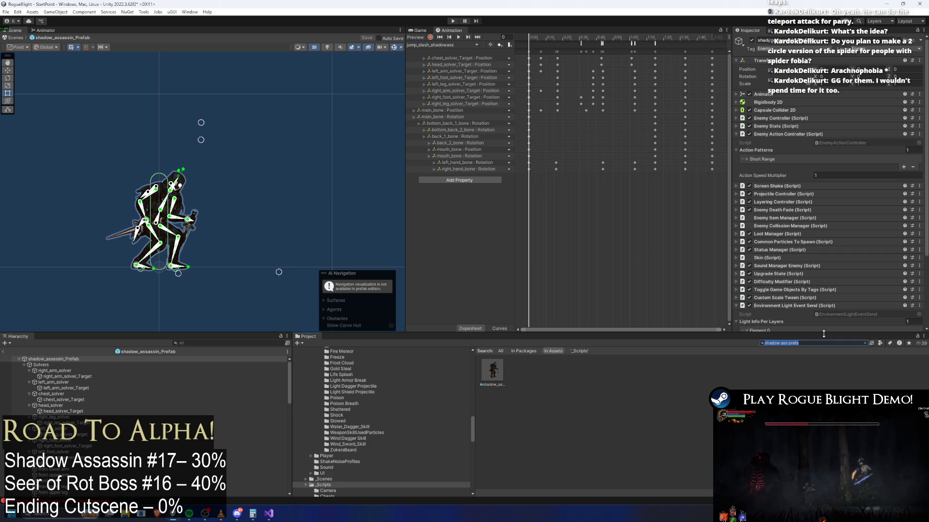
text(jump slash)
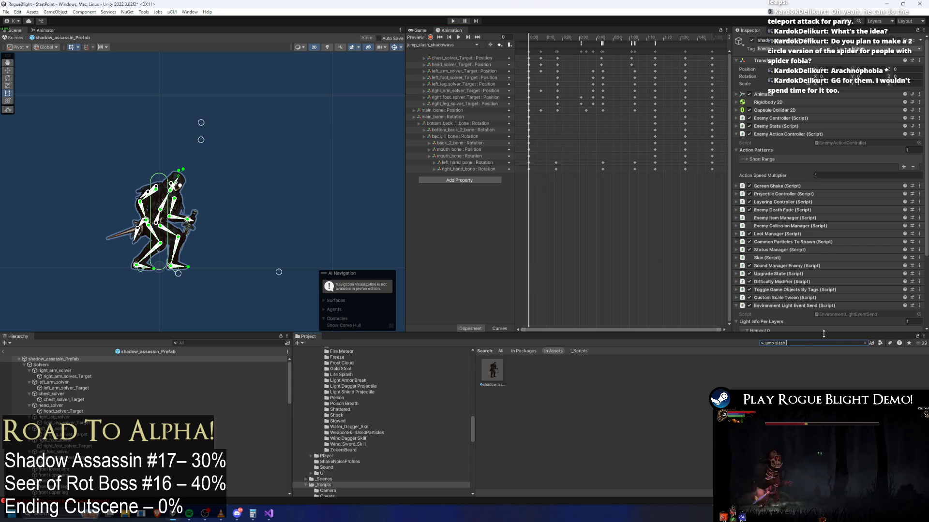
text( ass)
click(493, 371)
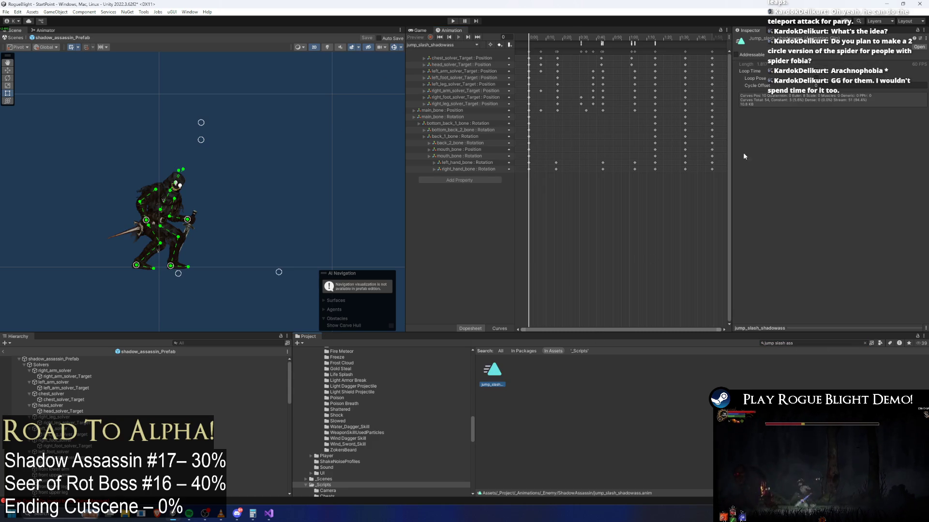
click(81, 359)
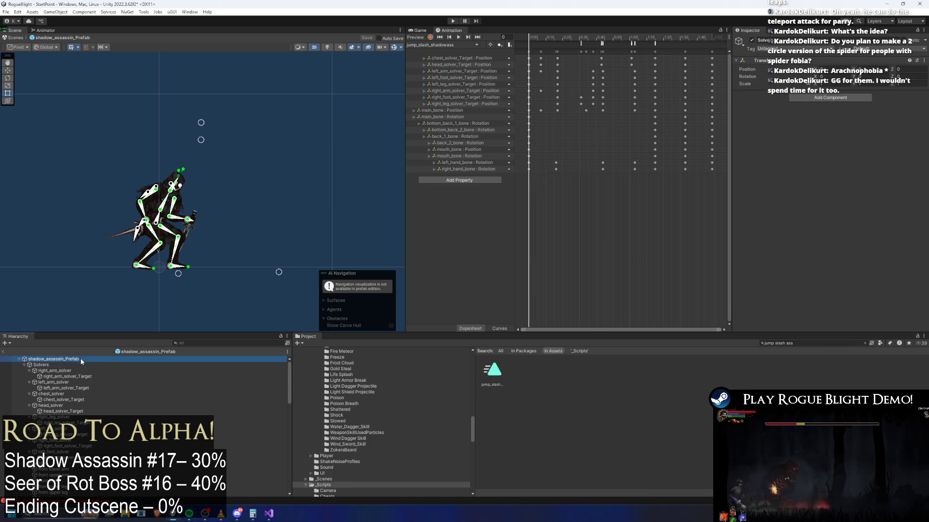
click(44, 30)
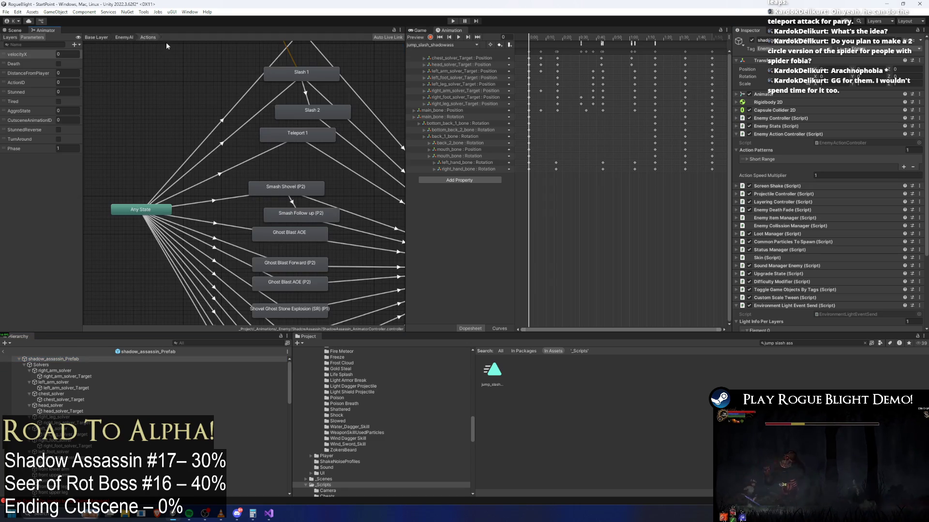
- Rearrange the Smash states and rename the Ghost Blast AOE state to jump slash
drag(333, 190, 252, 151)
mouse_move(293, 178)
mouse_down()
mouse_move(121, 262)
mouse_move(312, 161)
mouse_move(309, 120)
mouse_up()
drag(129, 267, 301, 202)
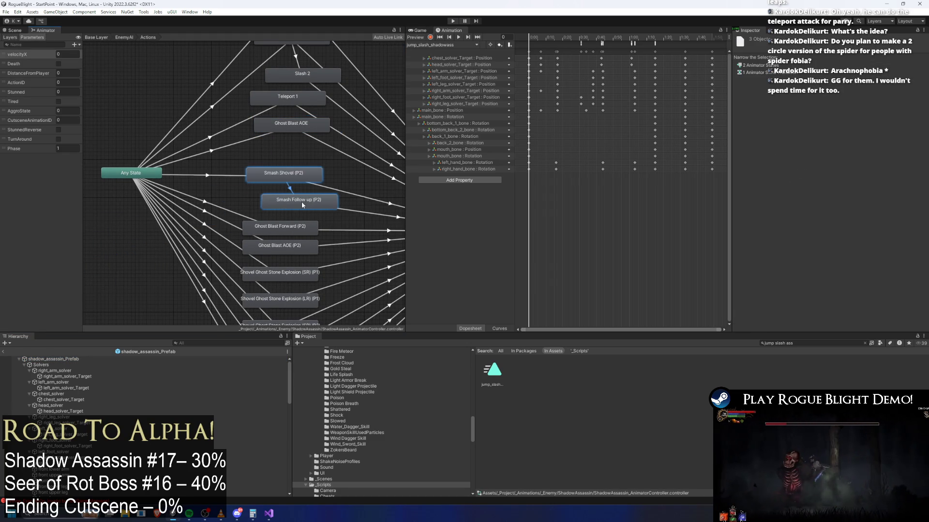
click(300, 125)
click(796, 43)
key(BackSpace)
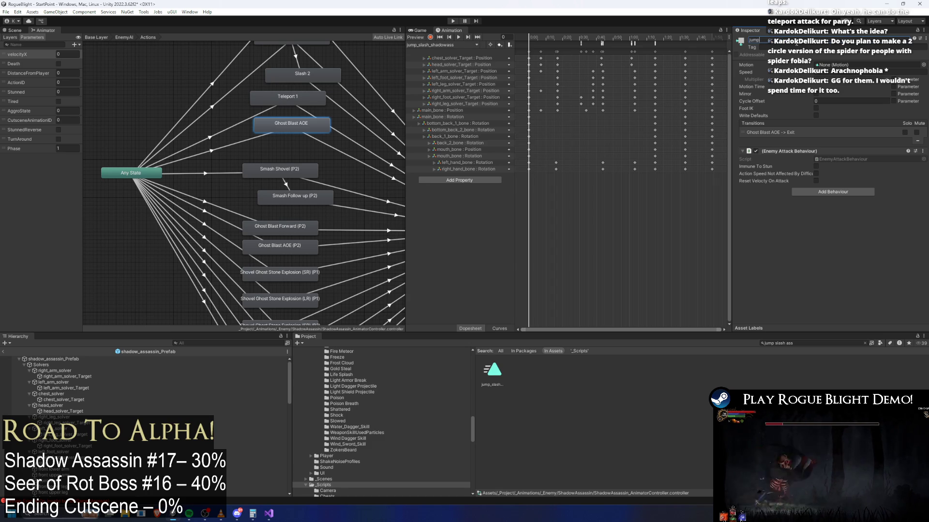
text( slash)
key(Return)
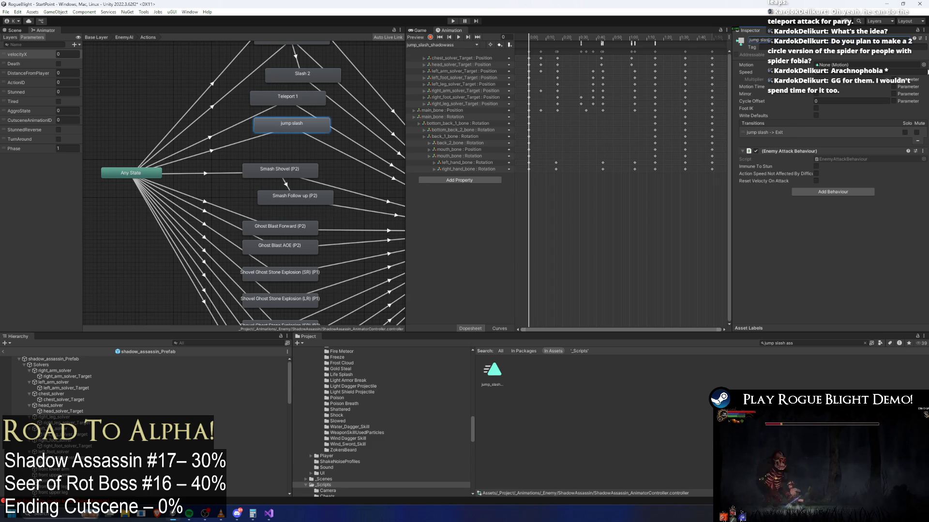
- Set the jump slash state's Motion to jump_slash_shadowass
click(923, 64)
text(jump slas)
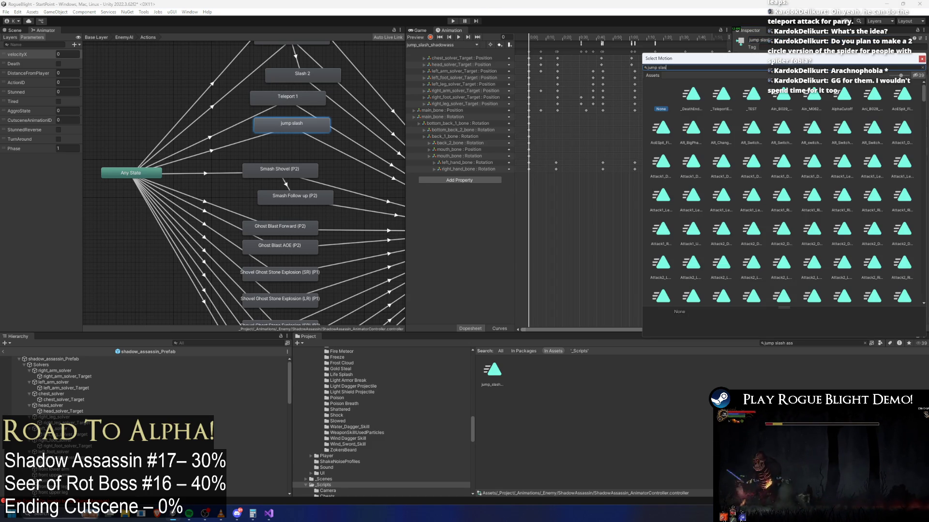
text(h)
click(689, 97)
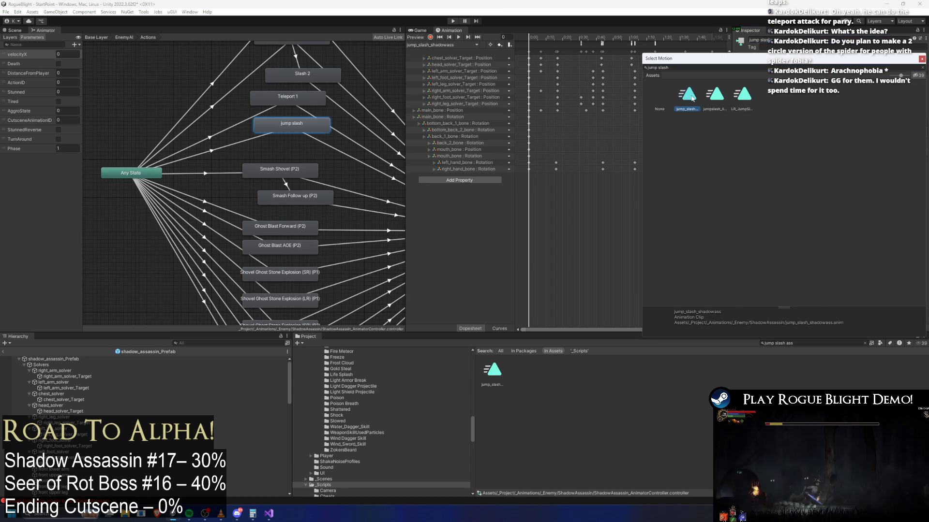
key(Return)
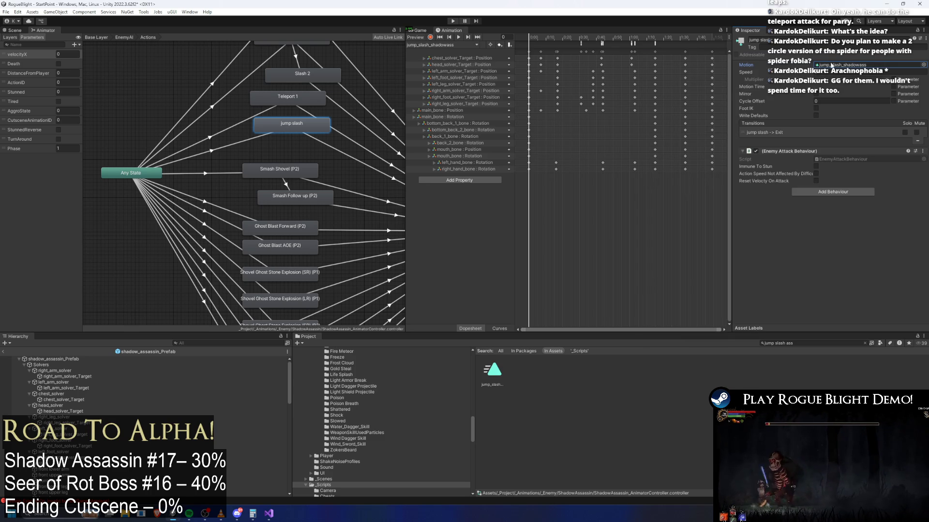
- Set the Any State to jump slash transition's ActionID condition to 5
click(265, 133)
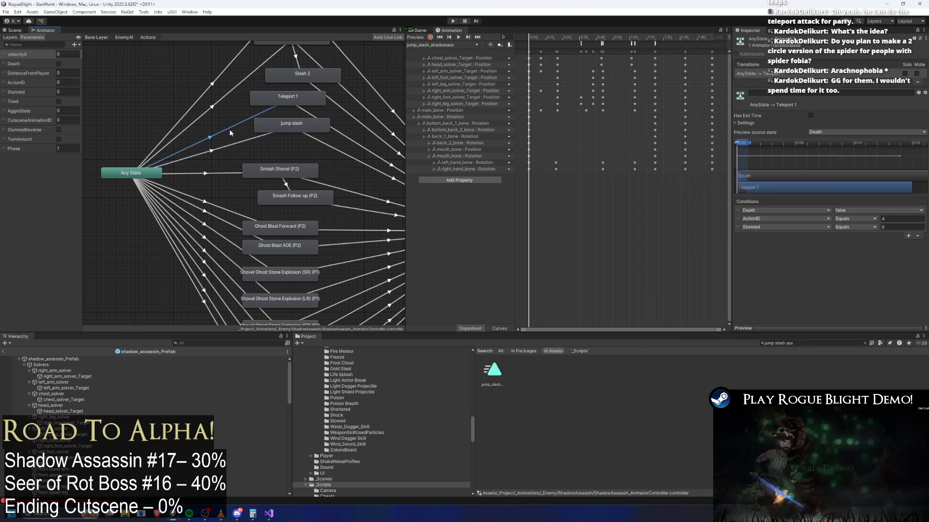
click(238, 143)
click(895, 218)
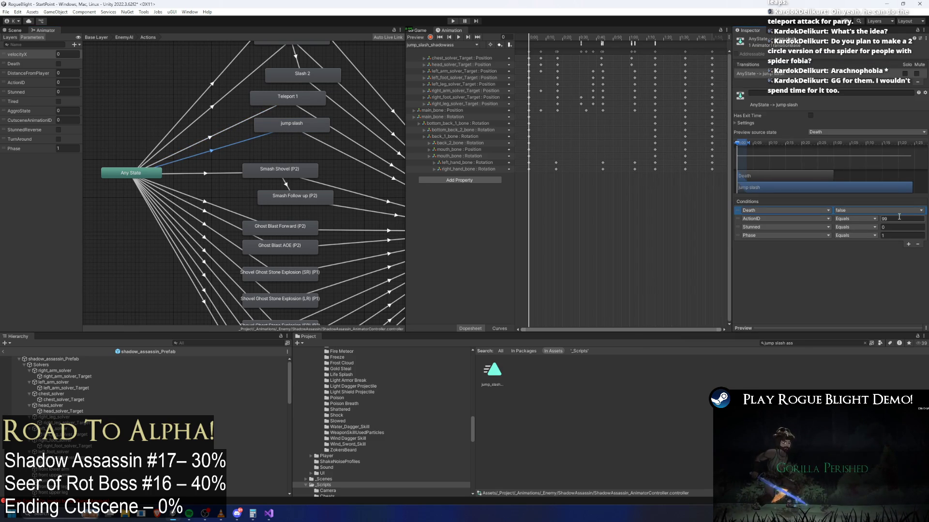
text(5)
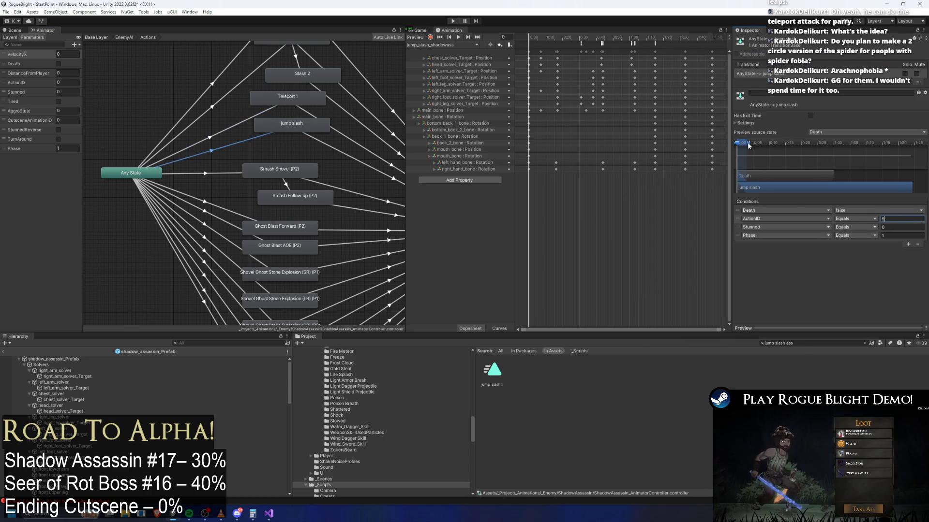
click(290, 123)
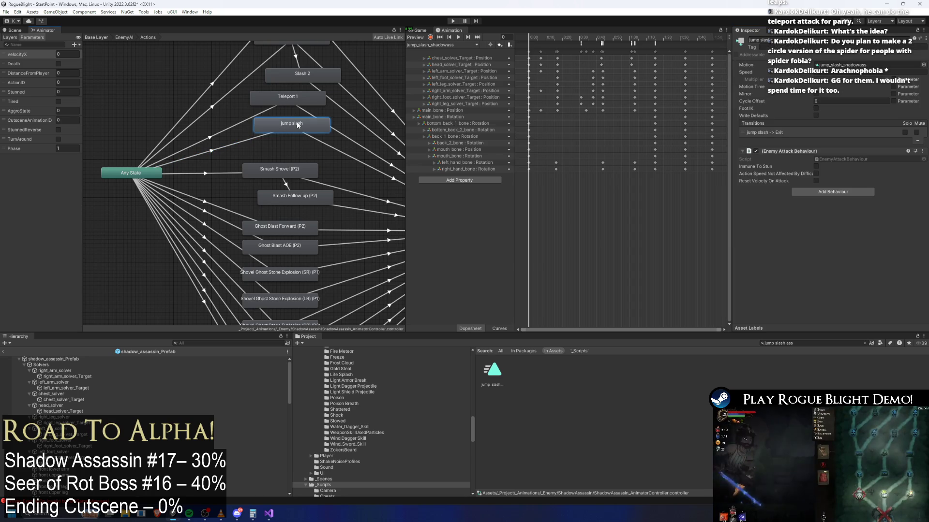
click(227, 147)
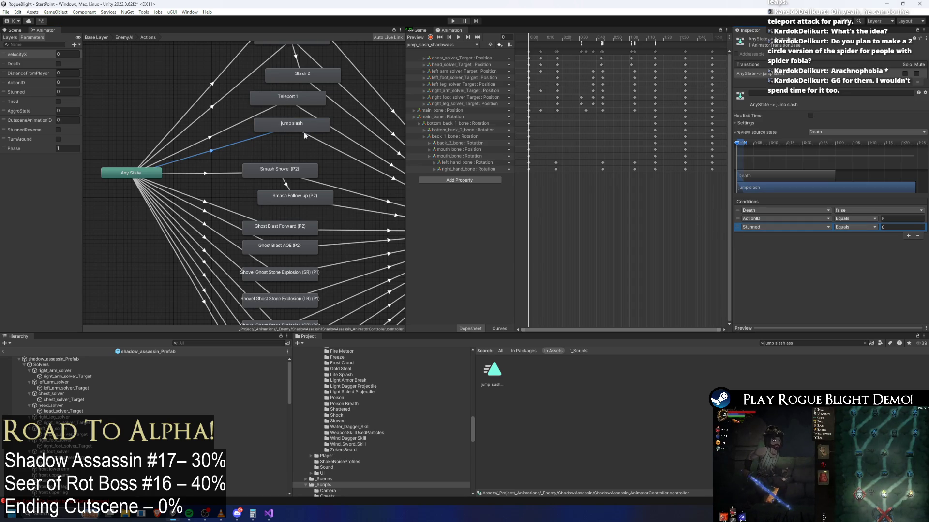
click(233, 126)
click(53, 358)
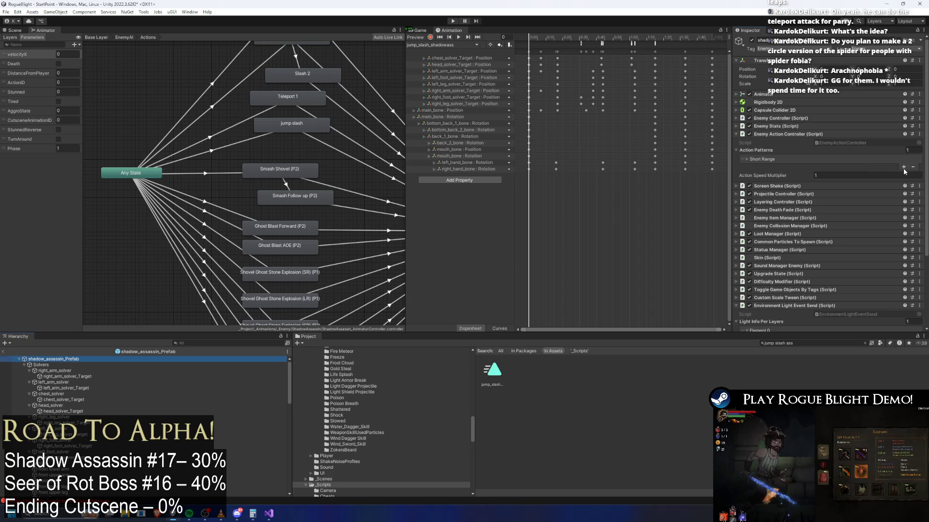
- Add a Long Range action pattern with Min Distance 1.5 and Max Distance 2
click(903, 167)
click(832, 173)
text(Long Range)
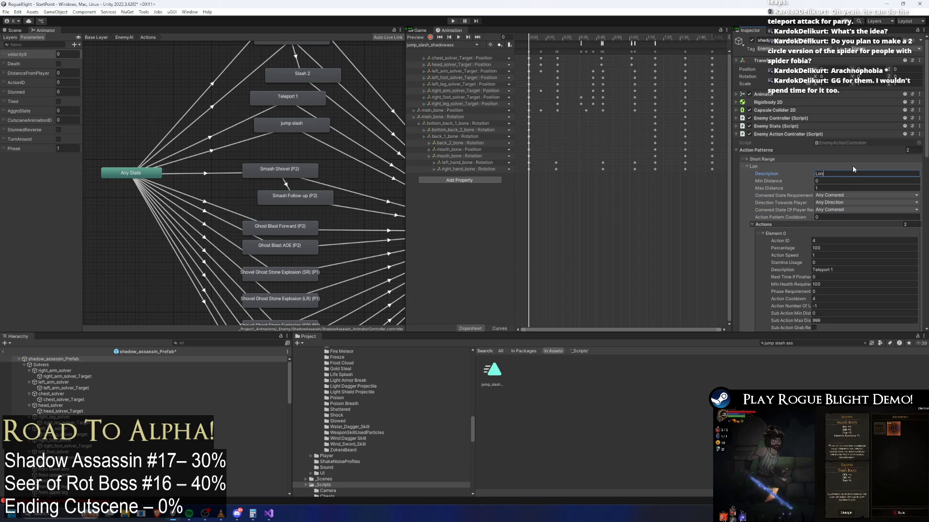
click(839, 181)
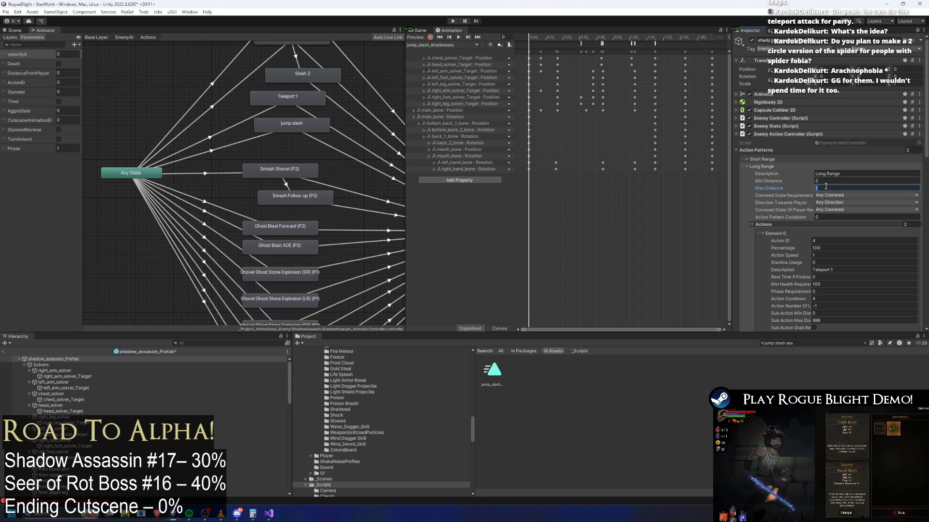
text(1.5)
key(Tab)
text(2)
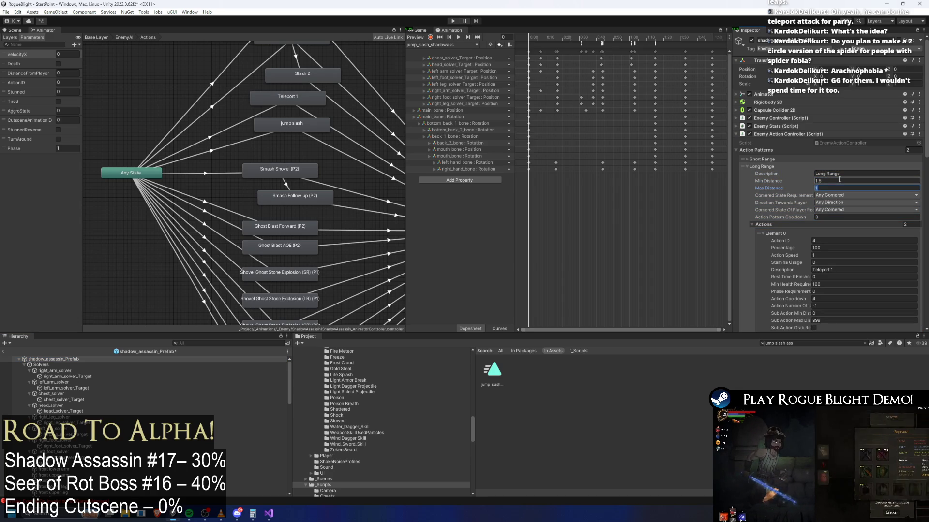
click(843, 180)
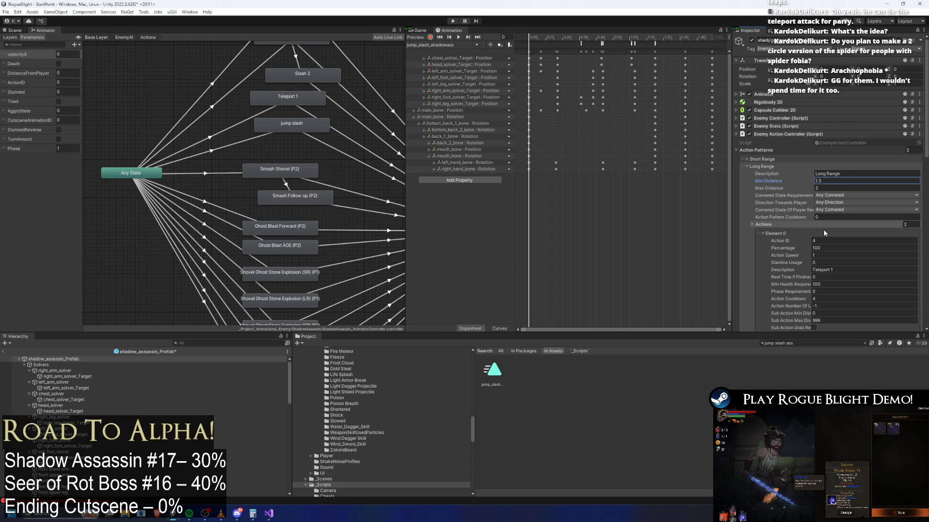
- Make its single action Jump Slash, ID 5, cooldown 7, with sub action max distance 0
scroll(832, 213, down, 2)
click(830, 221)
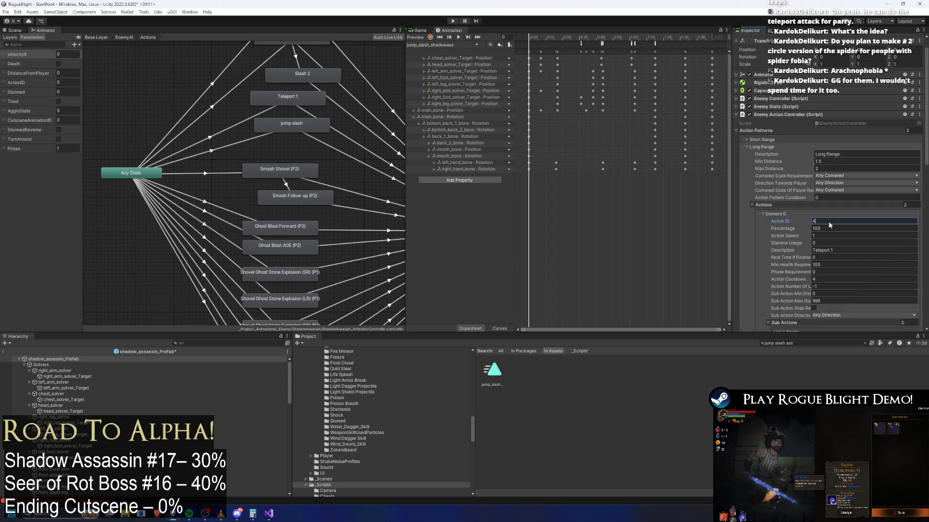
click(775, 213)
click(843, 249)
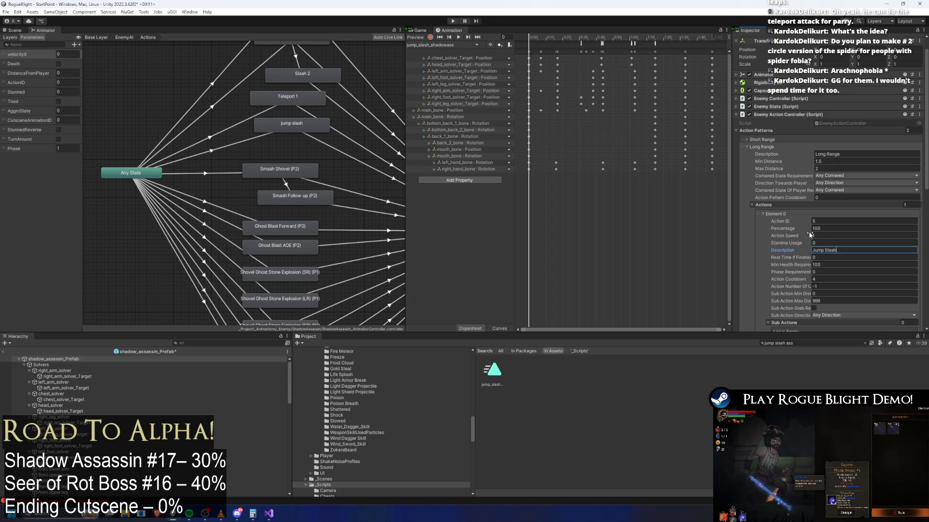
click(826, 280)
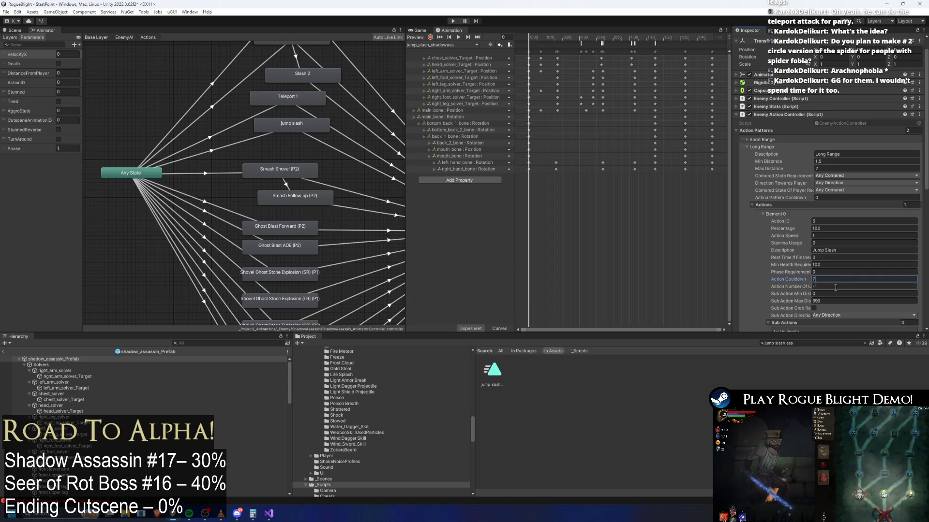
scroll(786, 253, down, 3)
click(852, 223)
text(0)
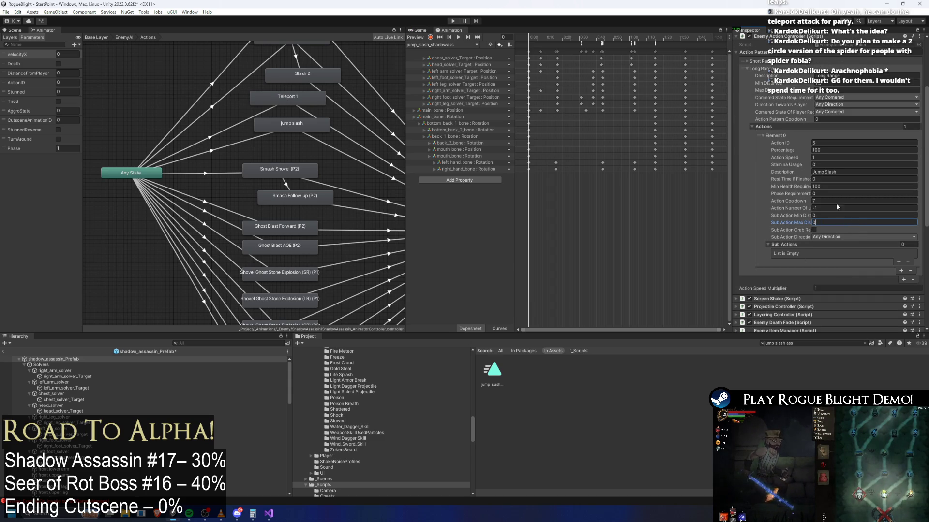
click(453, 21)
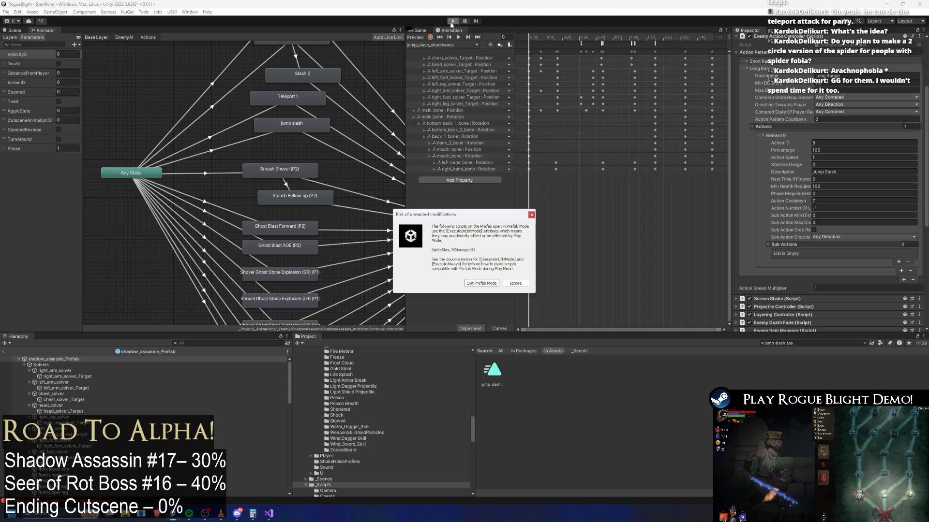
- Dismiss the prefab-mode warning and start a new game from the Rogue Blight main menu
key(Return)
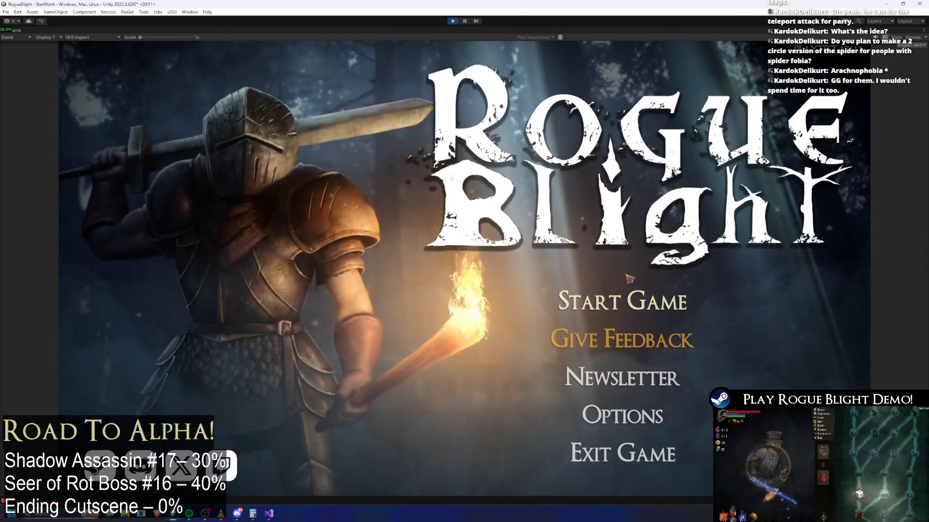
click(623, 301)
click(658, 253)
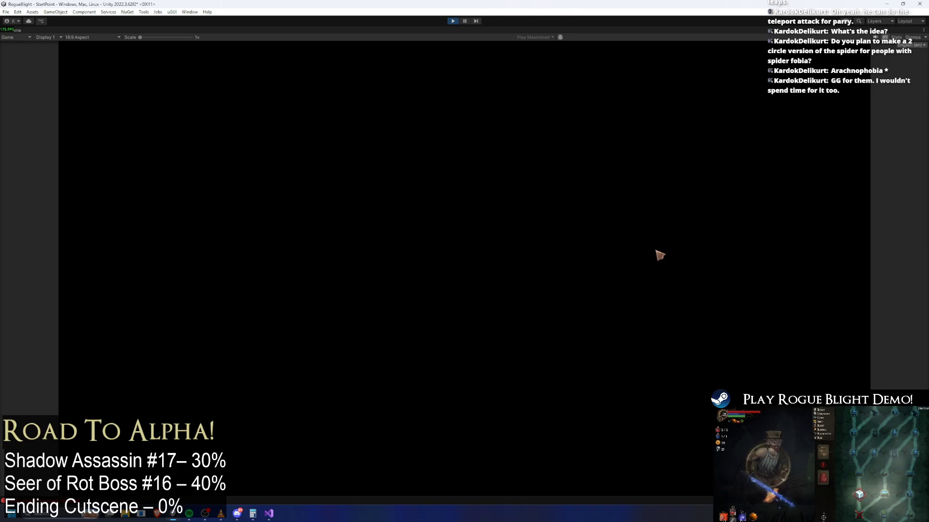
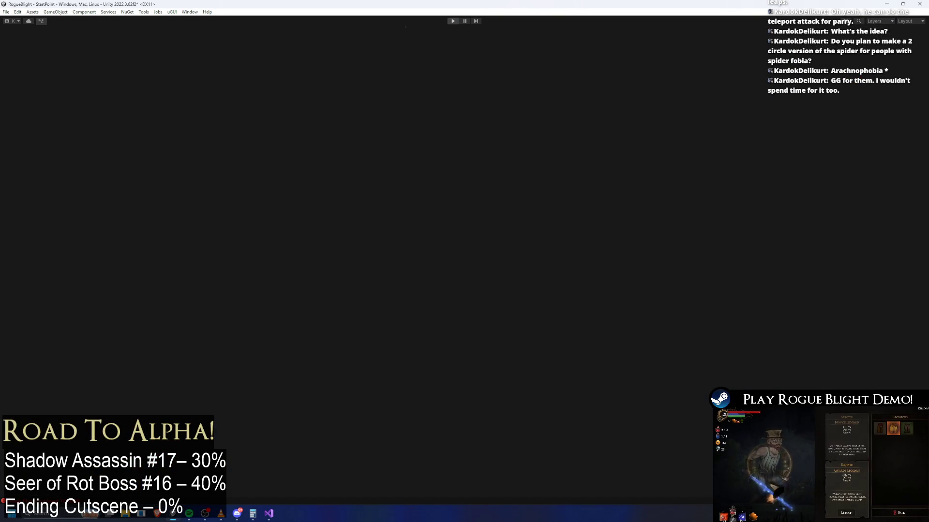
- Exit play mode and select the shadow_assassin prefab through a 'shadow prefab' Project search
click(453, 22)
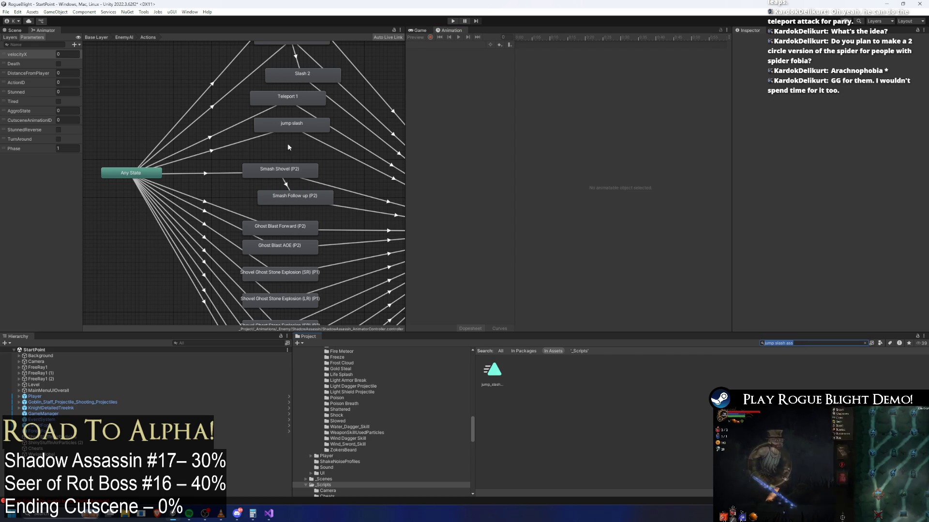
key(BackSpace)
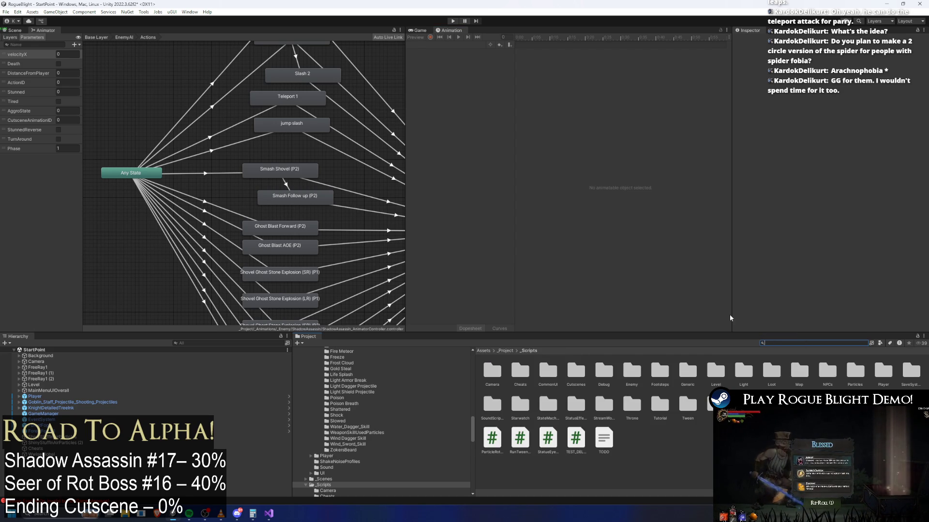
text(shadow prefab)
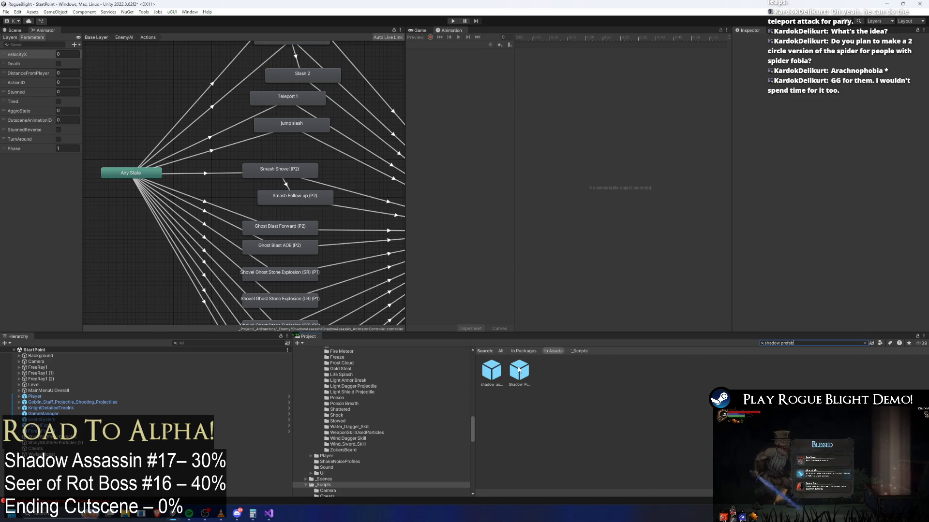
click(519, 370)
click(491, 370)
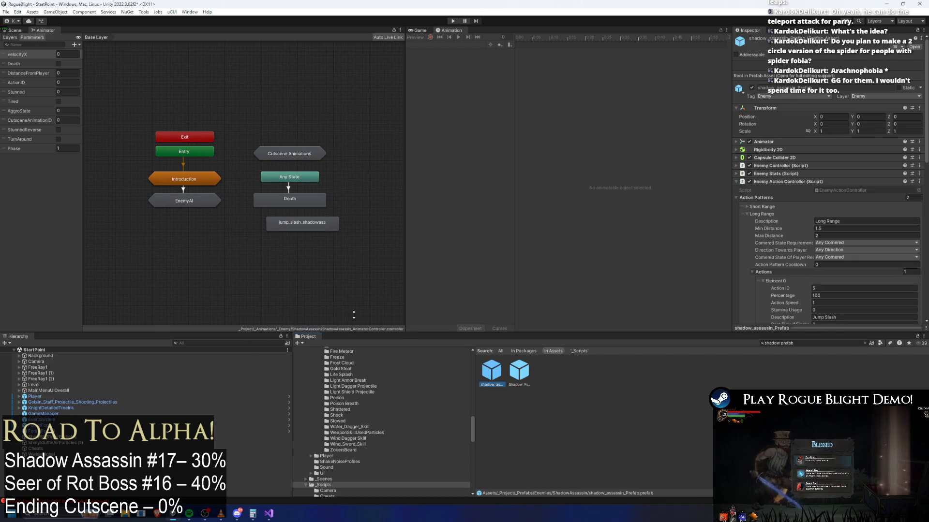
- Open the shadow_assassin prefab, preview the jump slash clip, and select the prefab's root object
double_click(500, 371)
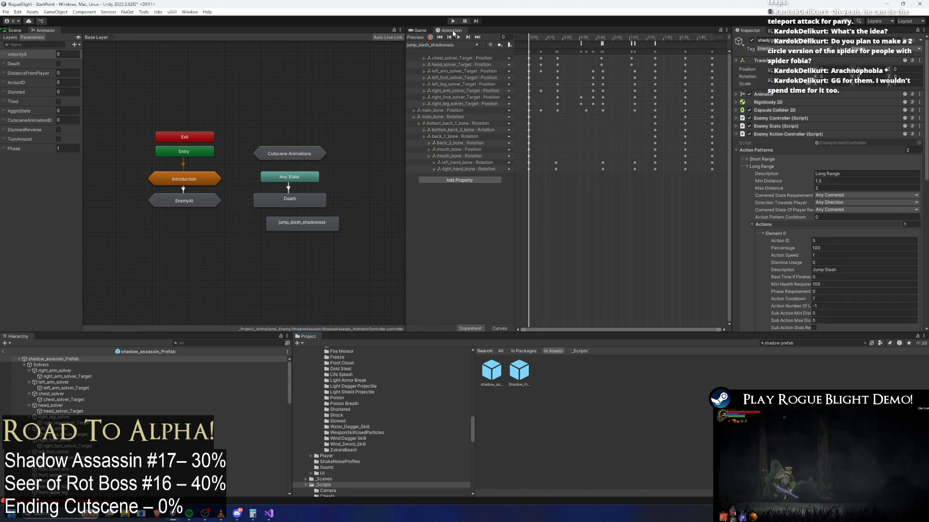
click(442, 45)
drag(582, 38, 591, 38)
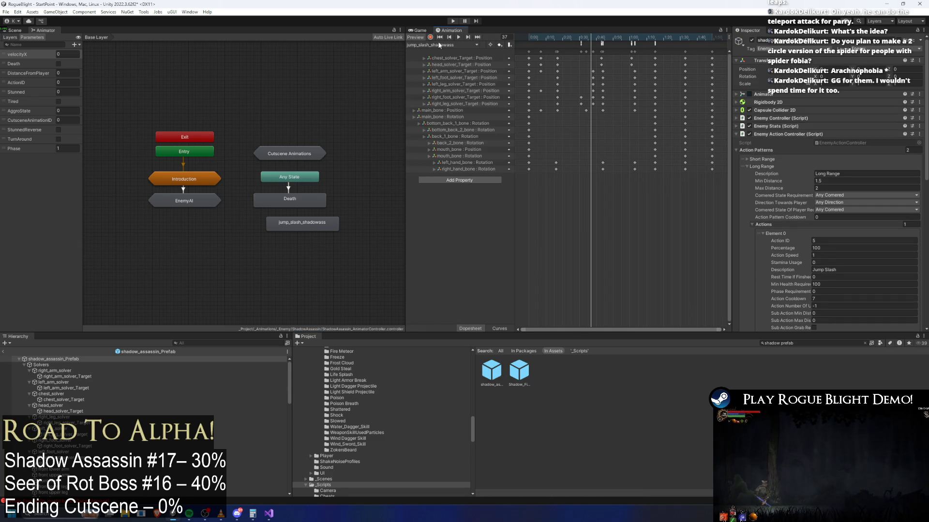
click(443, 45)
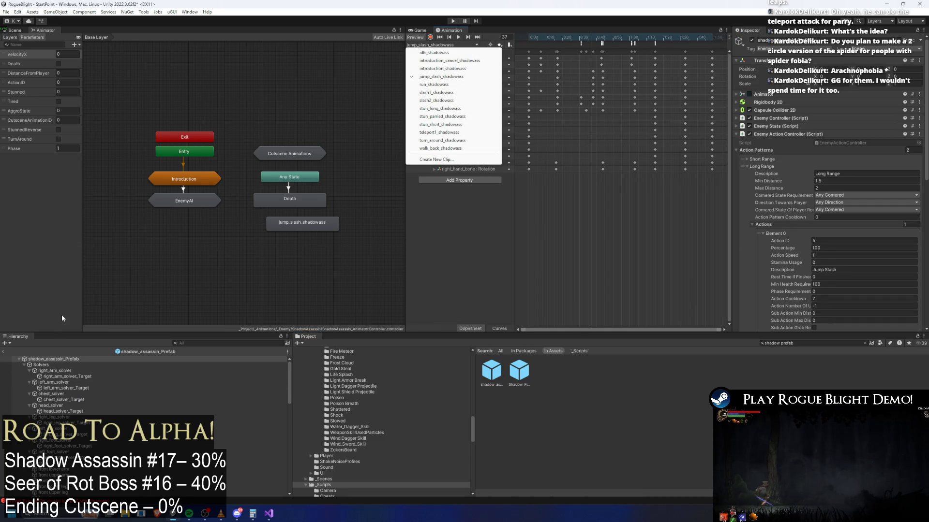
click(79, 350)
- Delete the Long Range action pattern from the prefab
click(742, 197)
right_click(768, 155)
click(800, 218)
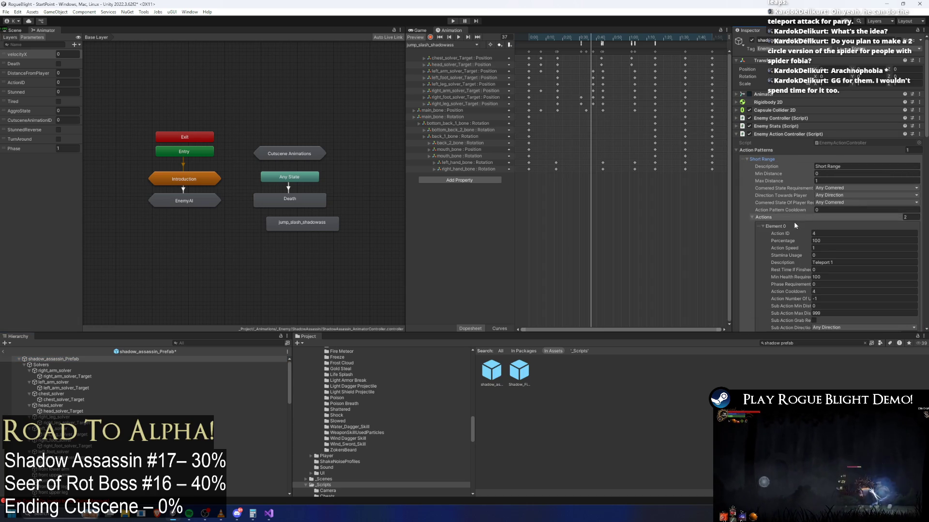
- Add a Short Range action with ID 5, Jump Slash description and an empty sub actions list
scroll(841, 234, down, 10)
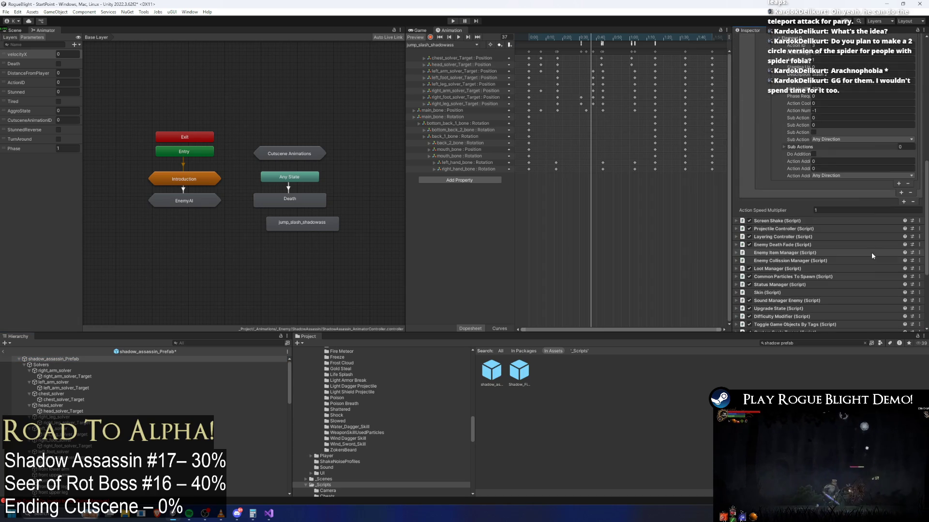
click(898, 183)
click(811, 192)
click(824, 199)
text(5)
click(840, 228)
text(Jump Slash)
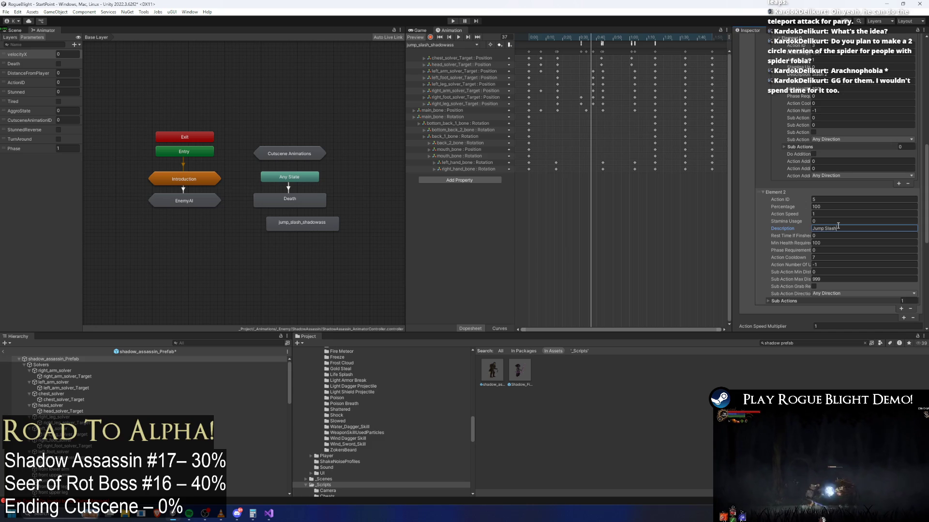
click(834, 258)
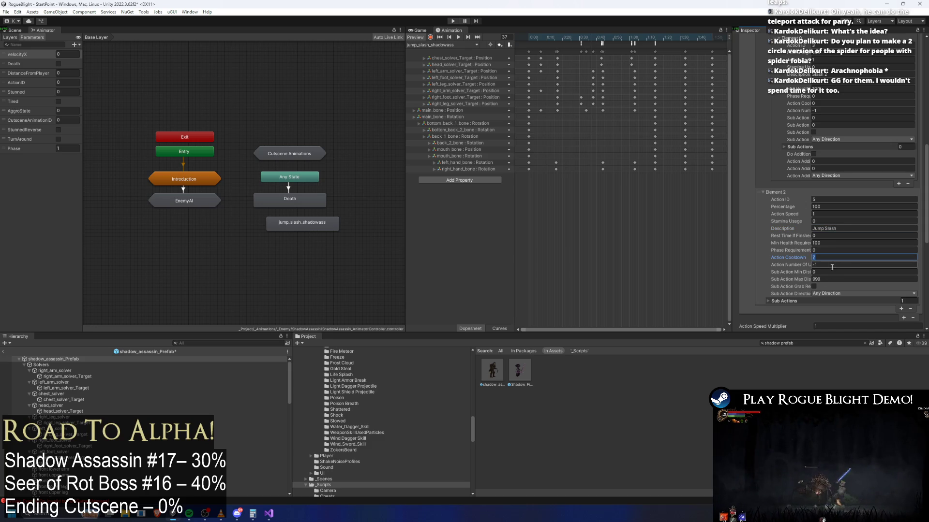
click(781, 300)
click(782, 309)
key(Delete)
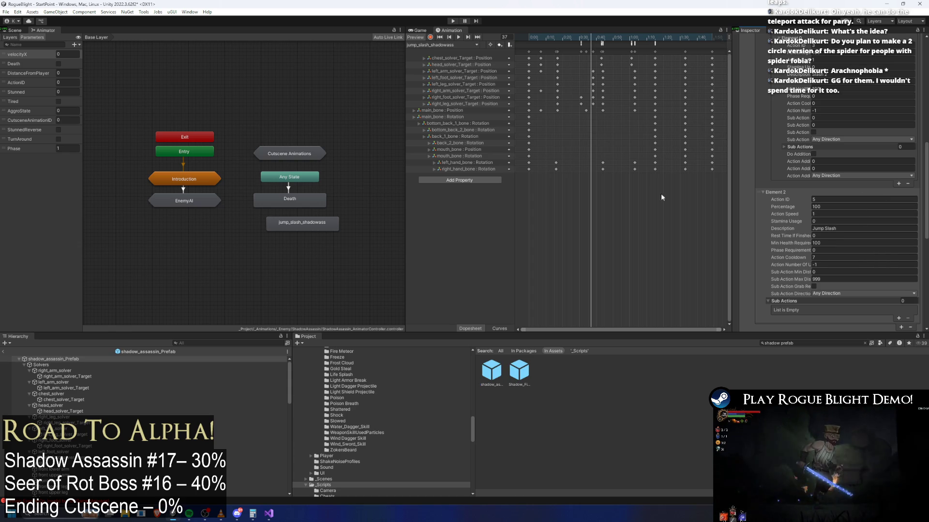
- Delete the jump_slash_shadowass Animator state and save the project
click(327, 225)
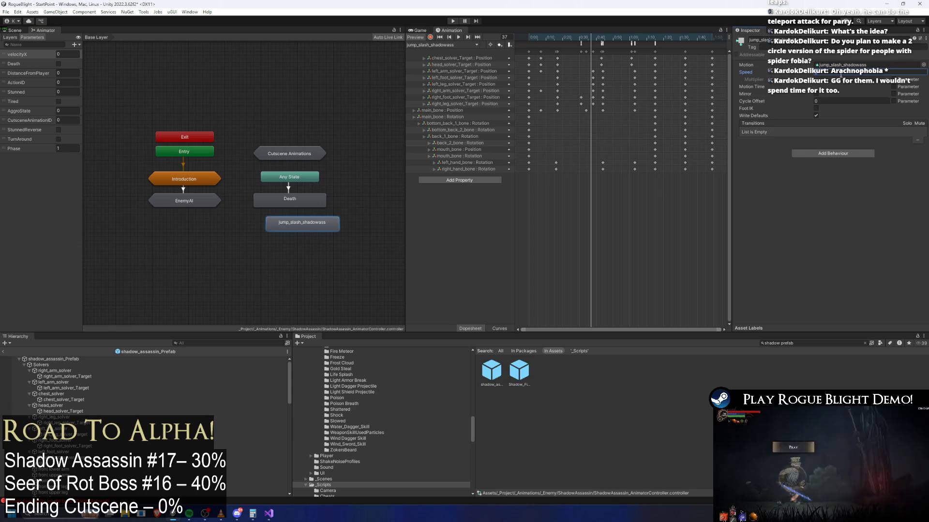
click(851, 65)
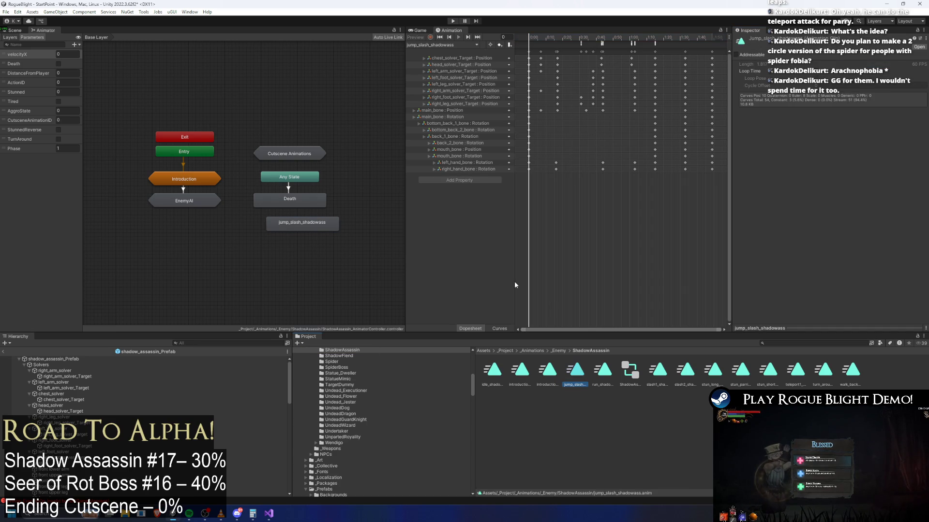
key(Delete)
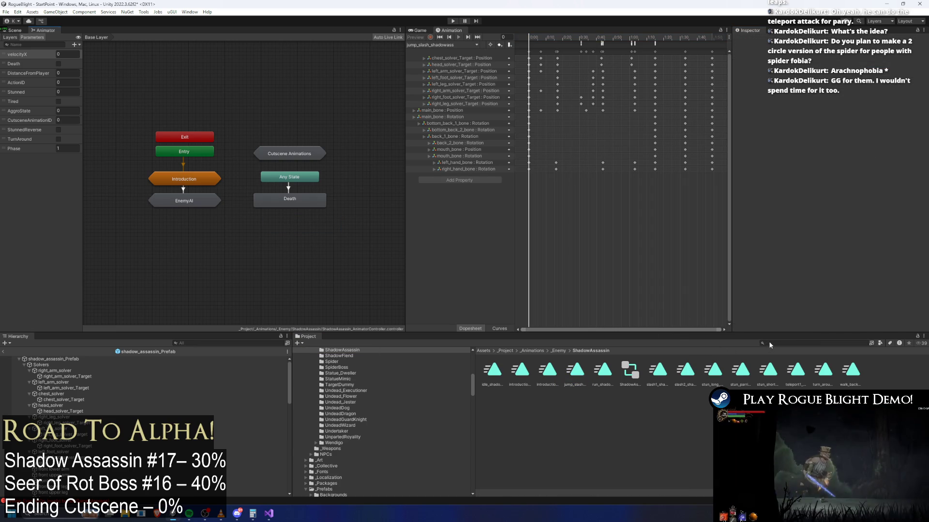
key(ctrl+s)
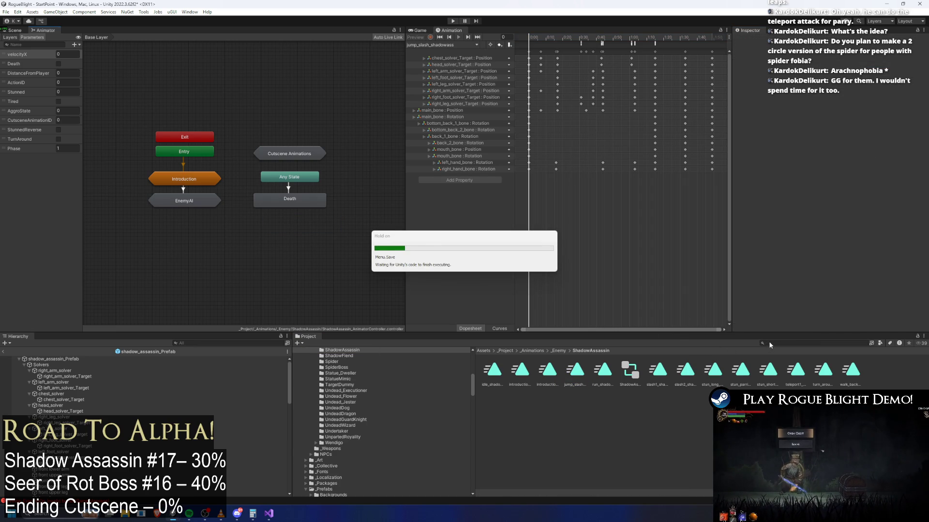
click(269, 514)
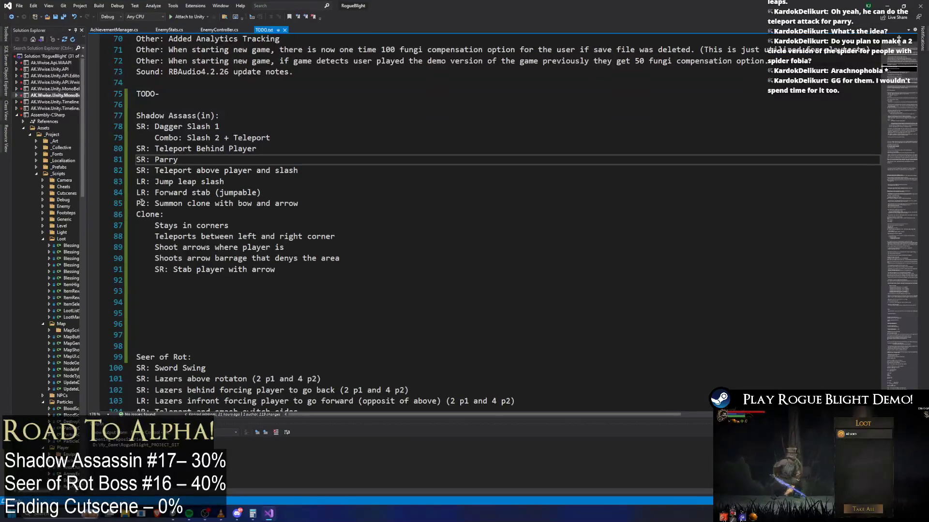
- Delete the 'Jump leap slash' line 83 from the Shadow Assassin TODO list
click(141, 181)
key(BackSpace)
key(BackSpace)
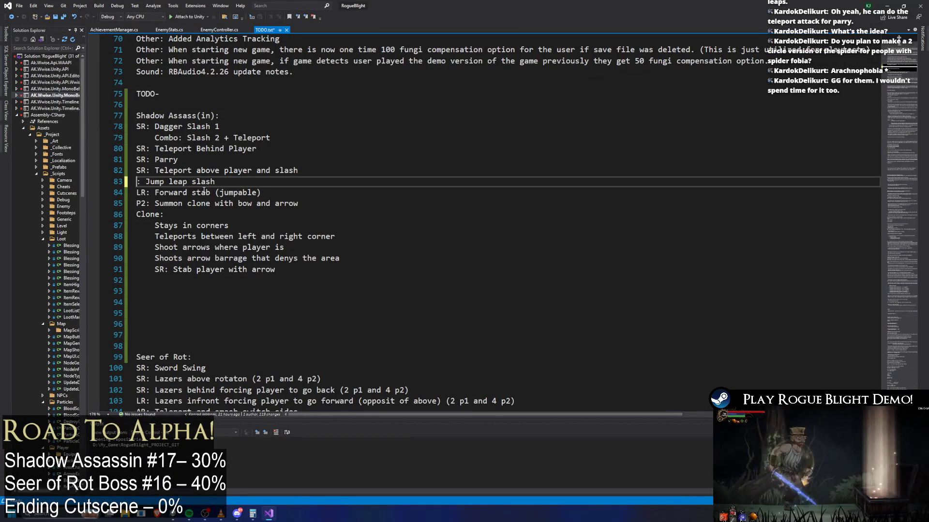
text(SR)
drag(263, 180, 65, 191)
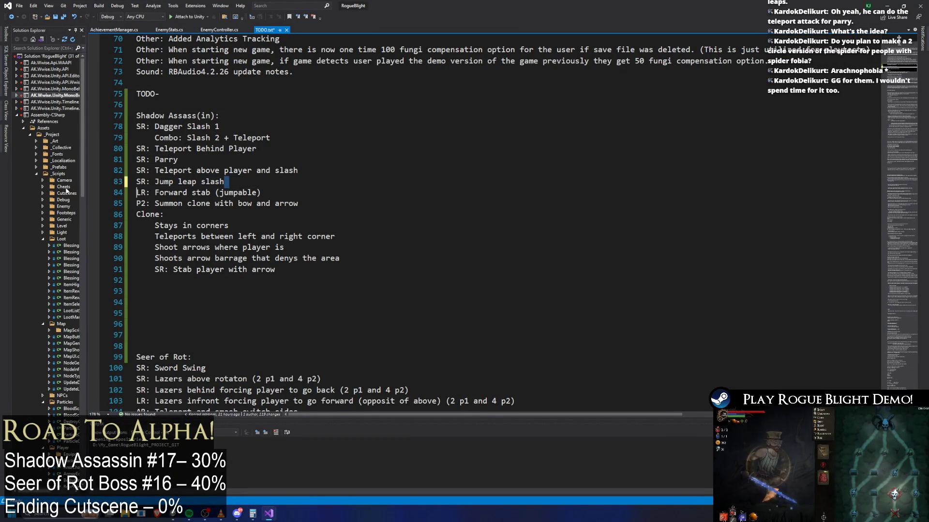
drag(260, 183, 137, 182)
key(Delete)
key(BackSpace)
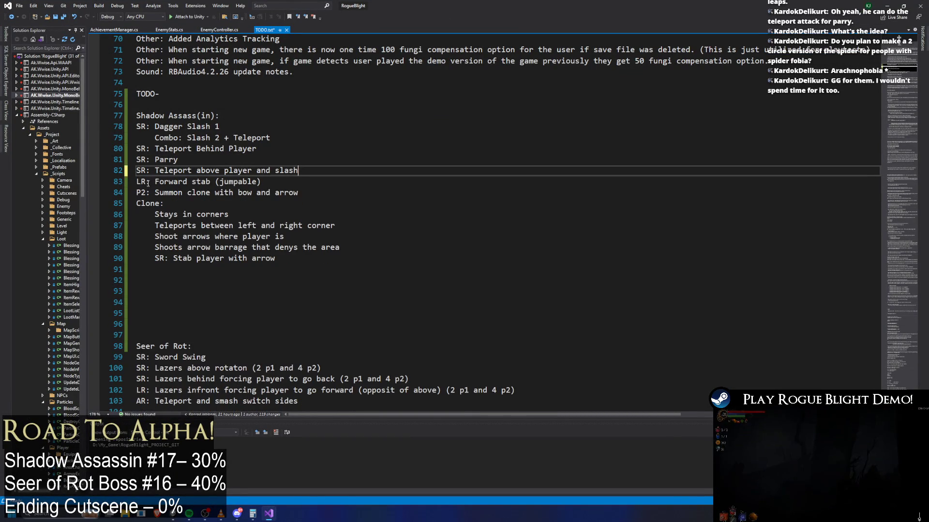
- Change the Forward stab line's 'LR' prefix to 'SR'
double_click(145, 180)
text(SR)
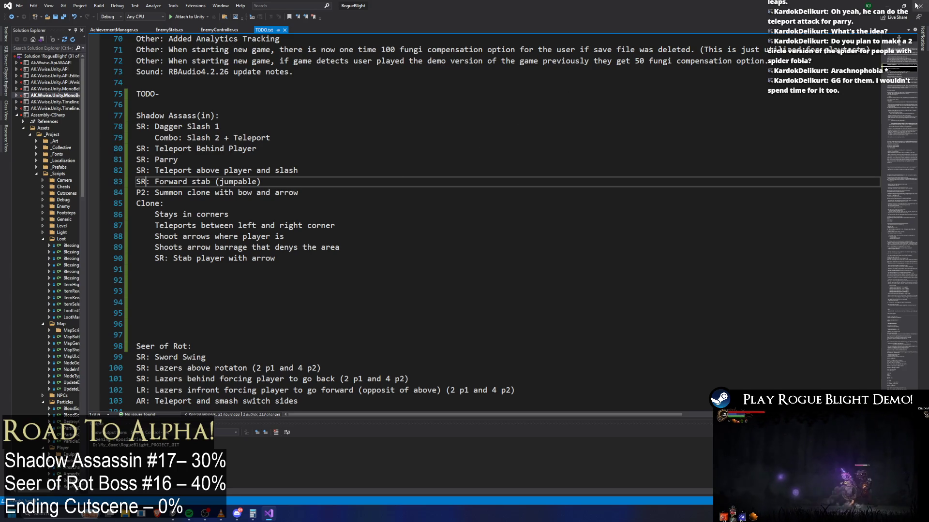
click(888, 6)
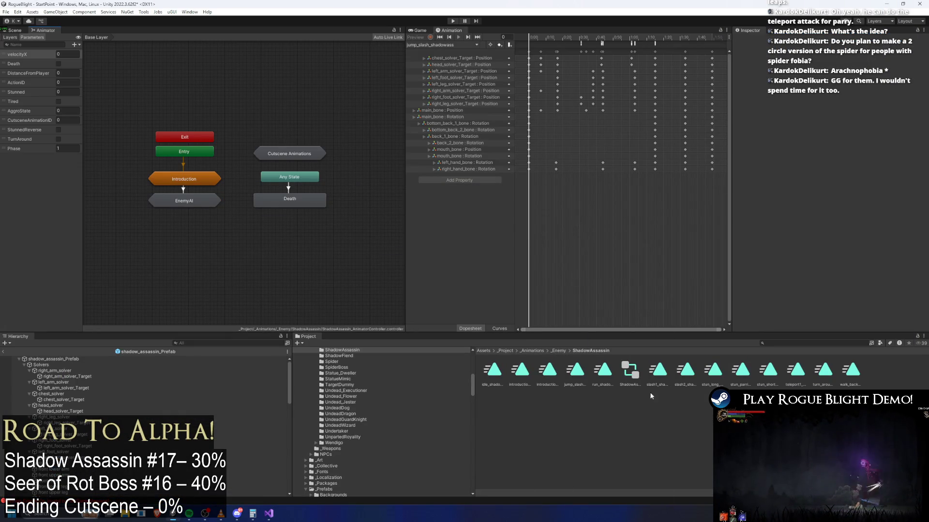
- Select the shadow_assassin prefab and load its jump_slash_shadowass clip in the Animation window
click(799, 342)
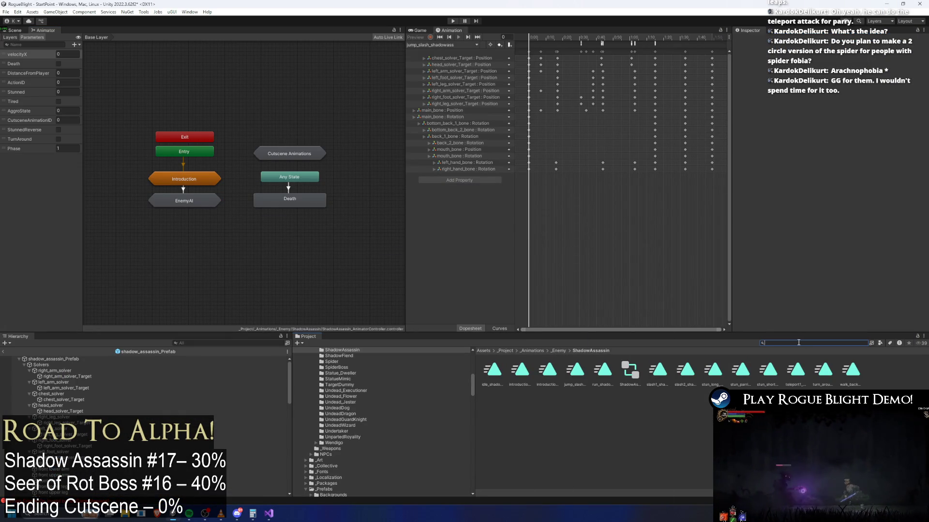
text(shadow ass prefa)
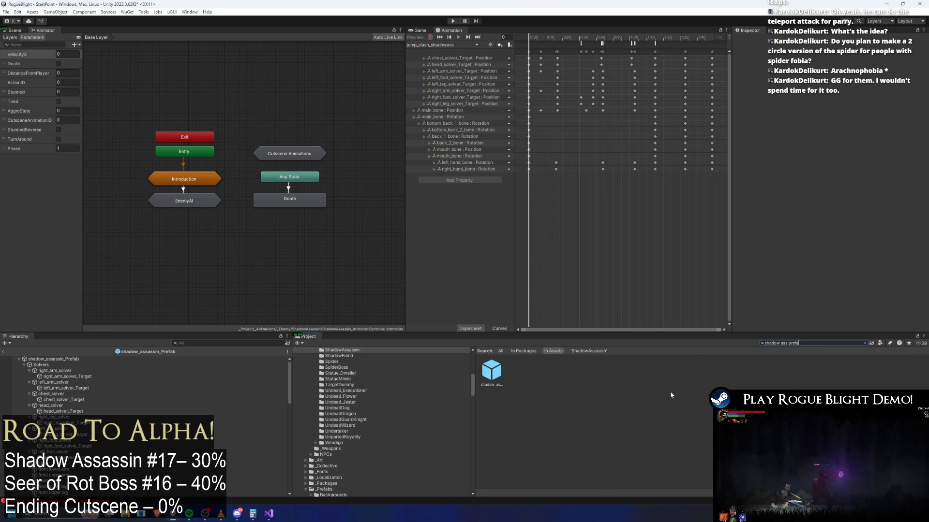
click(491, 370)
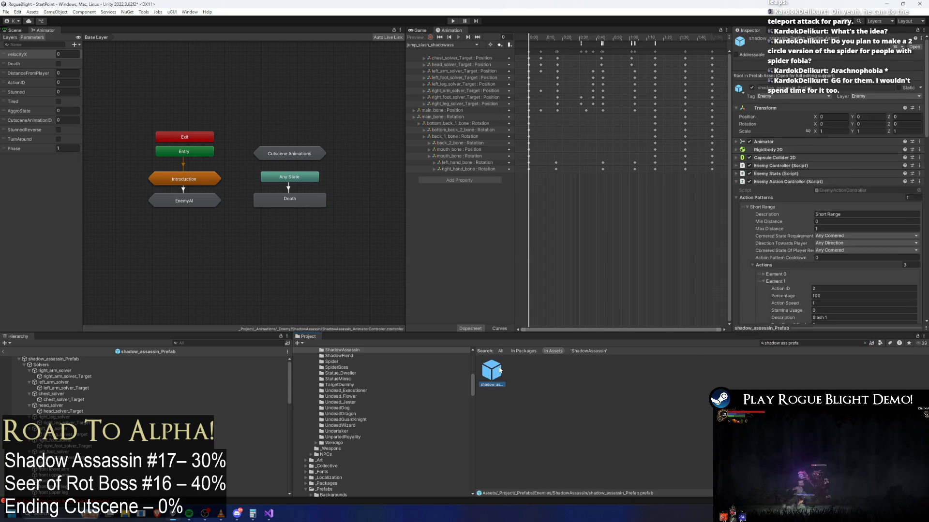
click(439, 45)
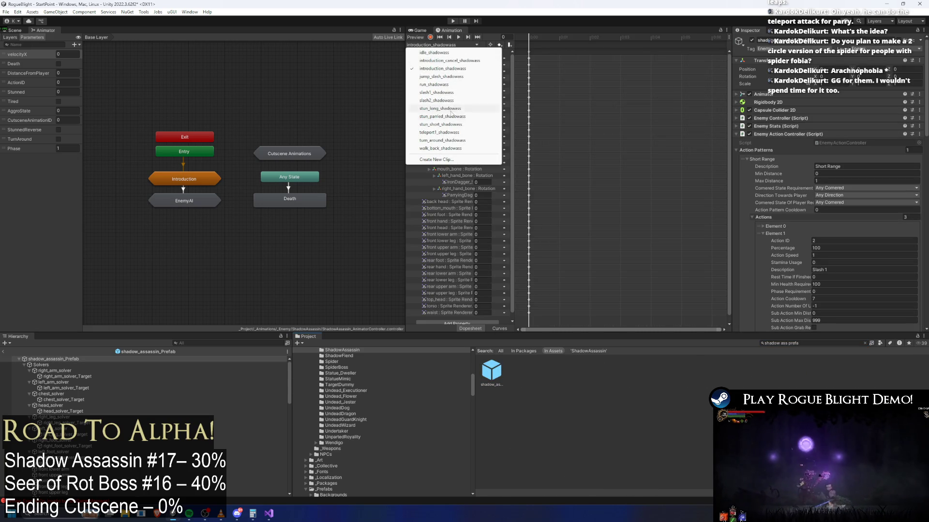
click(440, 77)
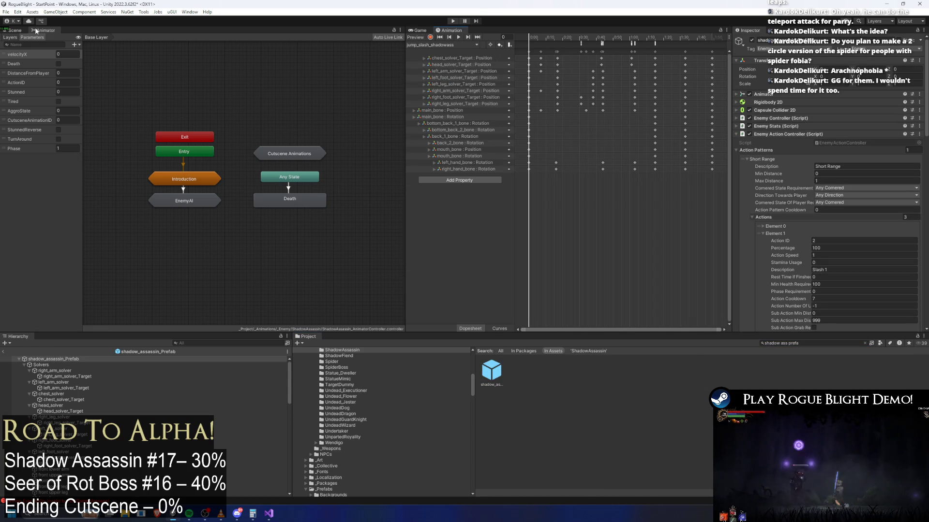
- Preview the clip at frame 73 in Scene view and delete its animation events
click(15, 30)
mouse_move(535, 41)
mouse_down()
mouse_move(709, 42)
mouse_move(572, 39)
mouse_up()
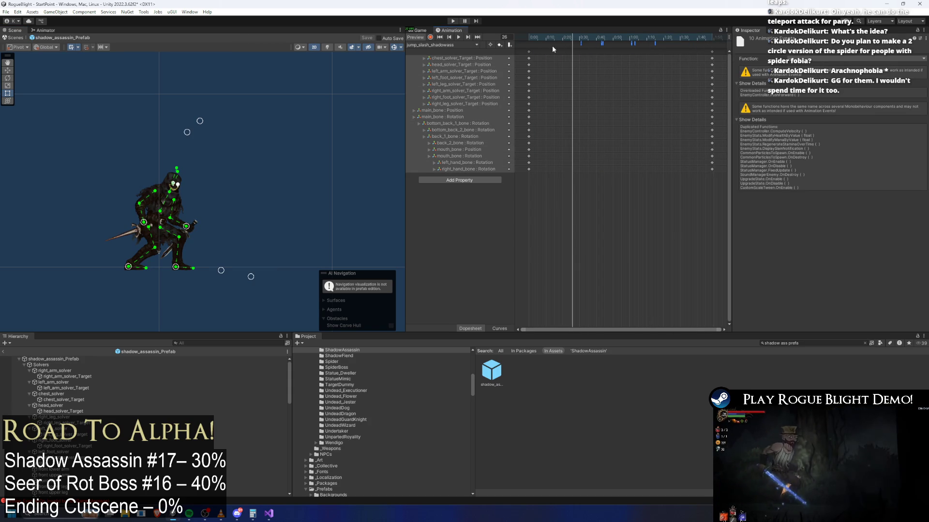
key(Delete)
- Preview the introduction_cancel_shadowass clip between frames 42 and 82 and select all its keyframes
click(434, 43)
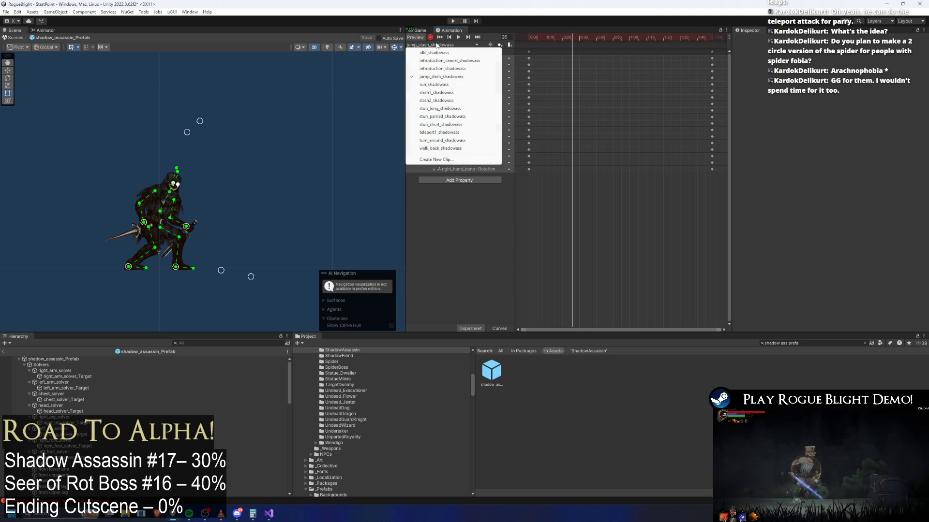
click(436, 45)
click(443, 45)
click(440, 97)
mouse_move(595, 38)
mouse_down()
mouse_move(529, 37)
mouse_move(607, 38)
mouse_up()
click(647, 38)
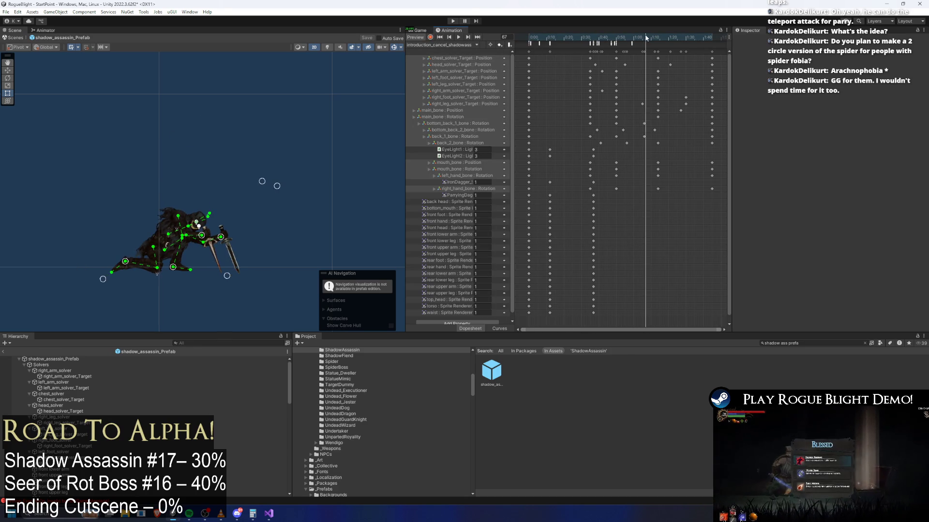
click(671, 38)
scroll(692, 56, down, 2)
click(687, 51)
key(ctrl+a)
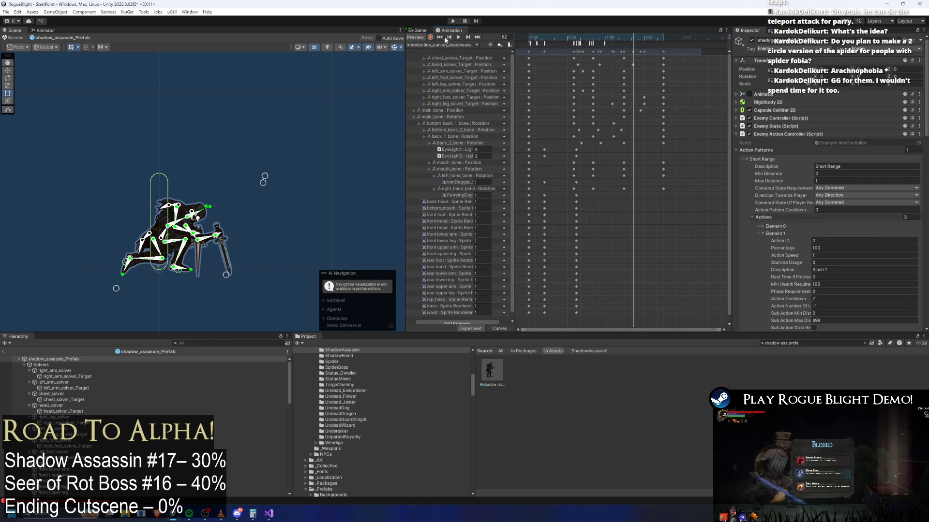
- Scrub and play the jump_slash_shadowass animation, then return to its start
click(450, 45)
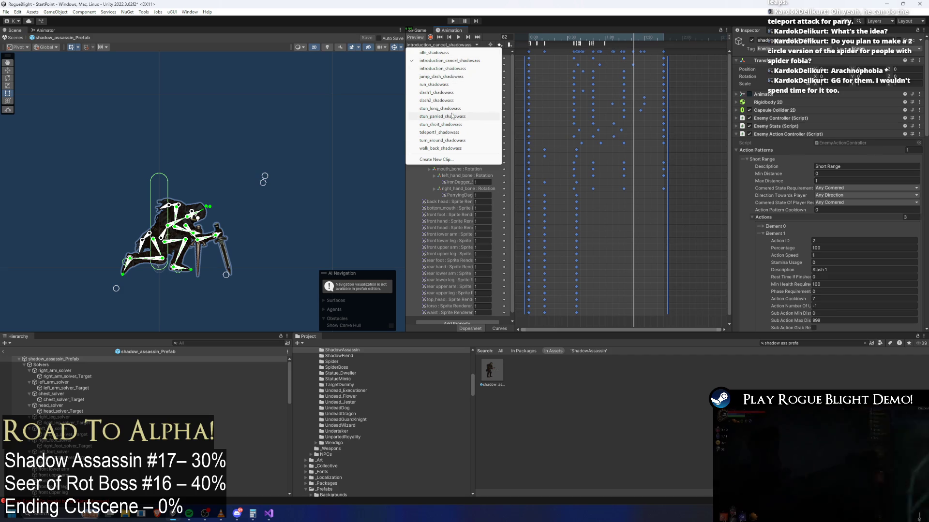
click(442, 77)
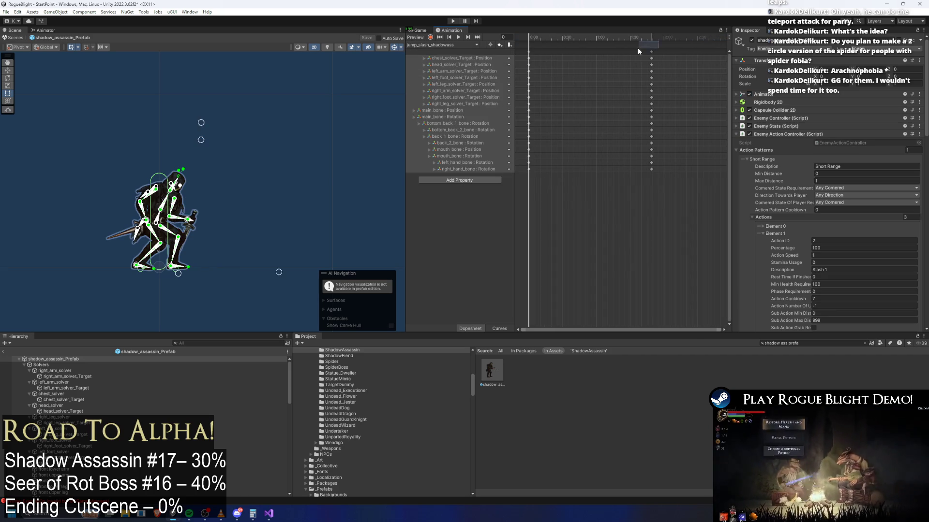
mouse_move(545, 36)
mouse_down()
mouse_move(586, 38)
mouse_move(528, 38)
mouse_move(620, 36)
mouse_up()
key(space)
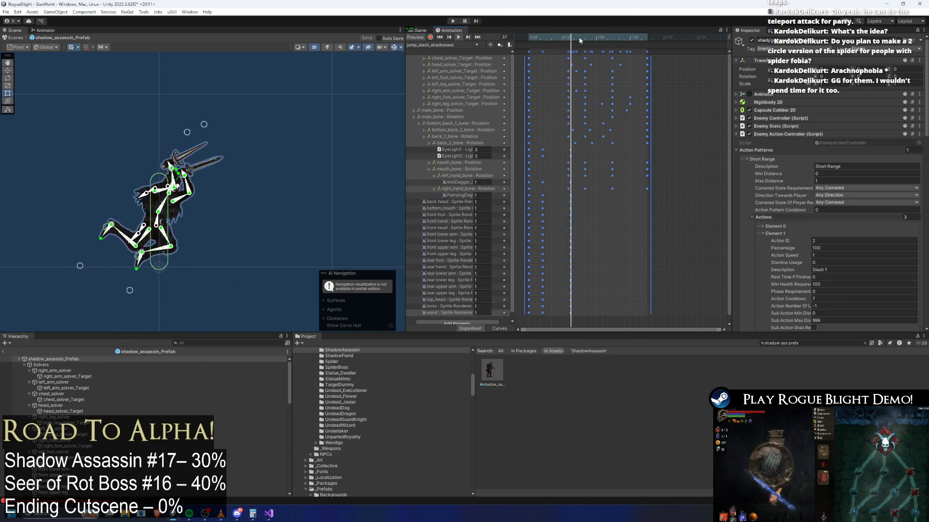
click(524, 37)
mouse_move(525, 37)
mouse_down()
mouse_move(590, 38)
mouse_move(506, 40)
mouse_up()
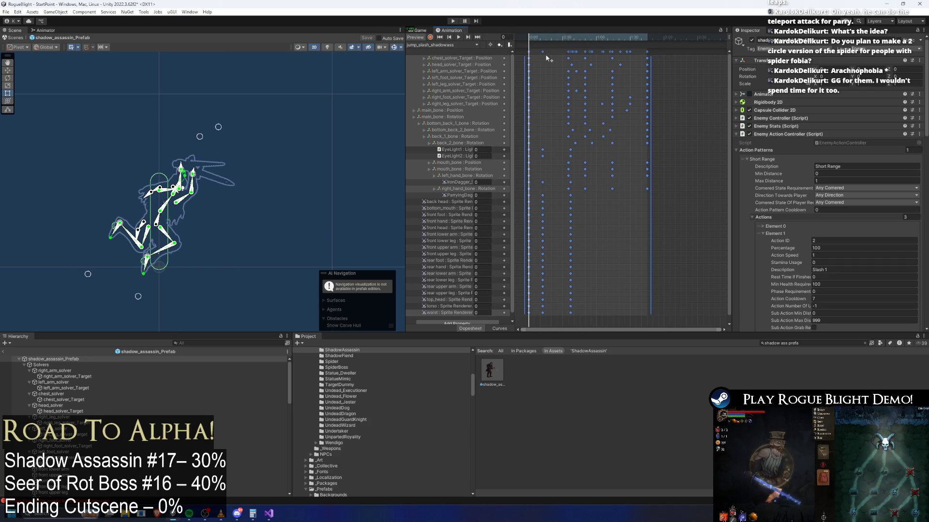
- Inspect the slash2_shadowass clip's events, then scrub jump_slash_shadowass again
click(451, 43)
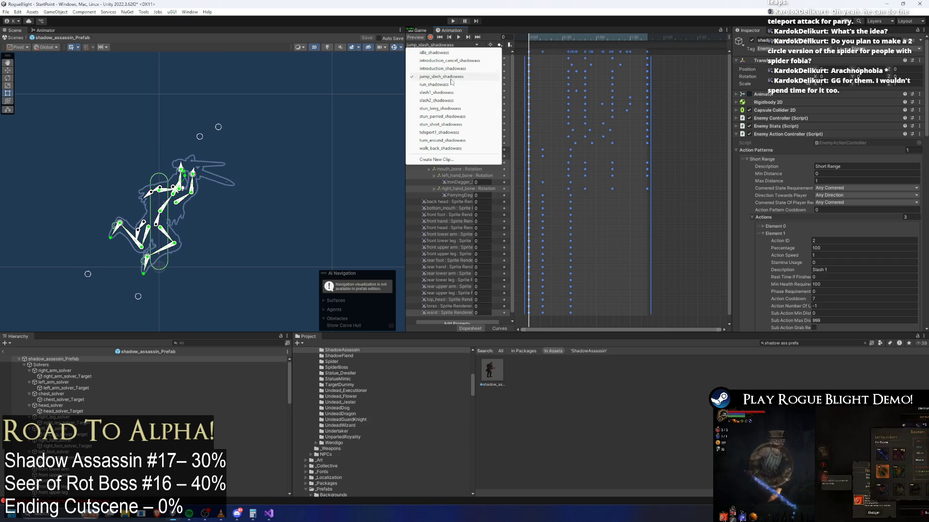
click(452, 100)
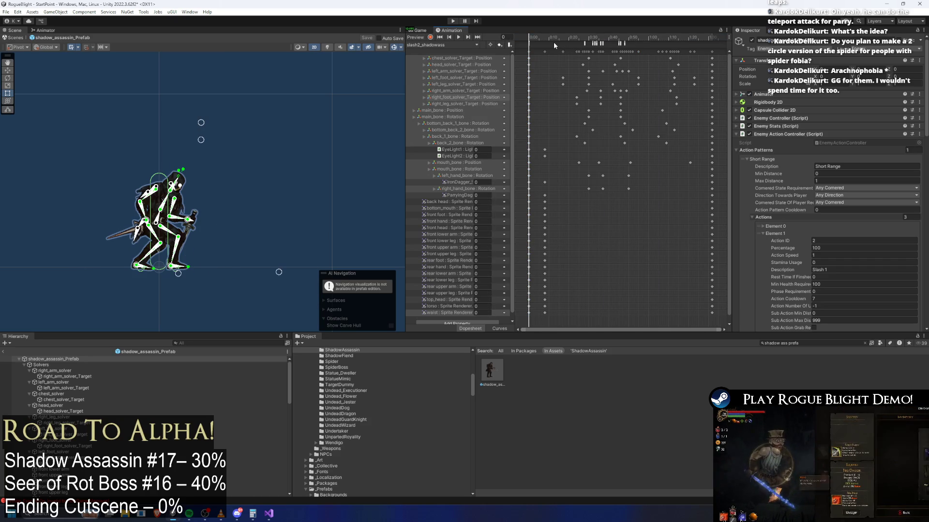
drag(553, 43, 629, 44)
click(434, 45)
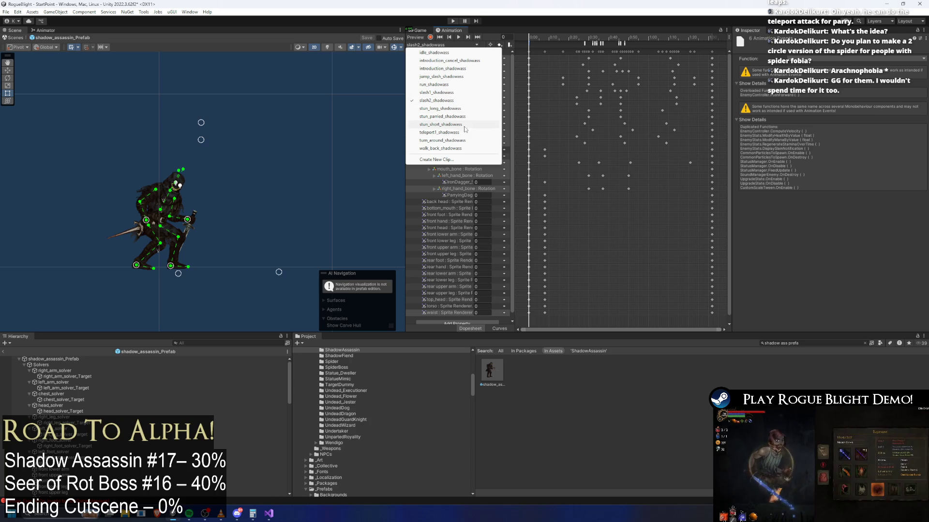
click(460, 77)
mouse_move(532, 40)
mouse_down()
mouse_move(597, 44)
mouse_move(571, 42)
mouse_up()
- In introduction_cancel_shadowass, inspect the PushForward event, select and paste events, and scrub frames 56–70
click(441, 45)
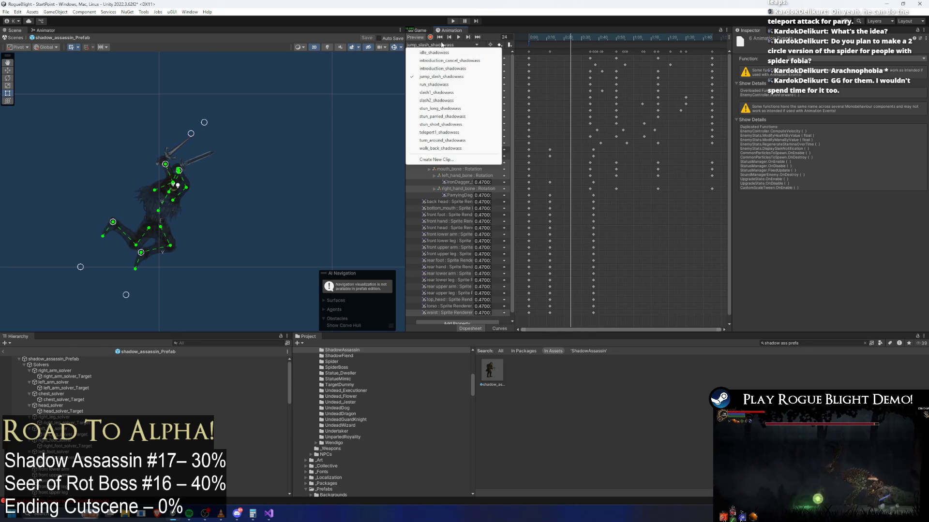
click(447, 60)
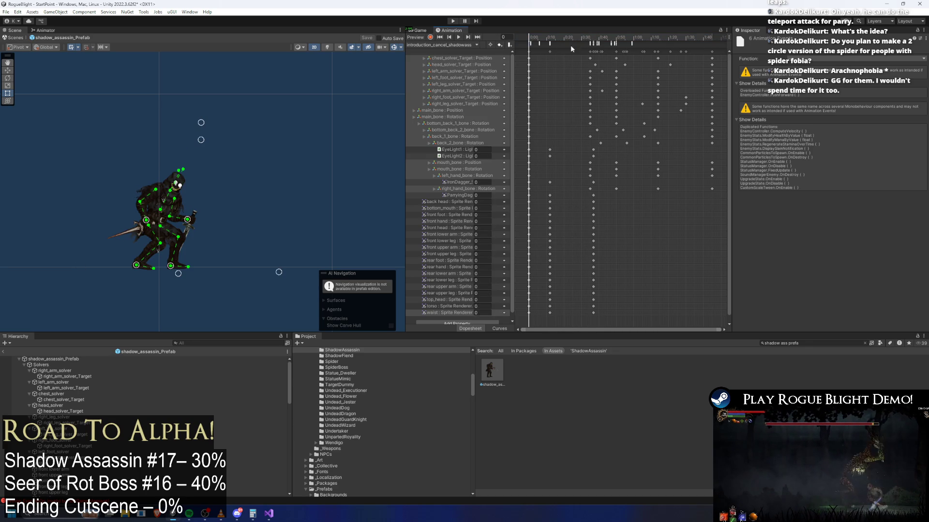
click(531, 45)
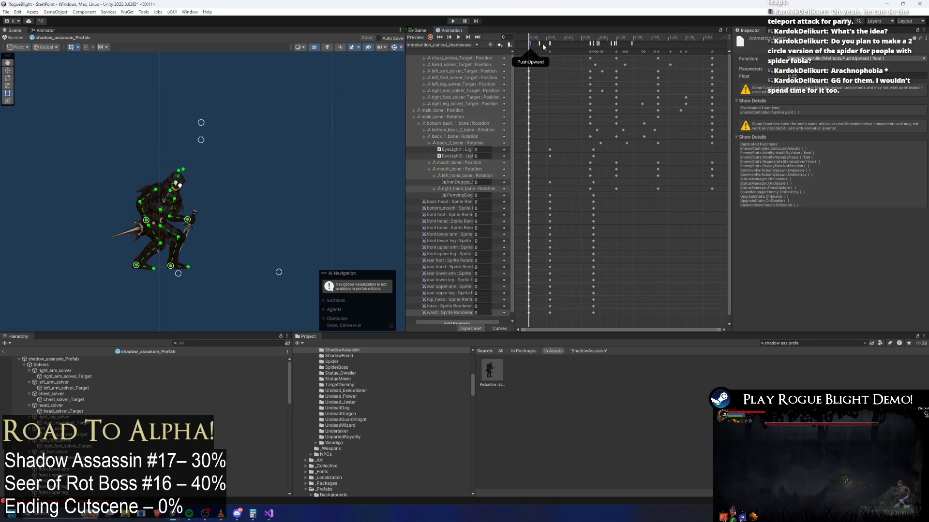
key(ctrl+a)
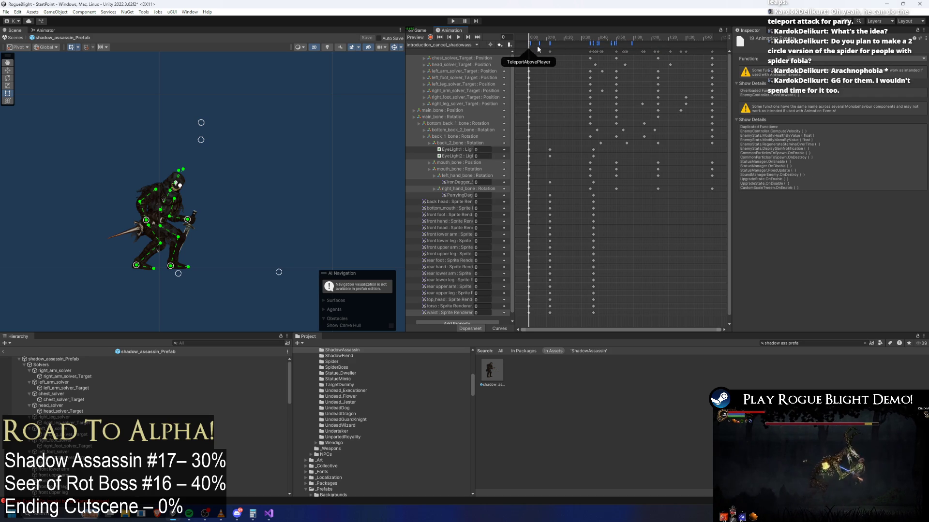
key(ctrl+v)
click(443, 44)
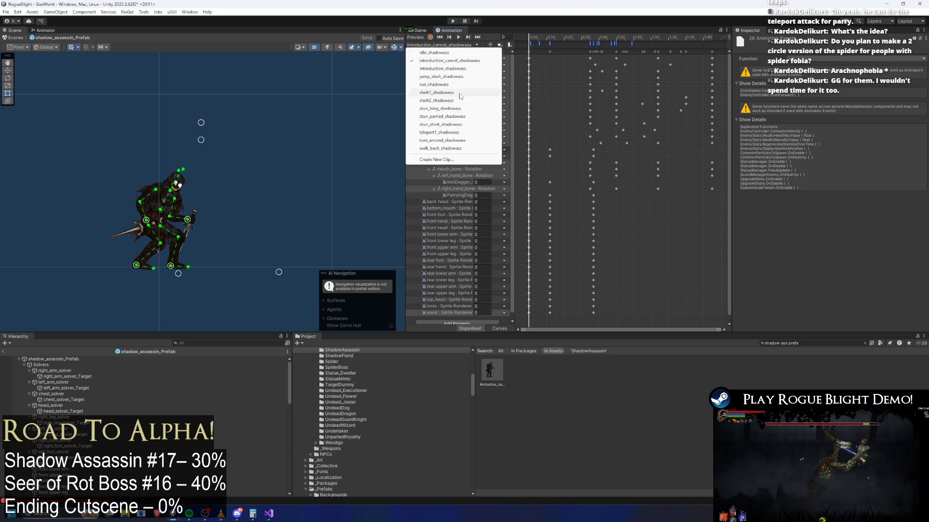
click(627, 37)
mouse_move(628, 41)
mouse_down()
mouse_move(699, 40)
mouse_move(546, 40)
mouse_up()
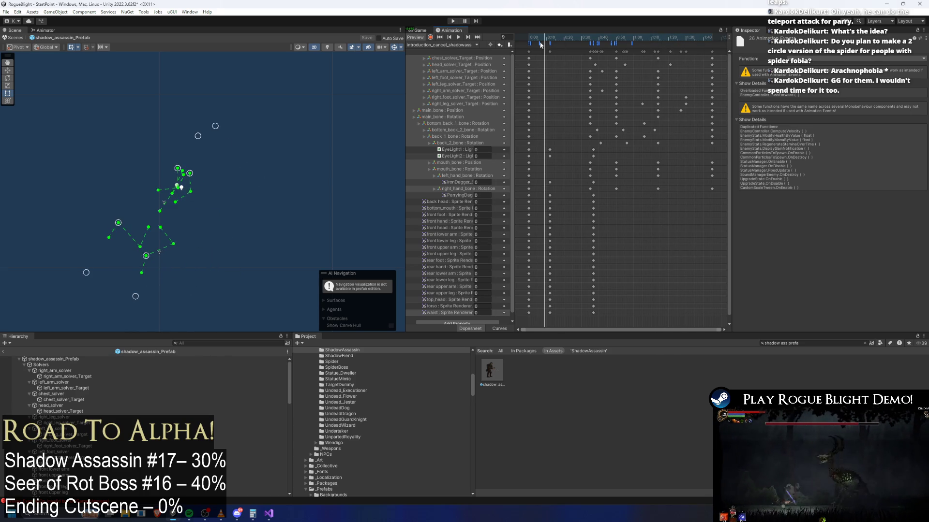
click(441, 45)
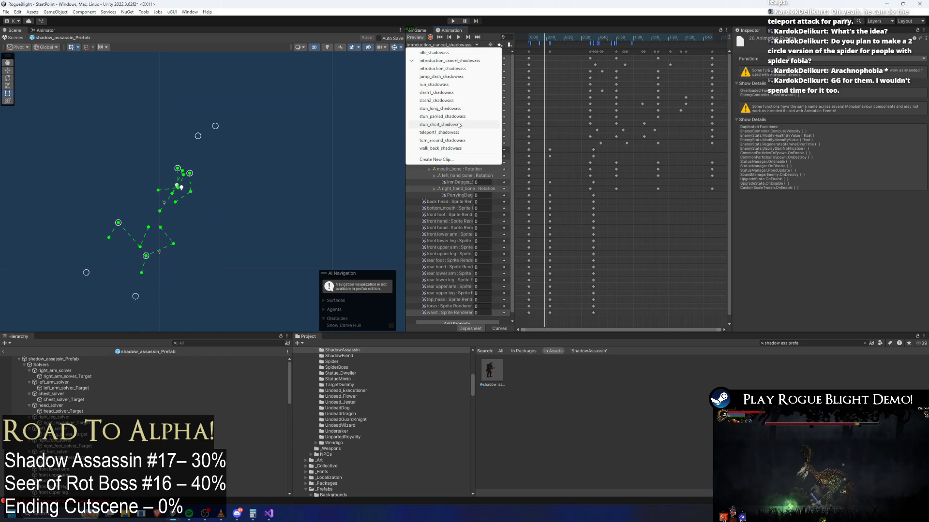
click(651, 41)
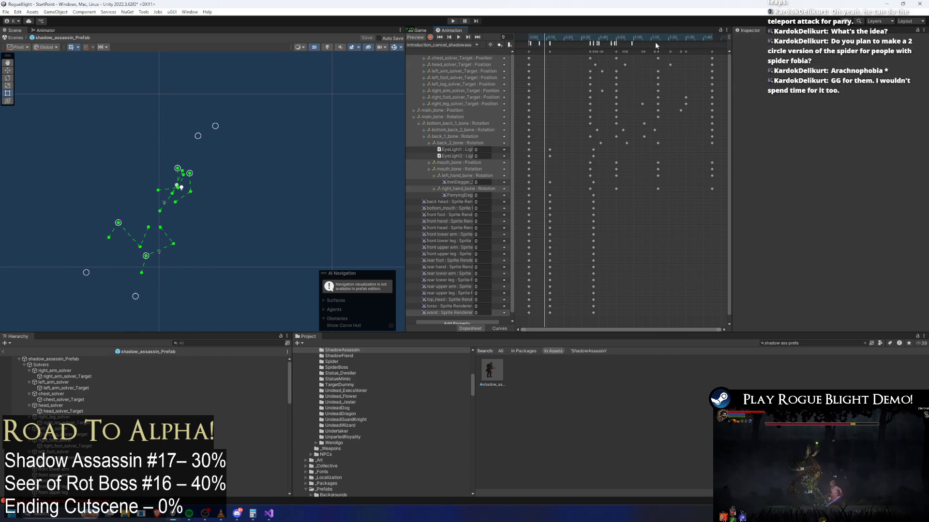
- Load jump_slash_shadowass with the animation preview at frame 0
click(438, 45)
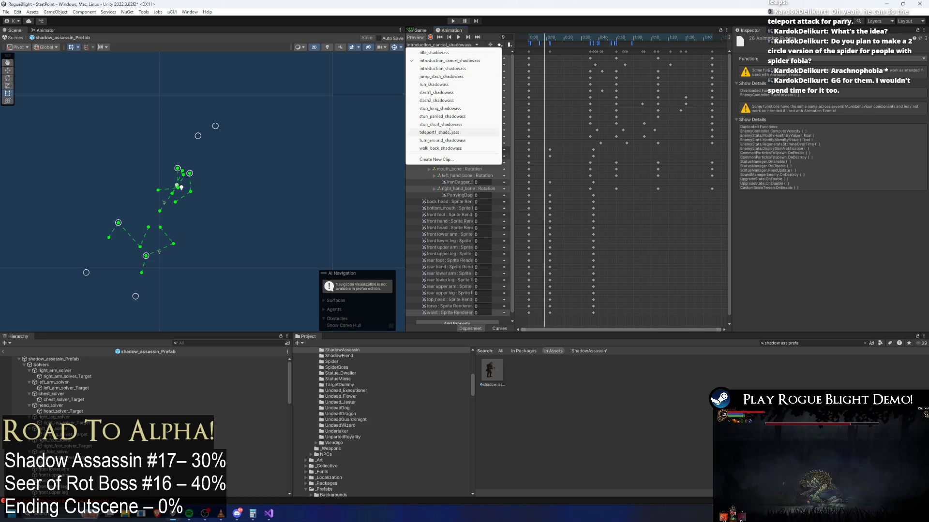
click(449, 76)
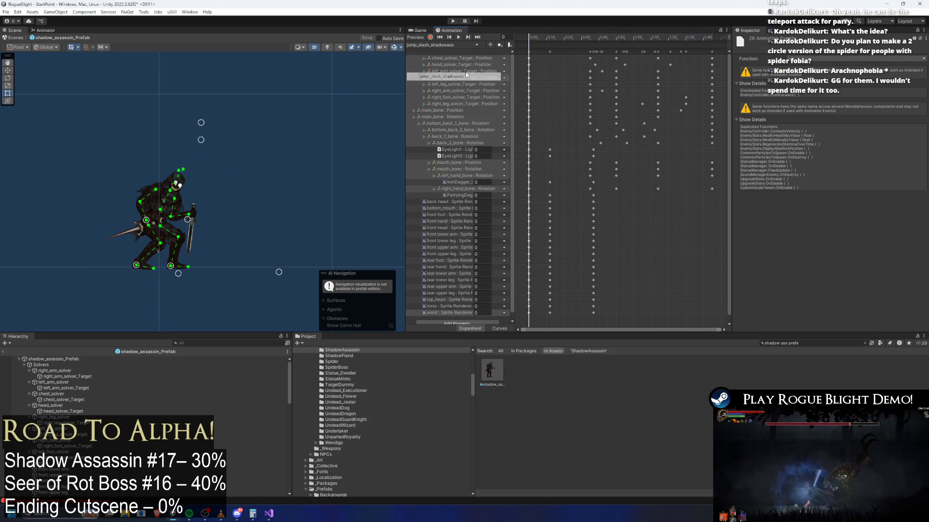
click(534, 37)
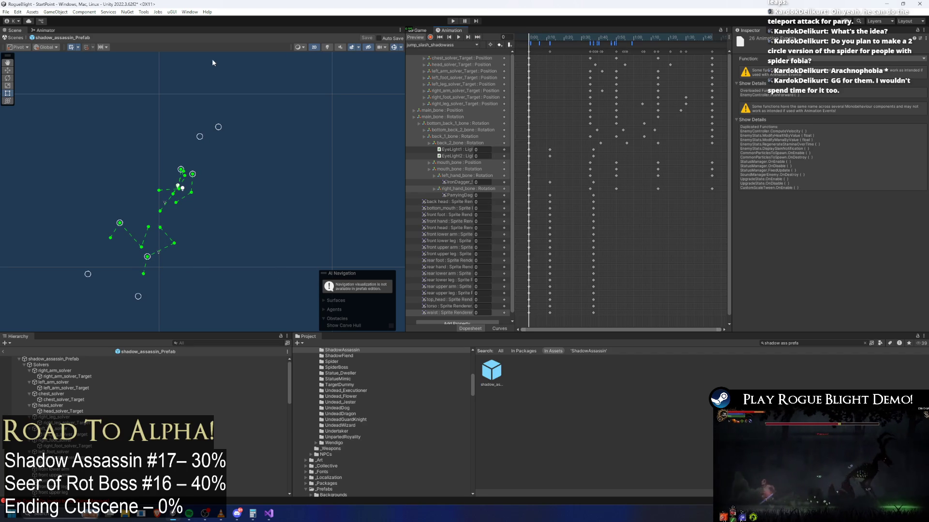
- Open the shadow_assassin_Prefab's Animator graph and enter the EnemyAI state machine
click(54, 359)
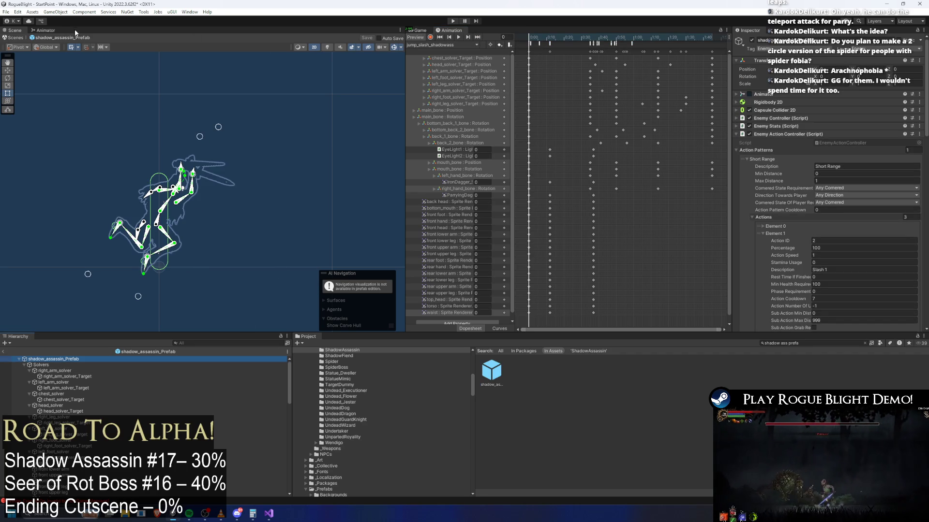
click(46, 31)
double_click(188, 202)
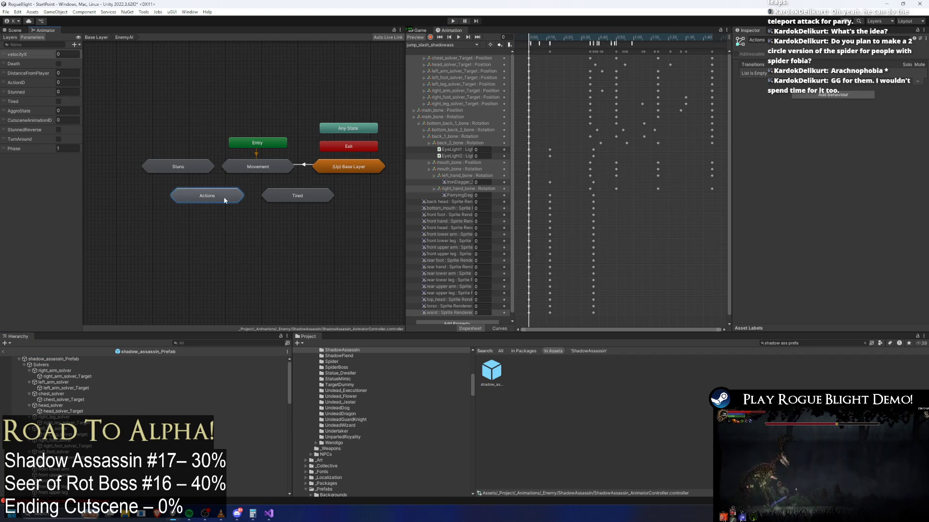
- Enter Actions and drag the jump slash node down beneath Slash 2, above Teleport 1
double_click(210, 193)
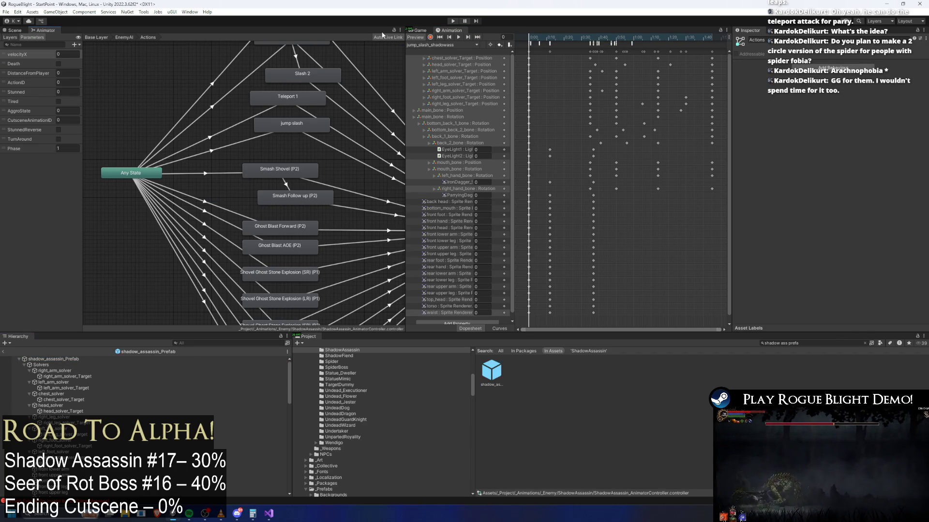
drag(348, 81, 270, 127)
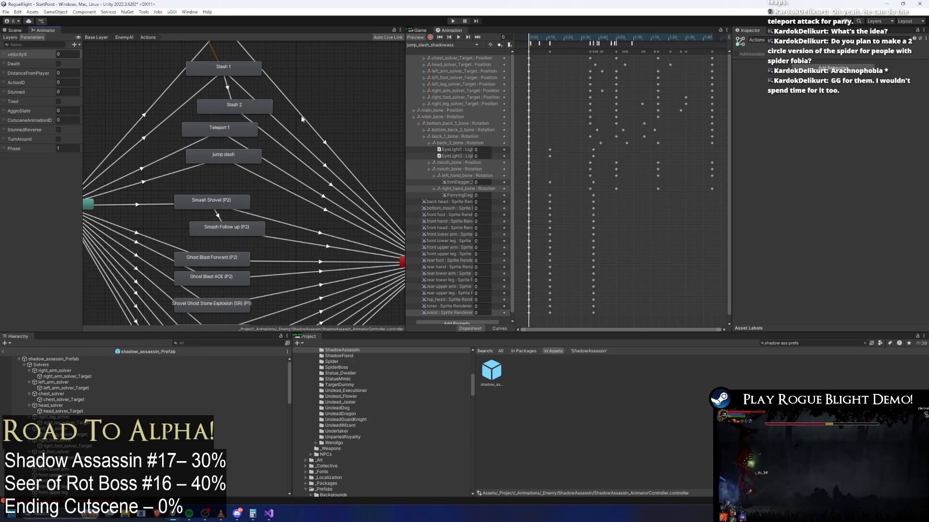
mouse_move(275, 137)
mouse_down()
mouse_move(276, 154)
mouse_move(248, 206)
mouse_move(258, 159)
mouse_up()
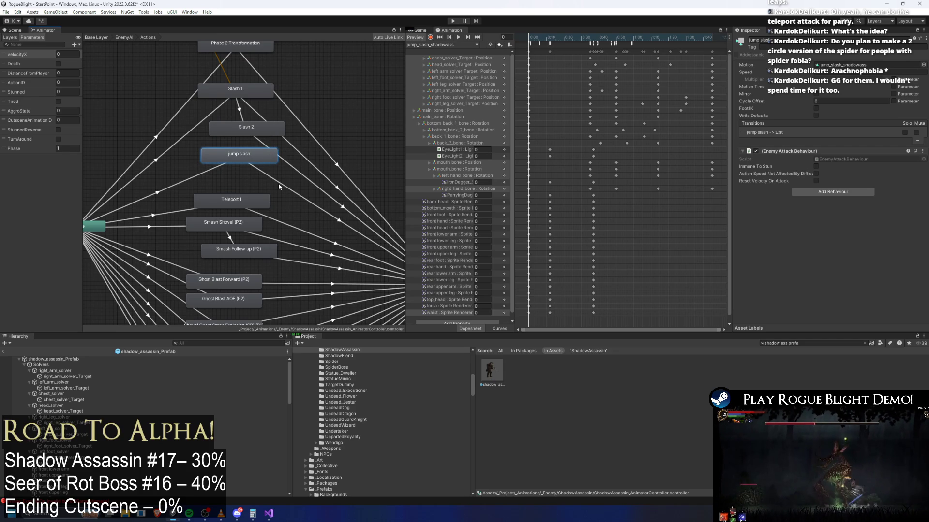
drag(224, 162, 226, 165)
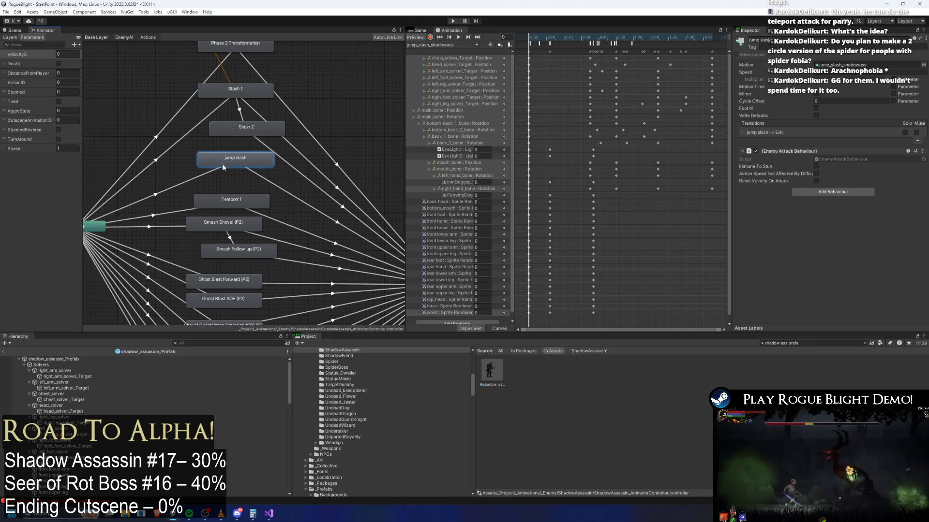
key(a)
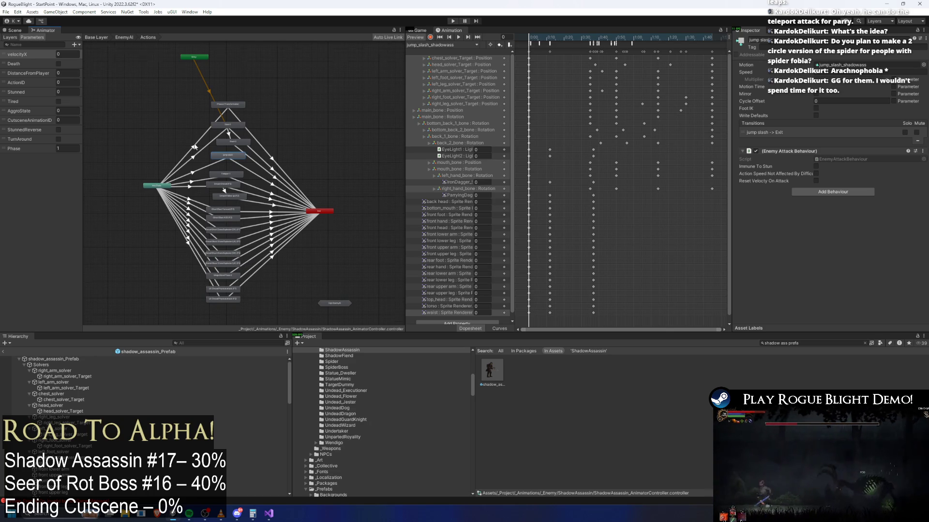
scroll(205, 154, up, 5)
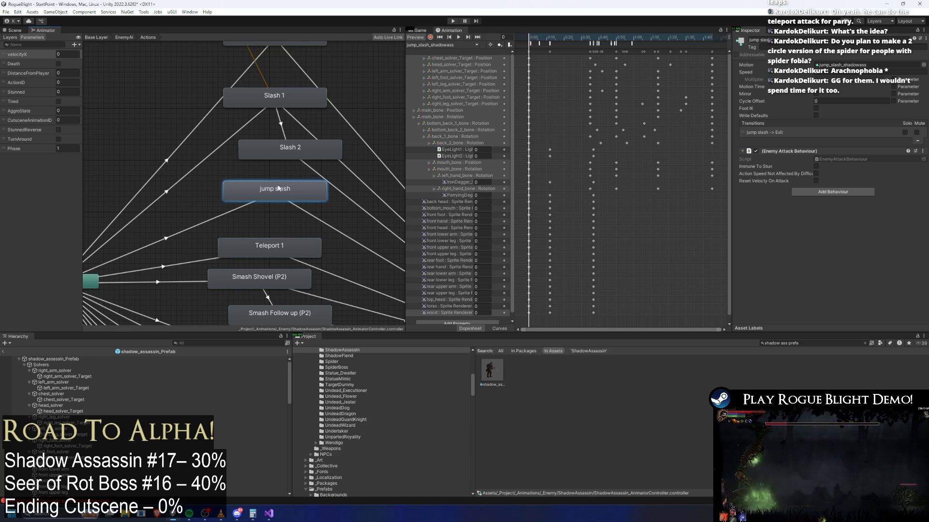
drag(277, 189, 277, 198)
- Copy the Slash 1 → Slash 2 ActionID and Stunned conditions onto Slash 1 → jump slash
click(270, 97)
click(283, 127)
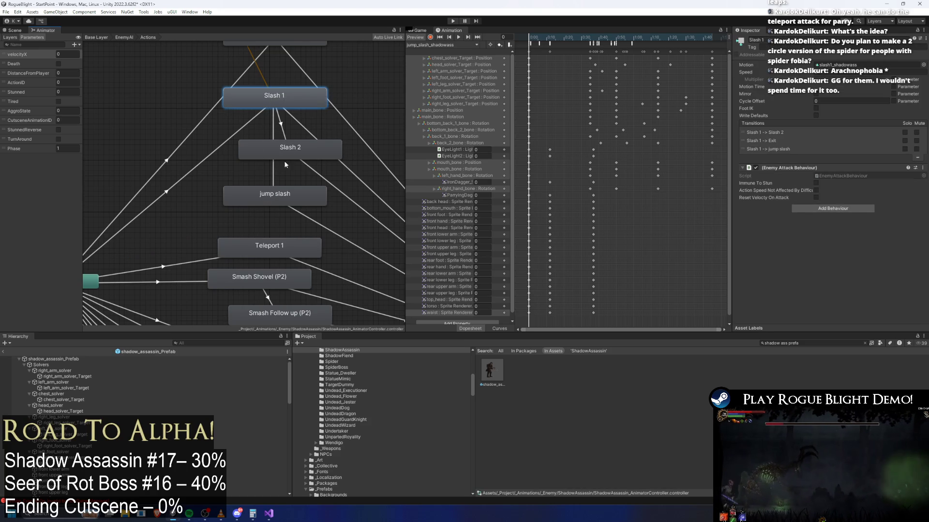
click(772, 199)
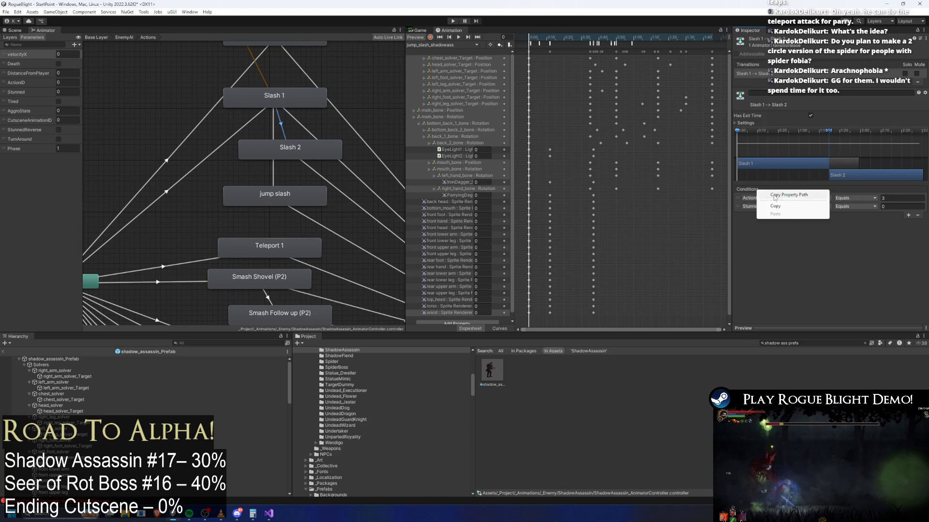
click(273, 126)
right_click(746, 188)
click(779, 212)
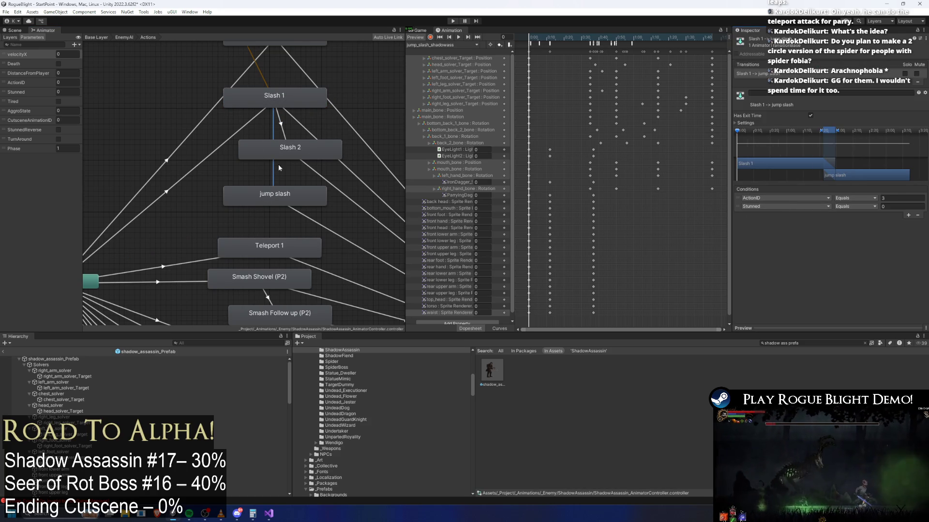
- Nudge jump slash, and give Slash 1 → jump slash an earlier exit with zero transition duration
click(290, 198)
drag(290, 197, 284, 195)
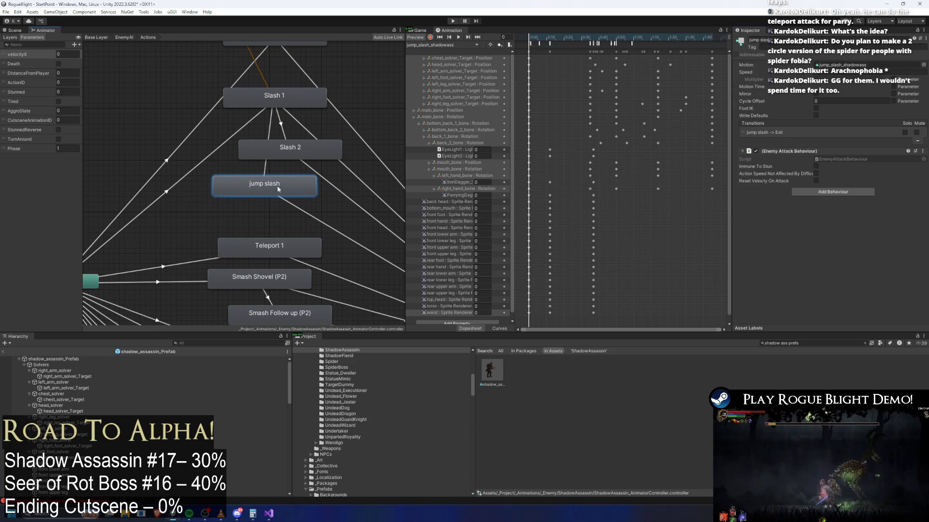
click(271, 130)
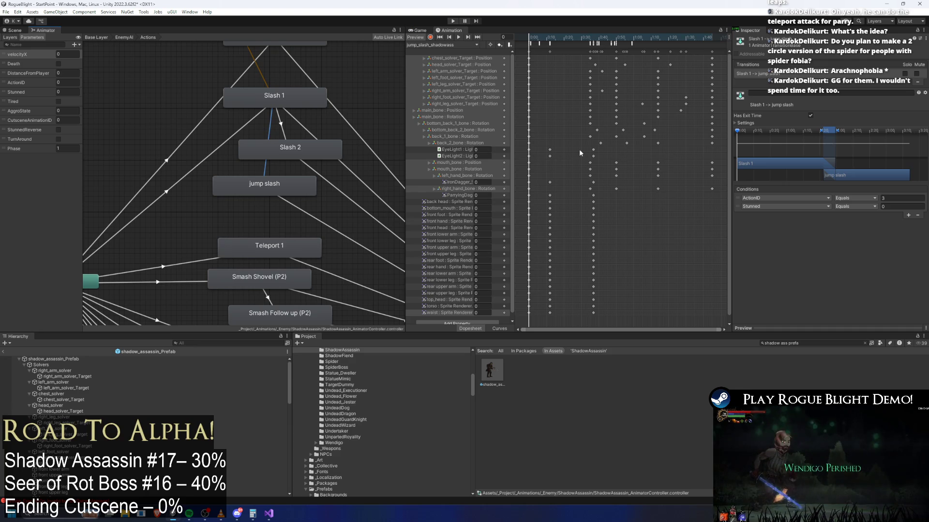
click(280, 122)
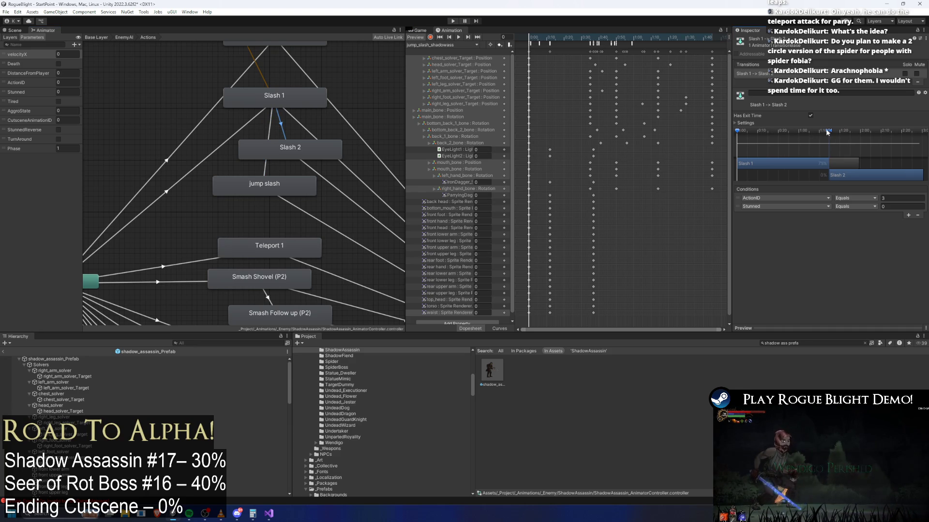
click(268, 130)
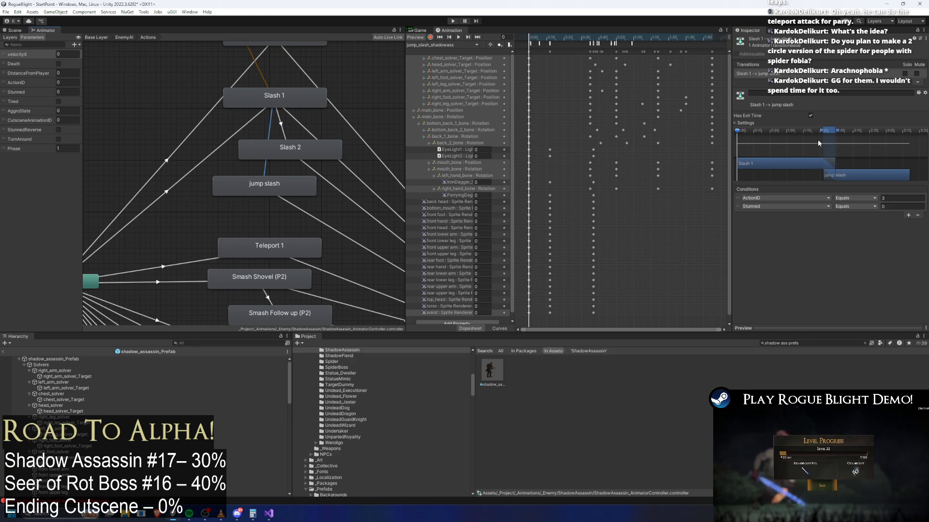
drag(823, 129, 811, 130)
click(747, 124)
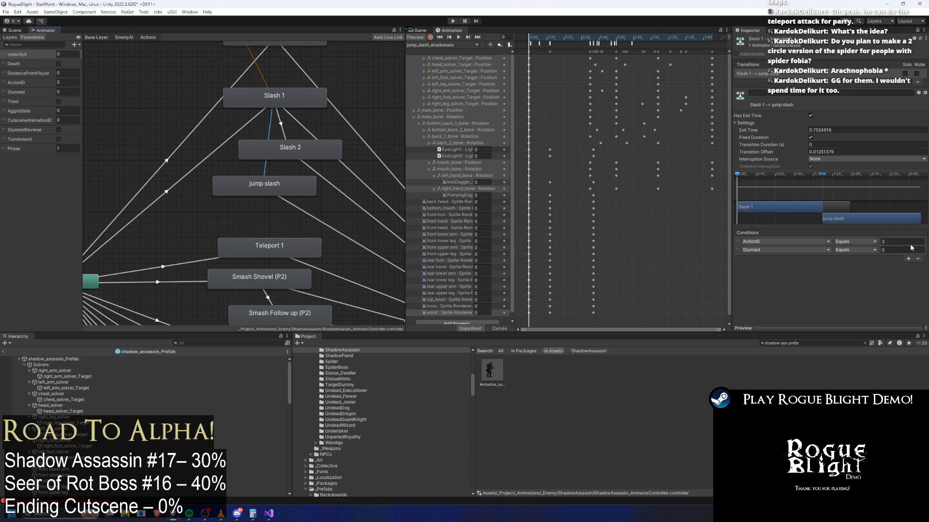
- Move Teleport 1 up, keep jump slash's exit transition at 0.15 duration, and save
drag(299, 247, 300, 232)
click(276, 189)
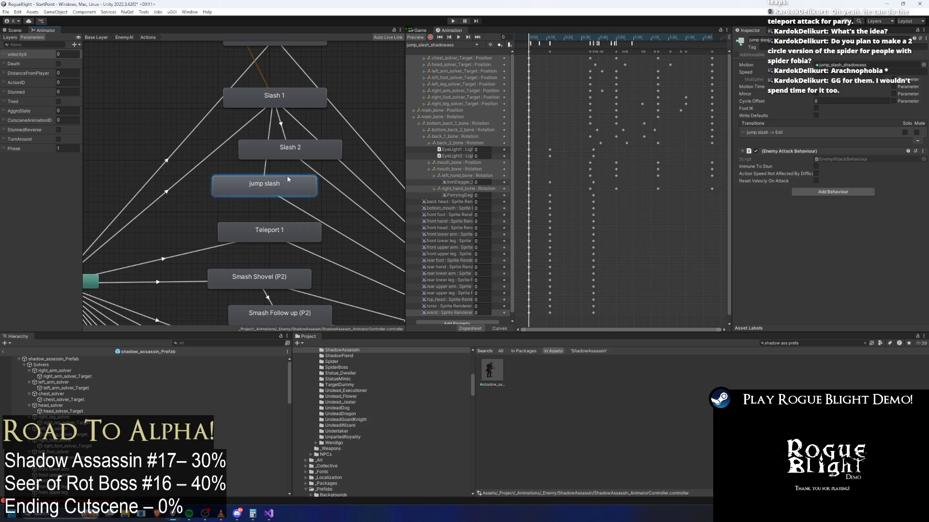
click(293, 205)
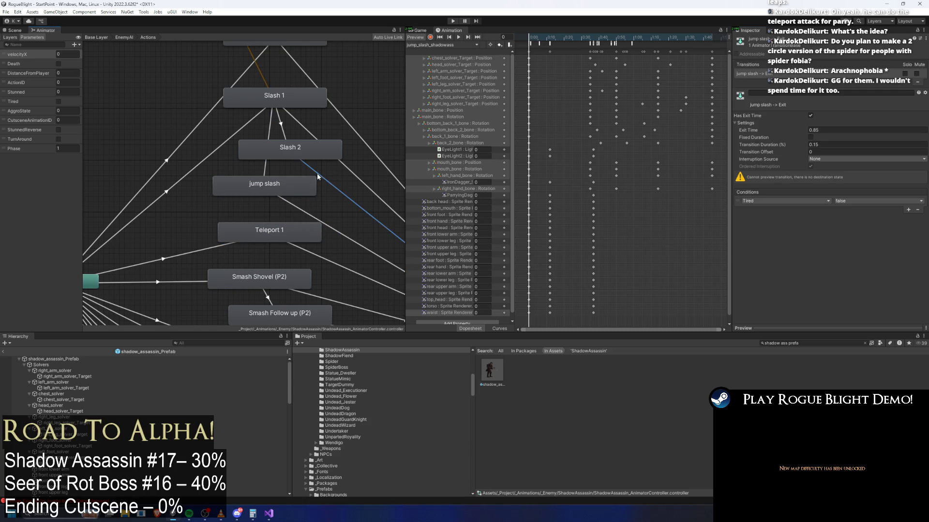
click(812, 143)
key(Return)
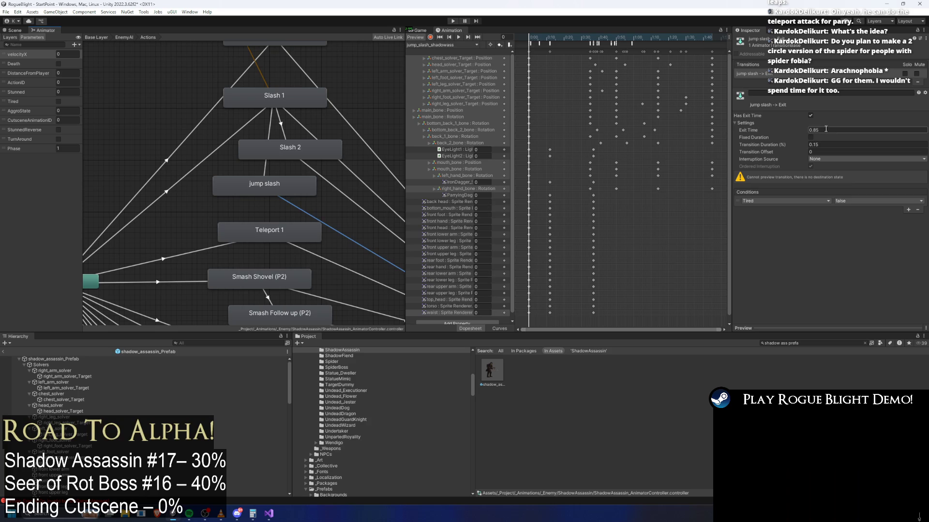
click(290, 186)
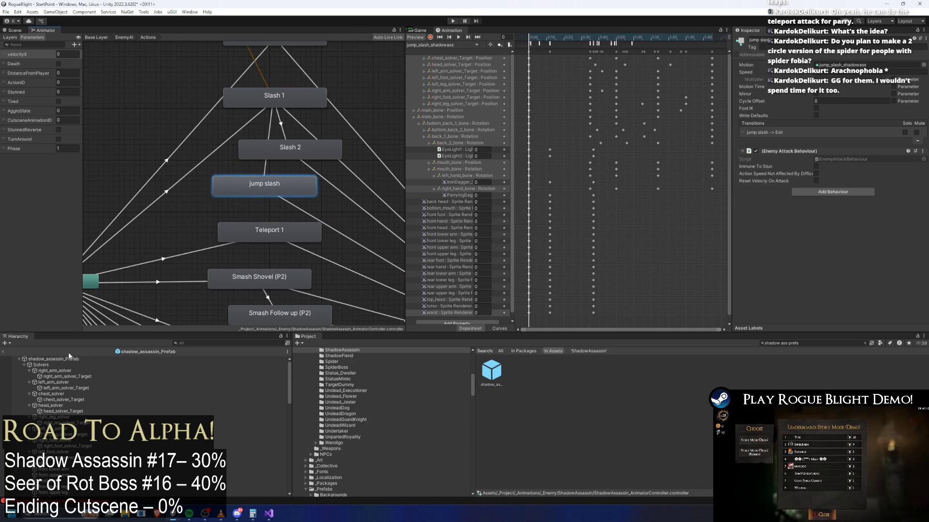
key(ctrl+s)
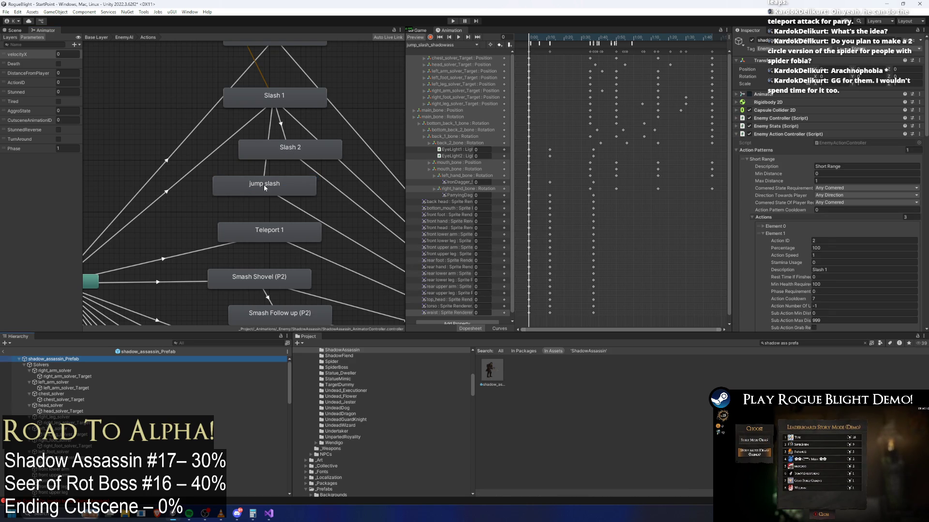
- Commit a cooldown of 7 on the Short Range pattern and review the Teleport 1 action
click(831, 172)
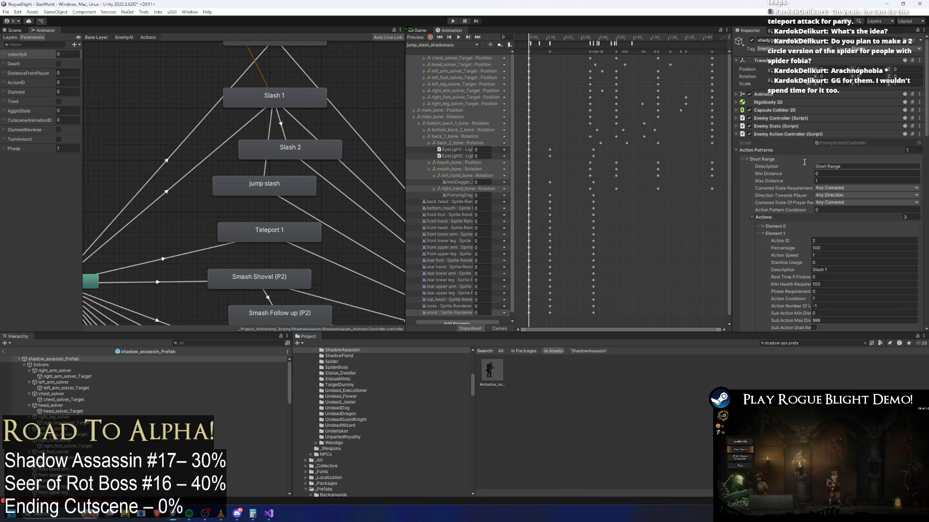
click(771, 159)
click(785, 158)
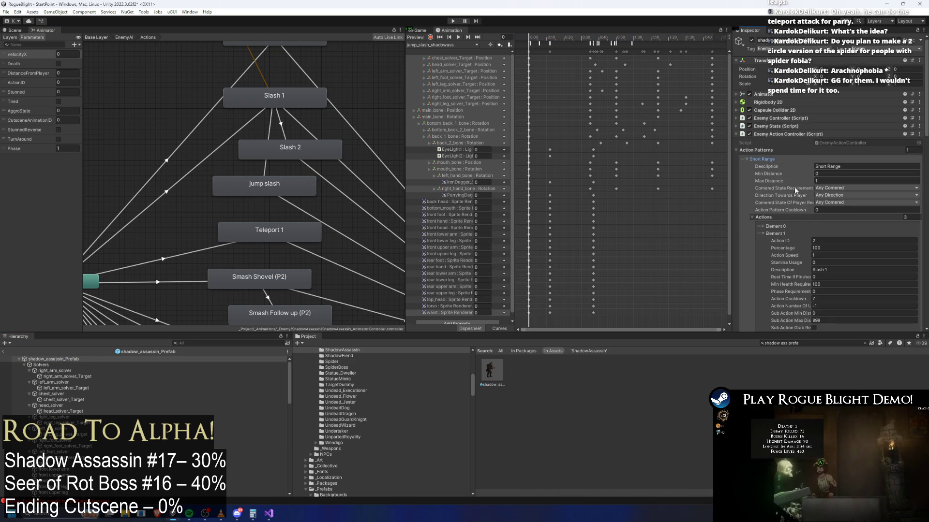
scroll(796, 185, down, 3)
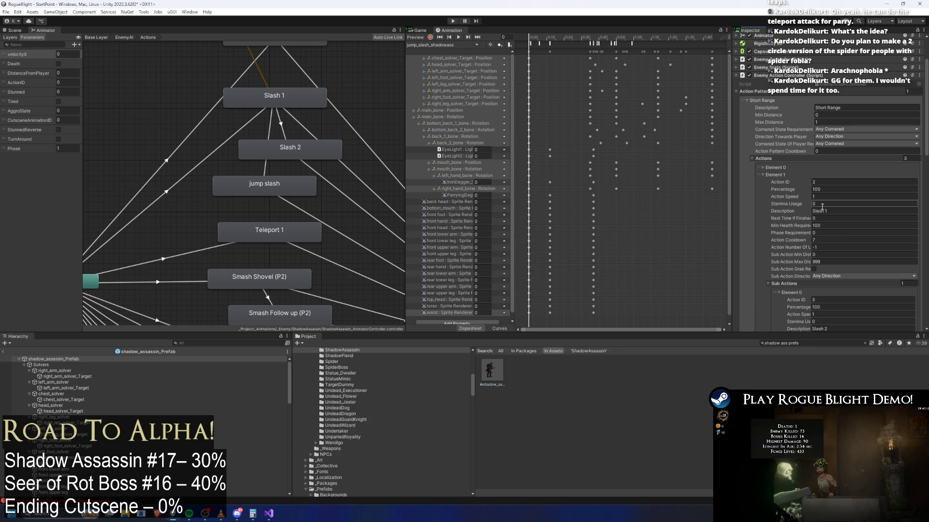
scroll(817, 184, down, 3)
key(Return)
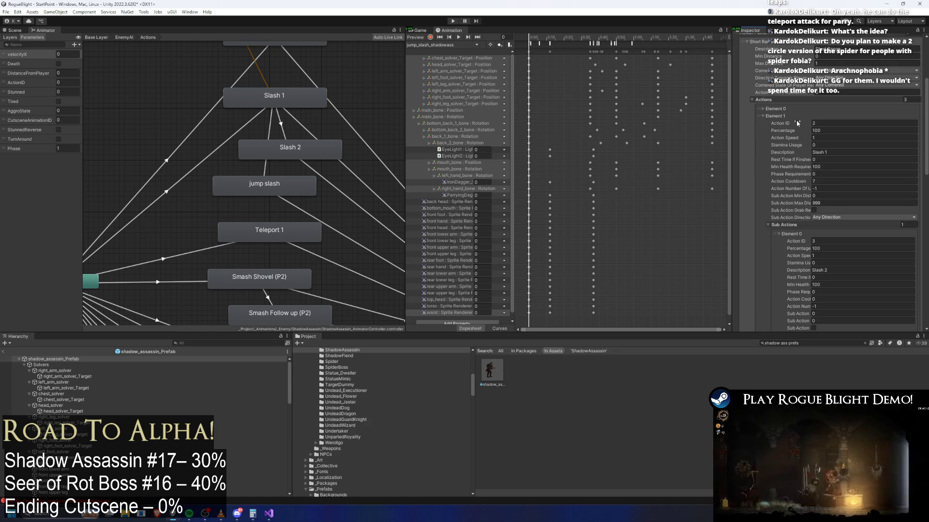
click(780, 109)
click(779, 109)
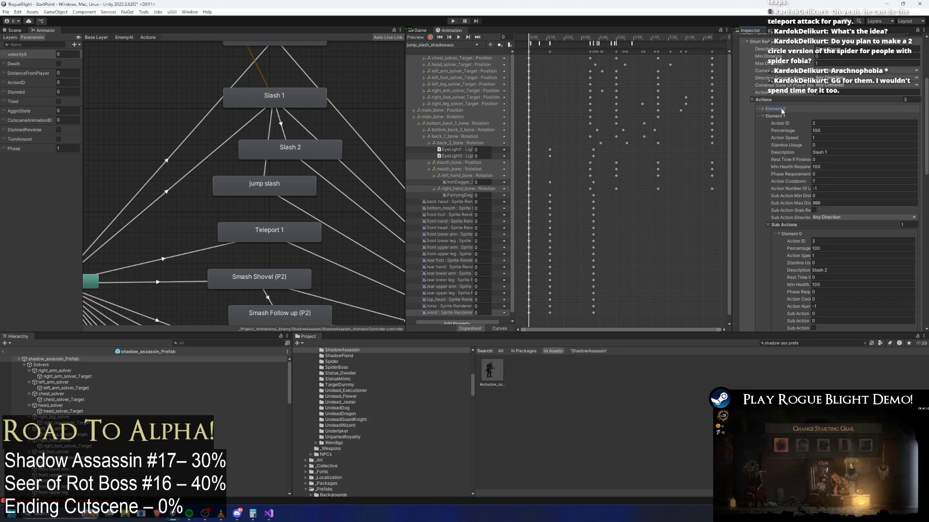
- Check the jump slash transition's action ID, then delete the standalone Jump Slash action
click(266, 170)
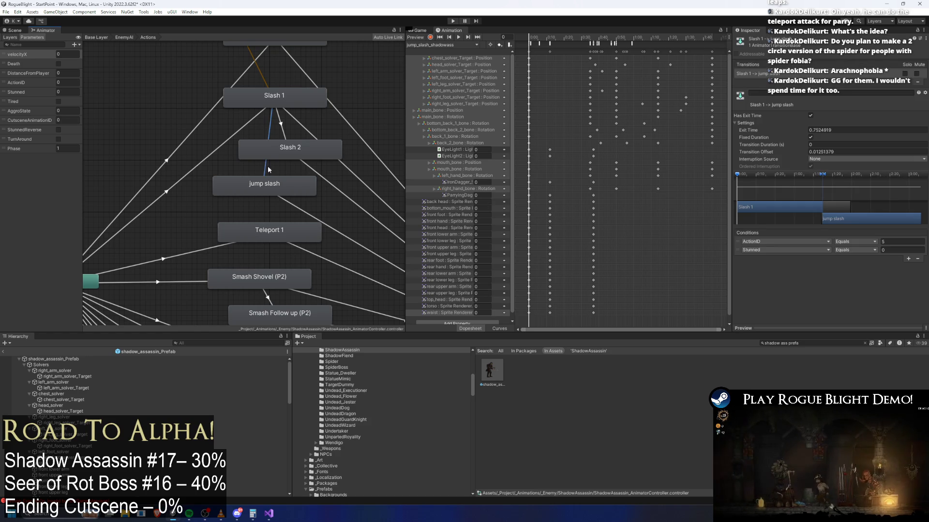
click(64, 361)
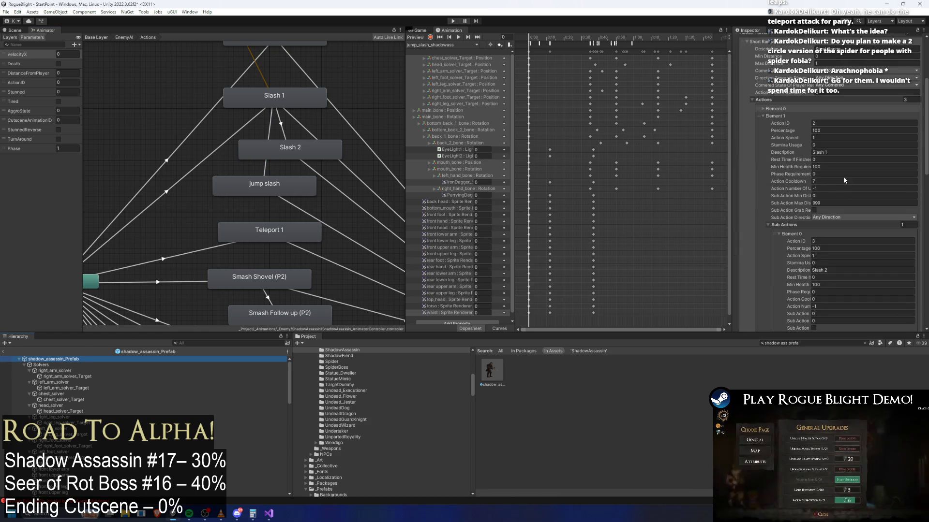
scroll(846, 194, down, 5)
scroll(808, 194, down, 3)
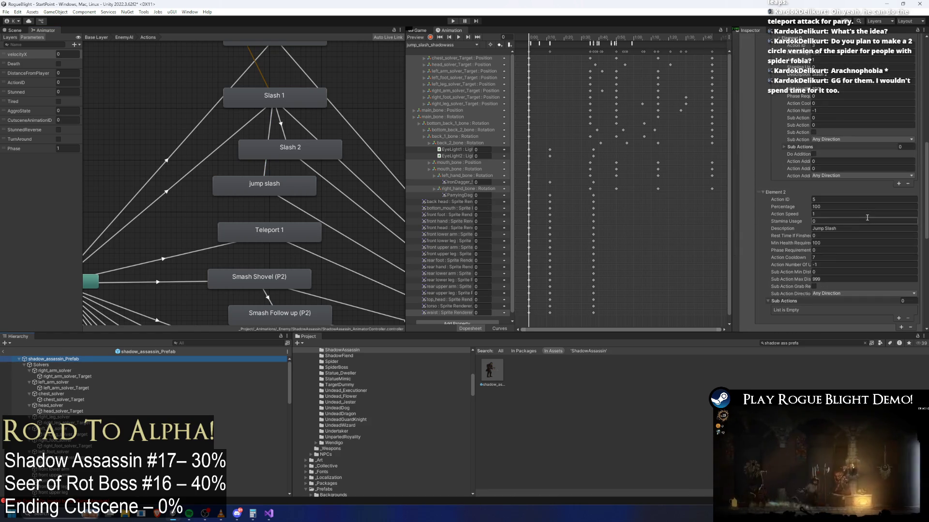
click(895, 193)
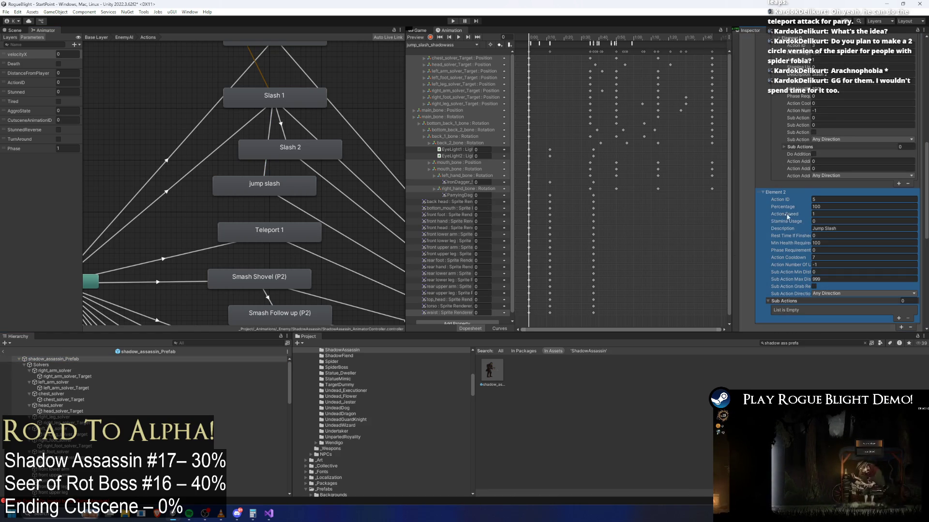
key(Delete)
- Add a second sub-action under Slash 1 with Action ID 5 and Percentage 50
click(898, 184)
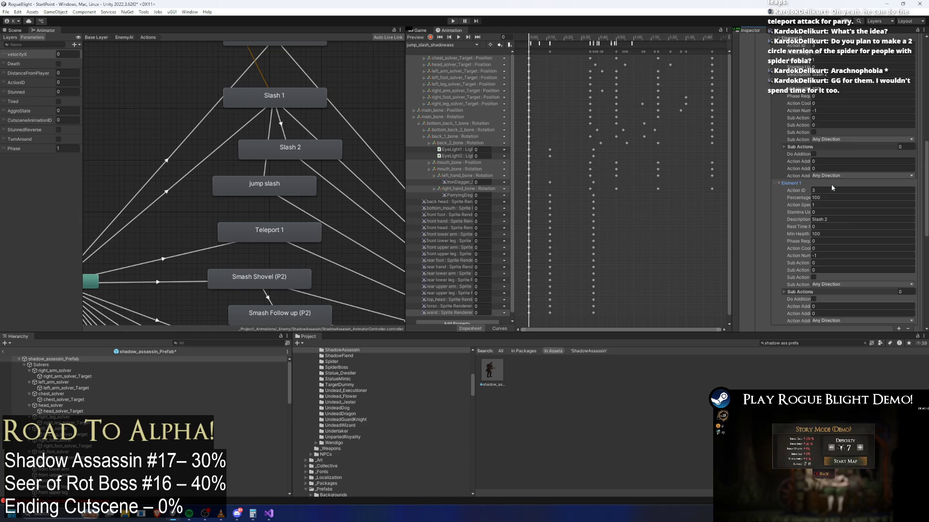
click(829, 196)
click(830, 189)
text(5)
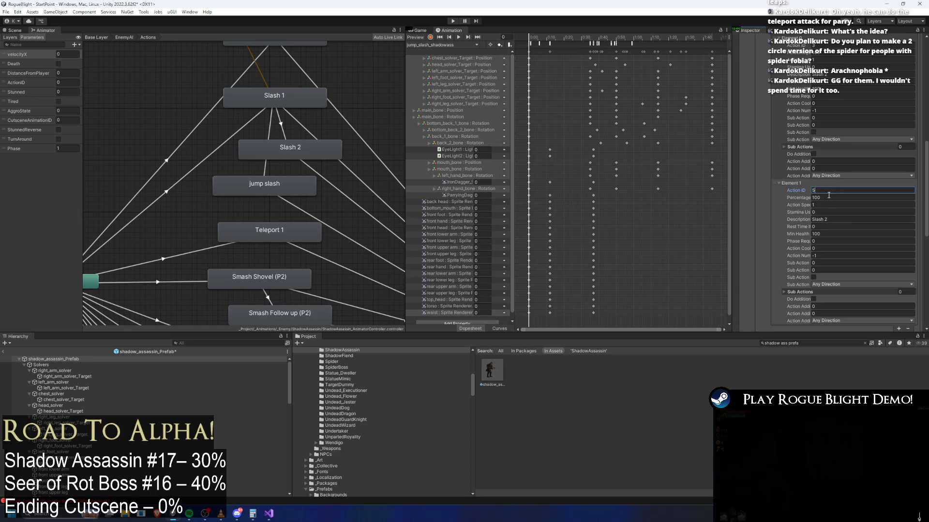
click(830, 198)
text(0)
scroll(834, 94, up, 2)
- Set Slash 2's percentage to 50 and give the new sub-action the description Jump Slash
click(830, 110)
text(59)
key(BackSpace)
text(0)
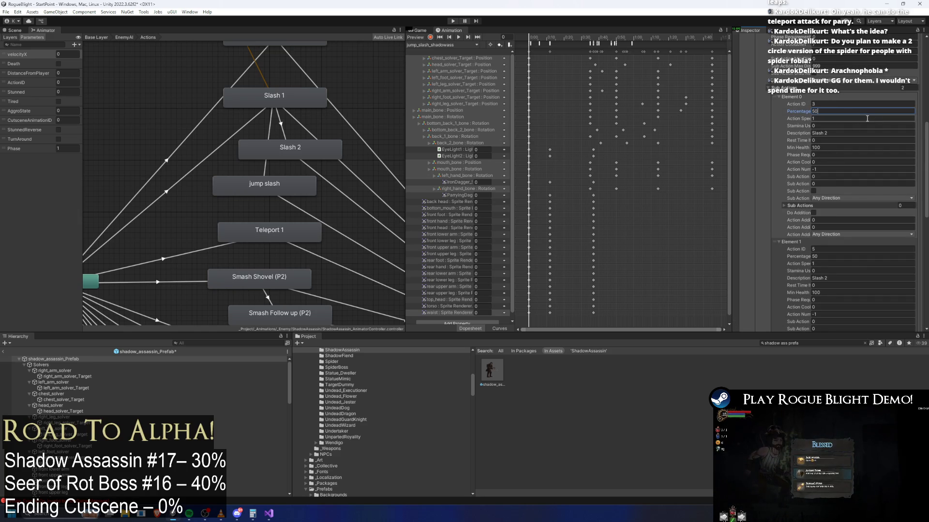
click(832, 277)
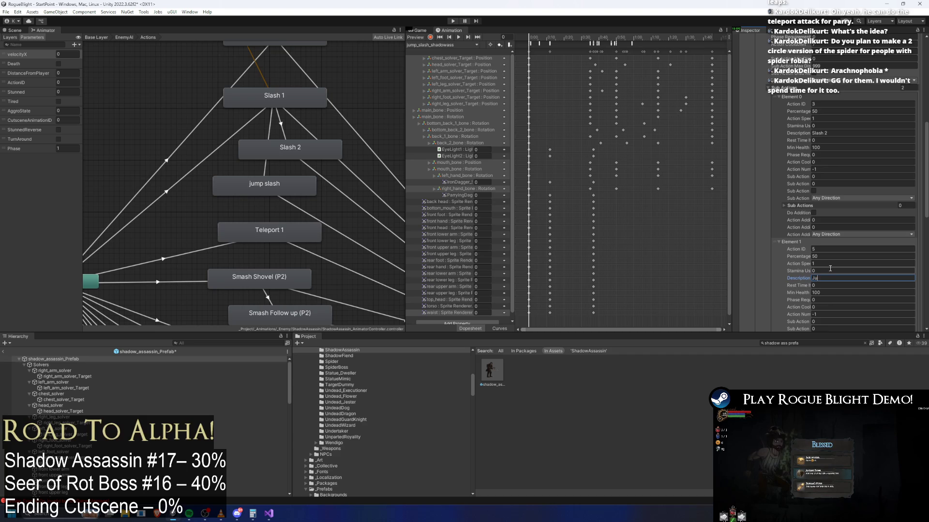
text(mp Slash)
key(Return)
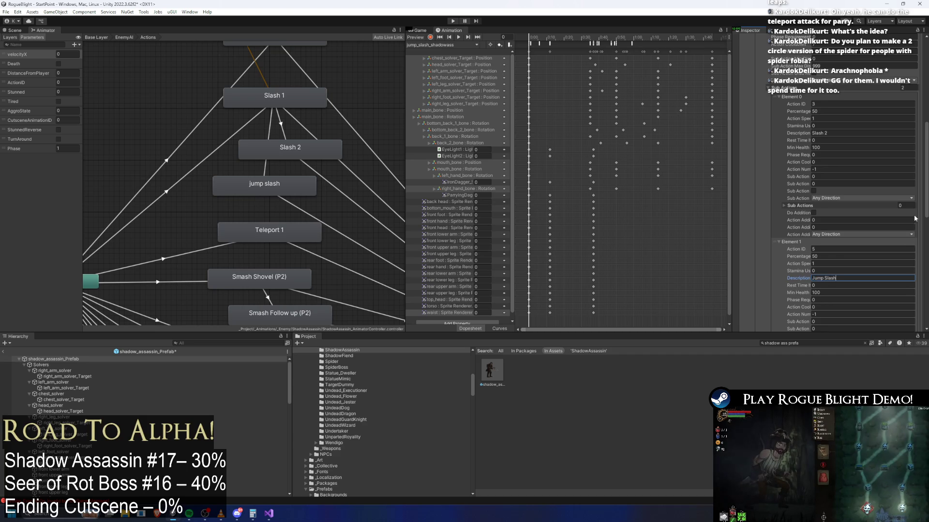
- Review the updated action list and enter play mode
scroll(894, 205, down, 2)
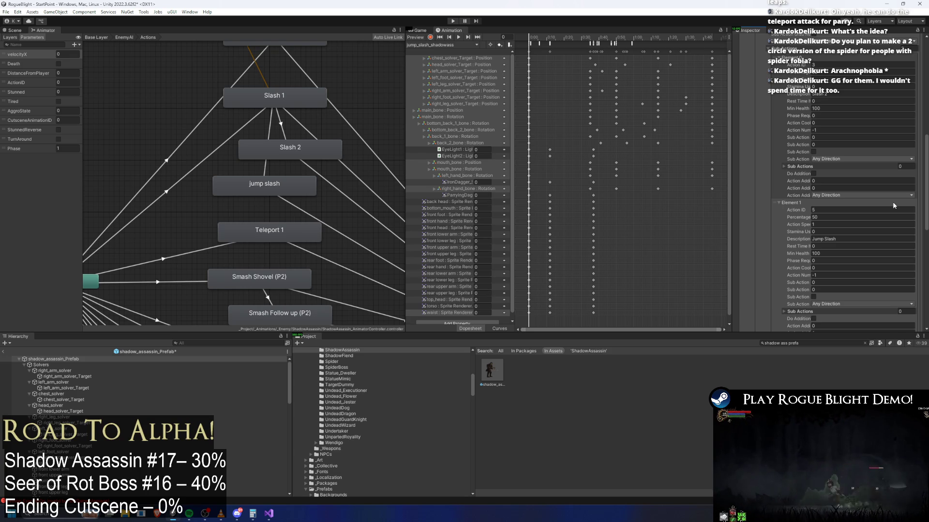
scroll(851, 191, down, 2)
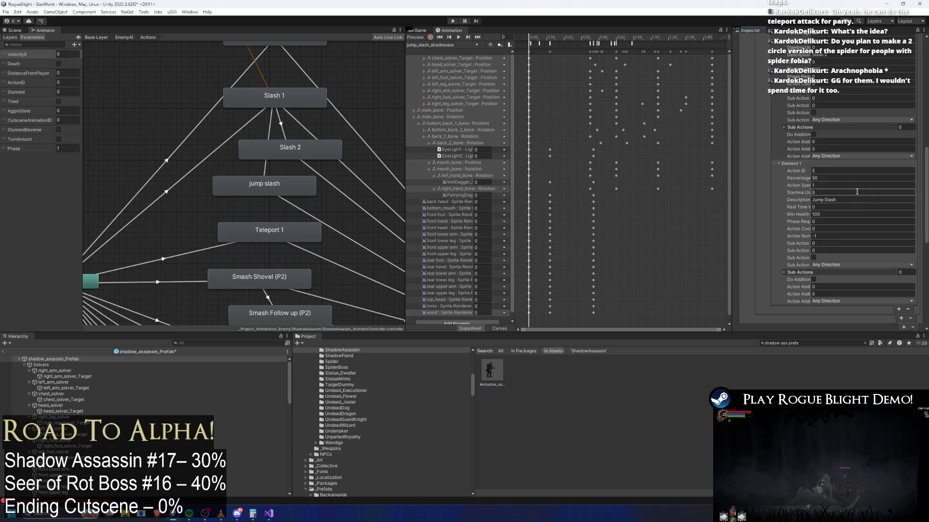
scroll(860, 181, up, 2)
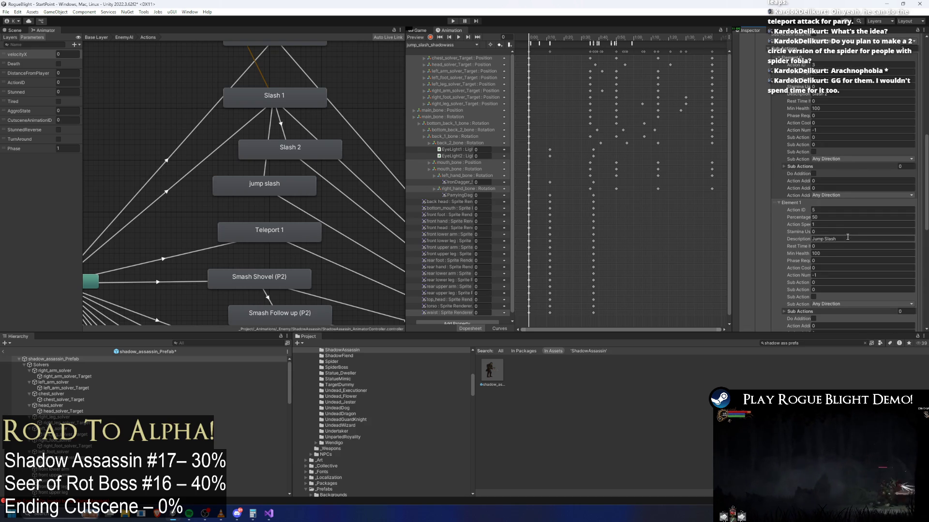
scroll(843, 243, down, 1)
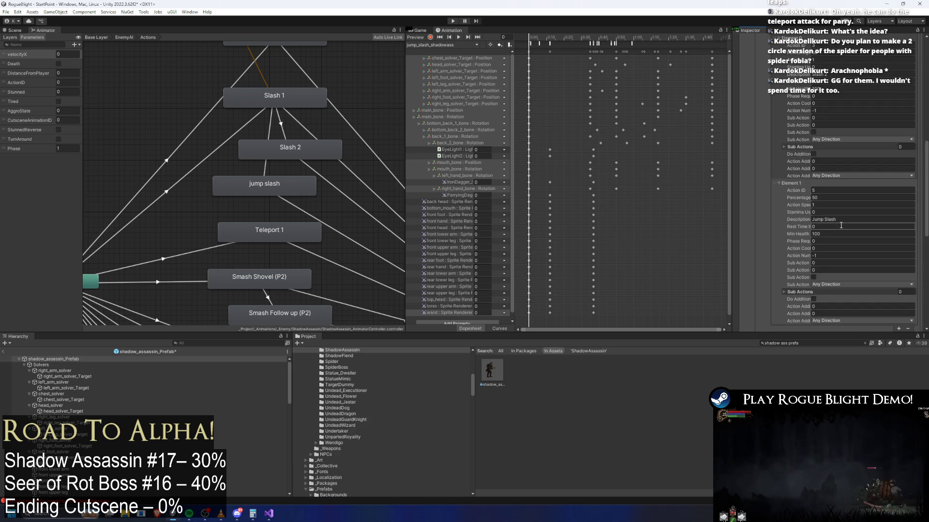
scroll(853, 217, down, 1)
scroll(854, 209, up, 2)
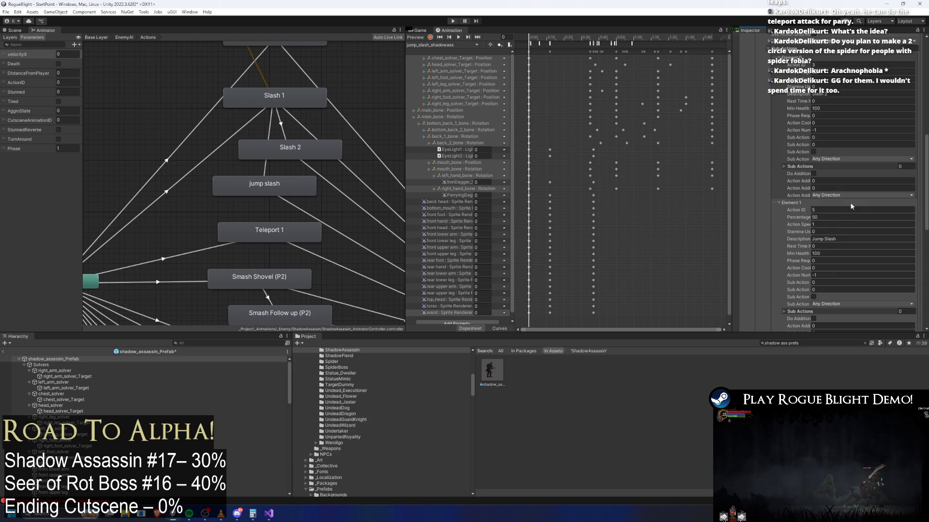
scroll(673, 160, down, 2)
click(452, 21)
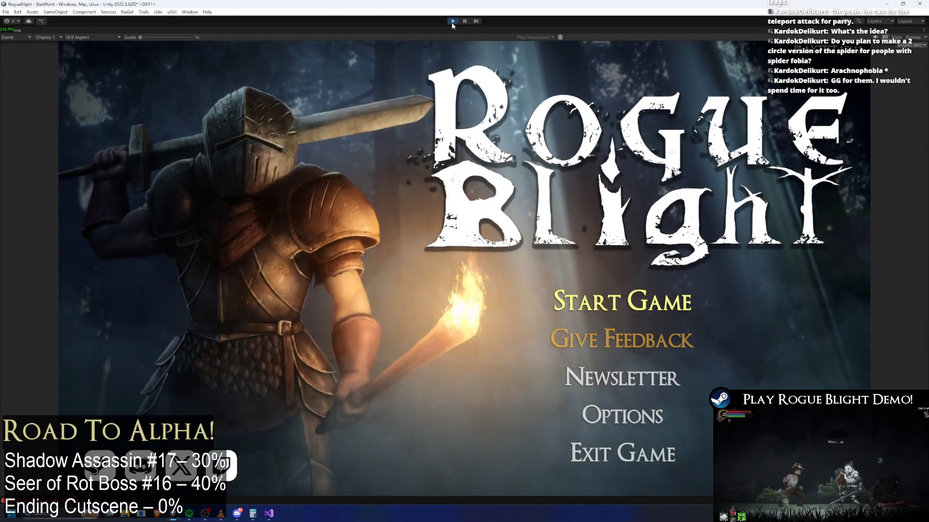
- Start a new game from a save slot, fight the Shadow Assassin, then stop play mode
click(605, 290)
click(605, 274)
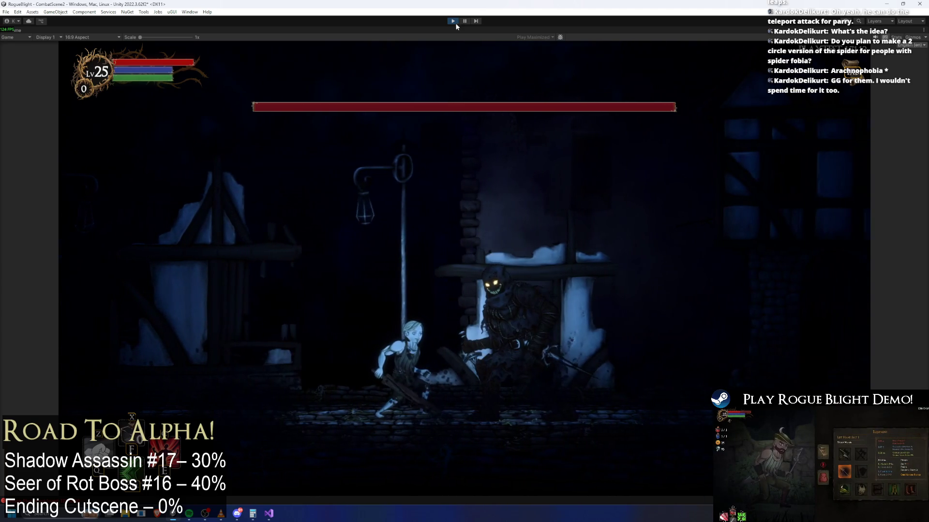
click(453, 21)
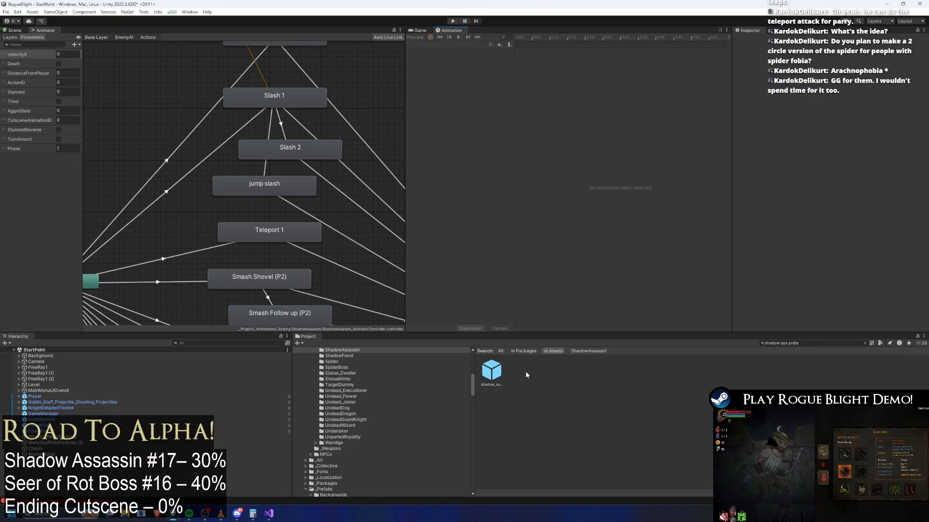
- Compare the introduction clips and inspect introduction_cancel_shadowass's TeleportAbovePlayer event
click(494, 378)
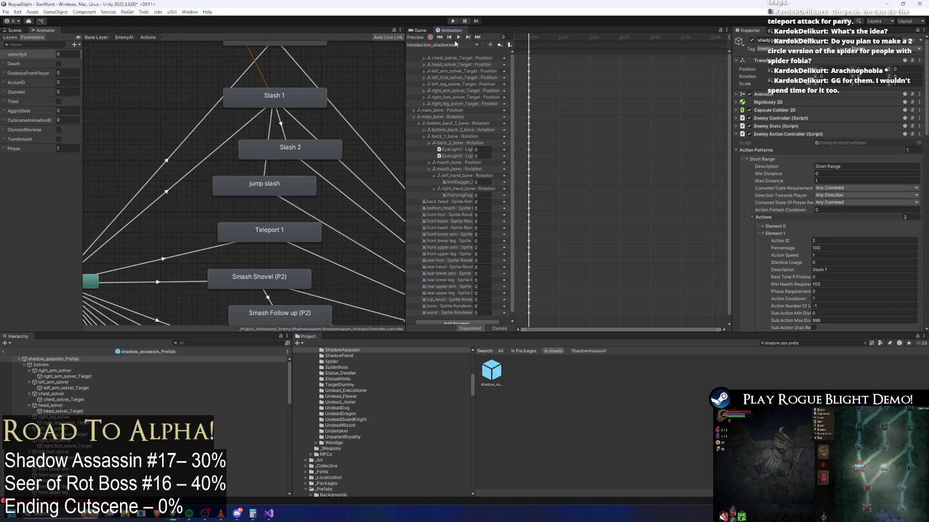
click(456, 44)
click(458, 62)
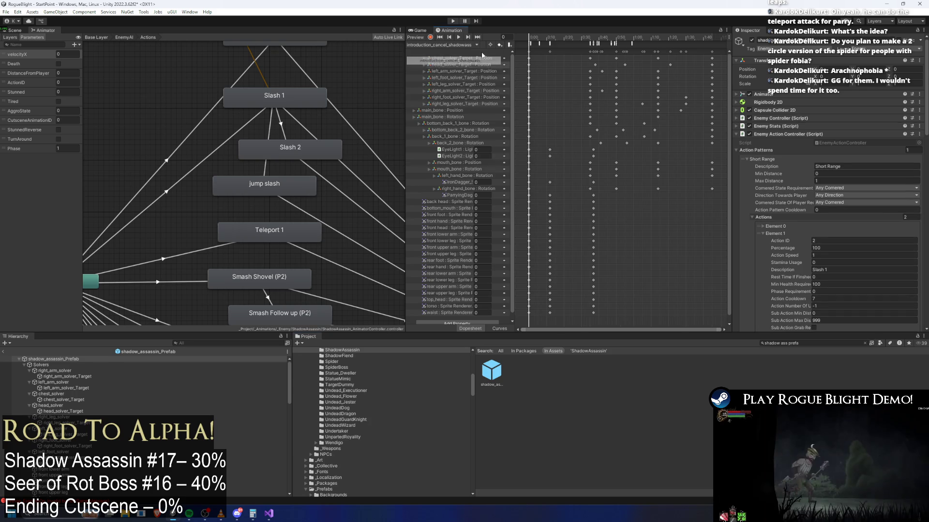
click(456, 44)
click(450, 68)
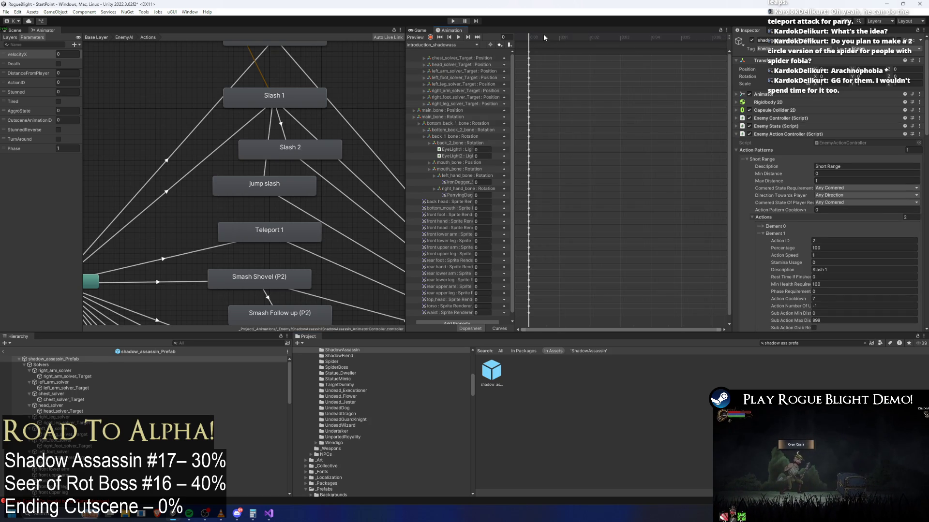
click(477, 45)
click(495, 56)
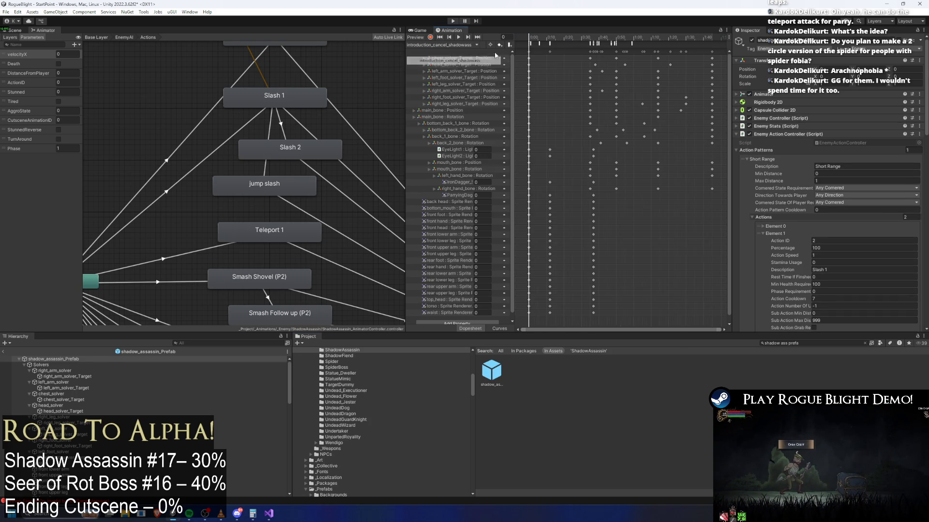
click(529, 43)
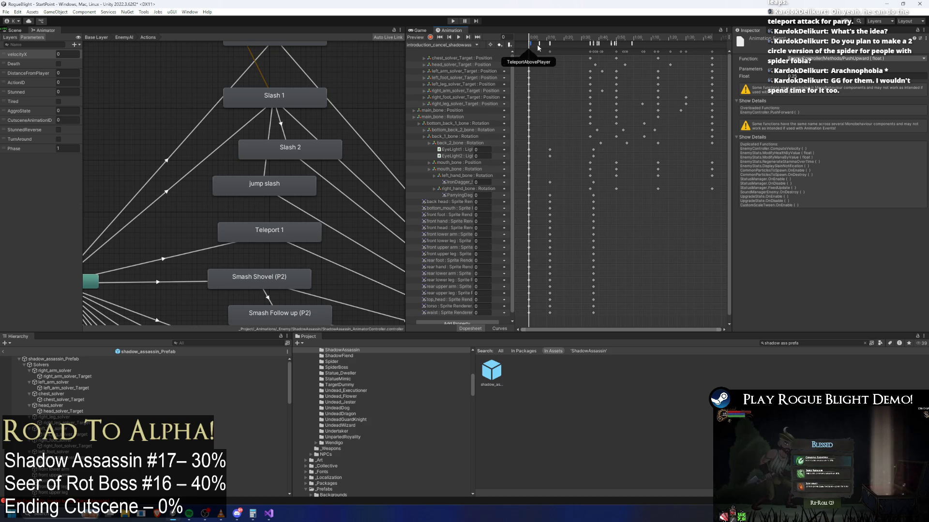
key(f)
drag(520, 43, 643, 42)
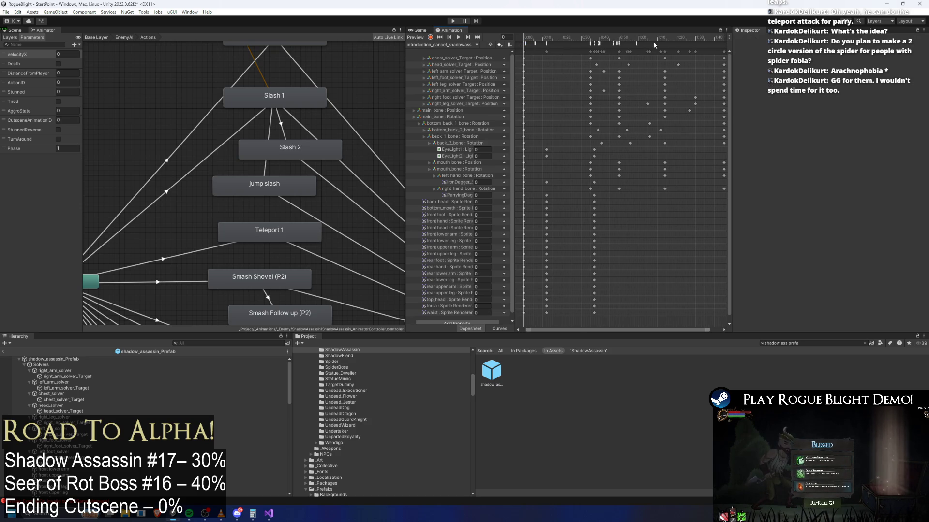
- Switch to the jump_slash_shadowass clip and inspect its PushUpward event
click(466, 45)
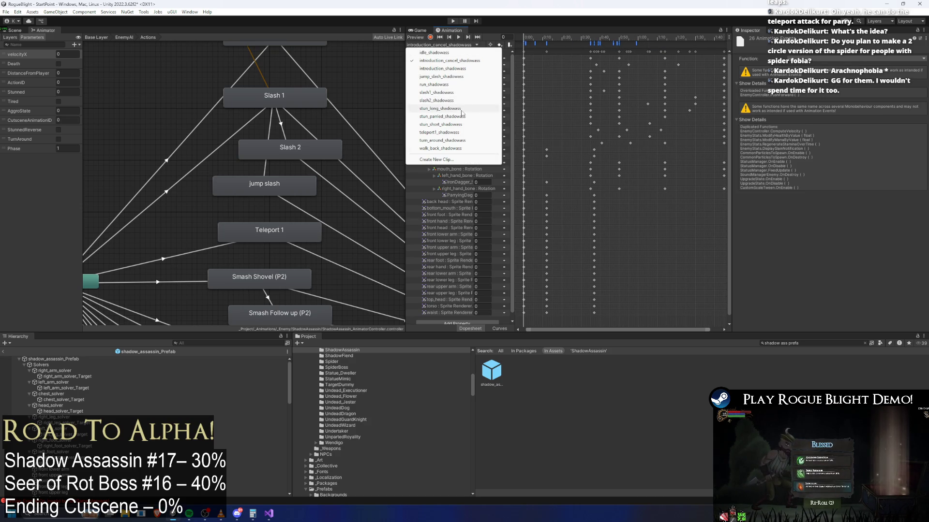
click(450, 77)
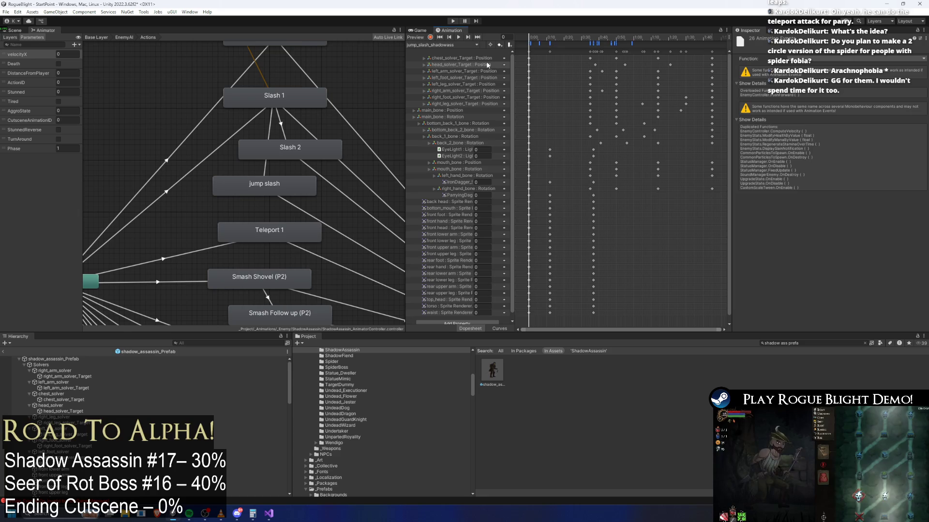
click(91, 358)
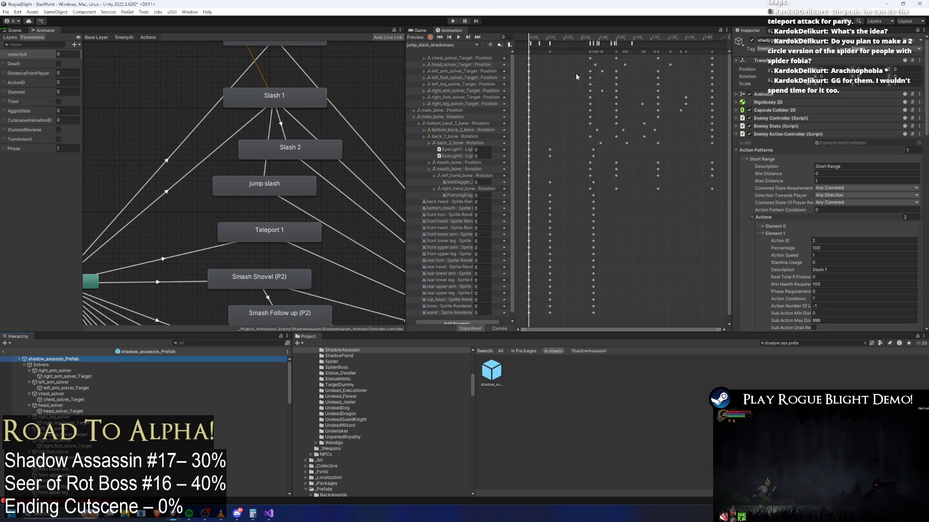
click(525, 44)
scroll(548, 63, up, 5)
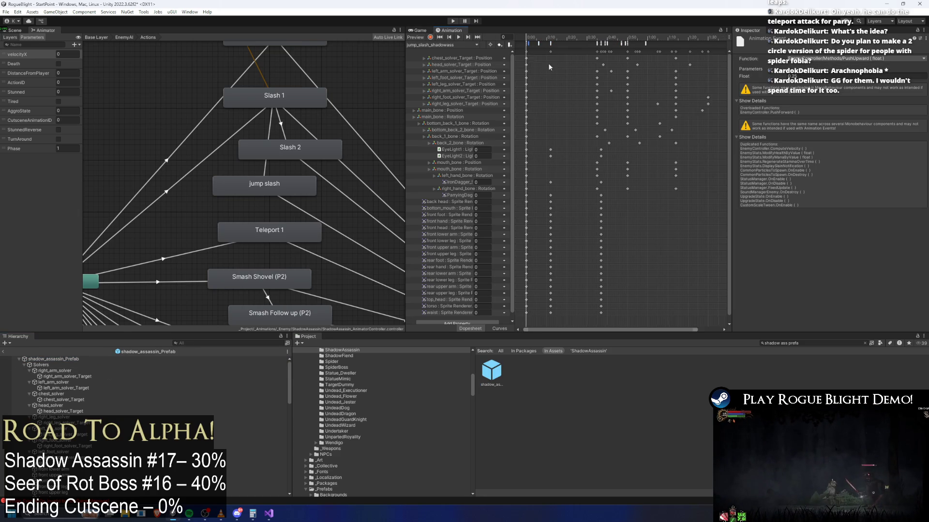
click(558, 112)
scroll(560, 87, up, 5)
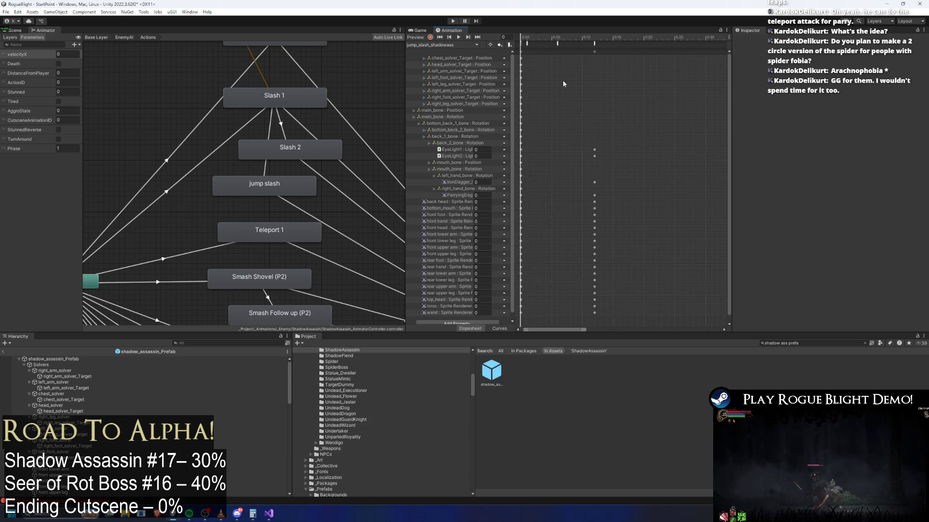
scroll(565, 73, up, 5)
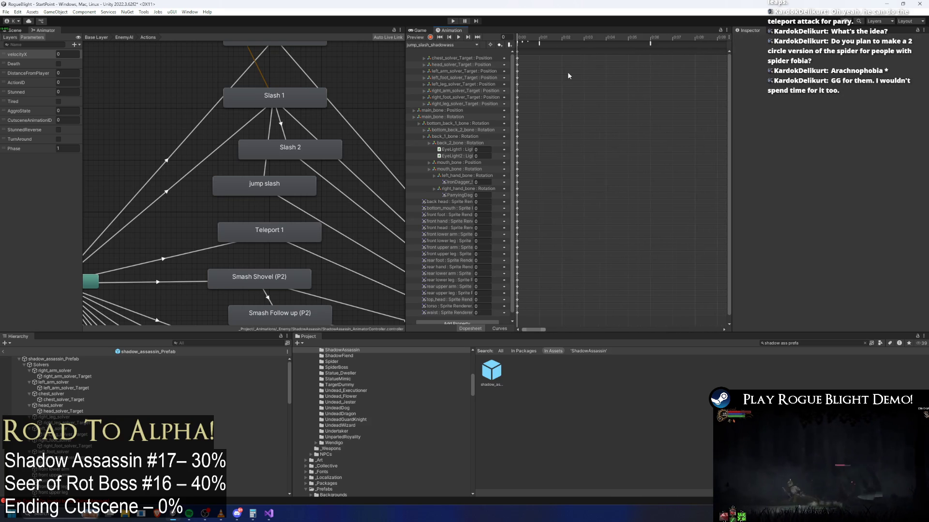
scroll(562, 57, up, 2)
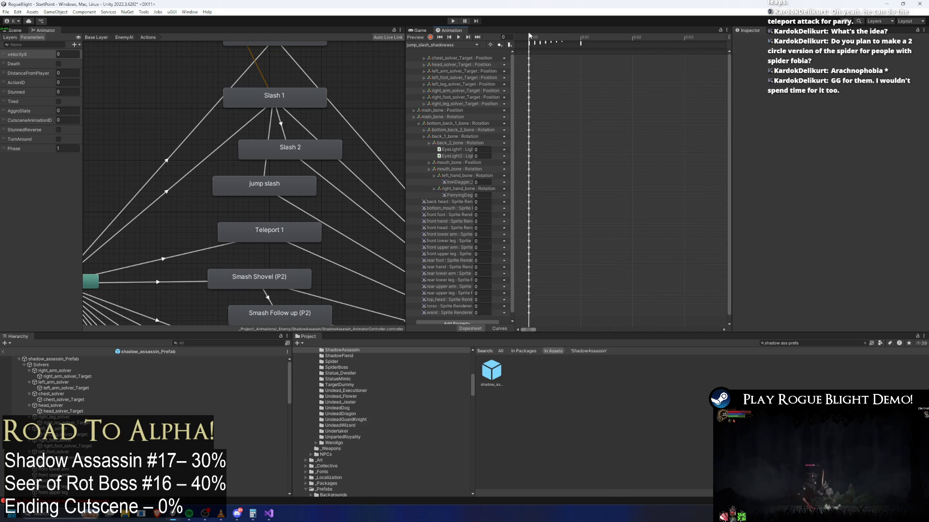
- Drag the PlayPreExistingParticle event later in the jump_slash_shadowass timeline
click(530, 45)
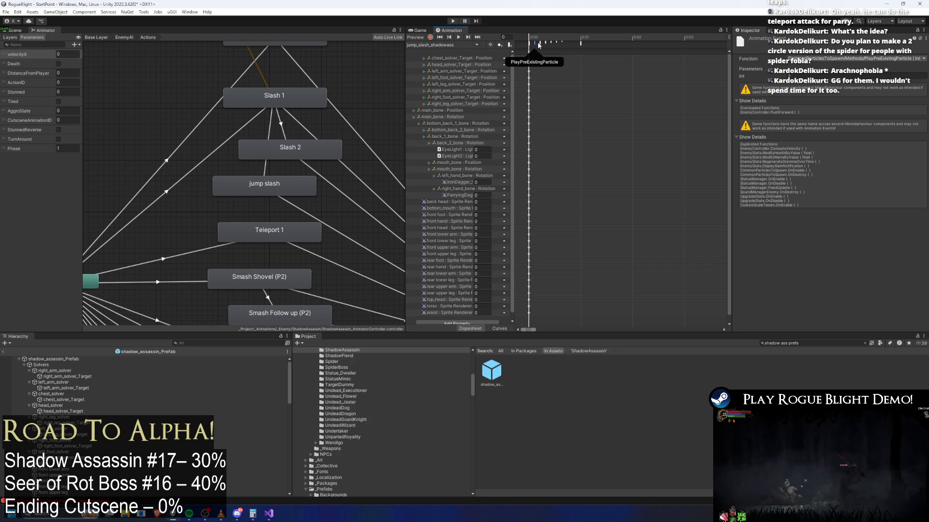
drag(538, 41, 550, 41)
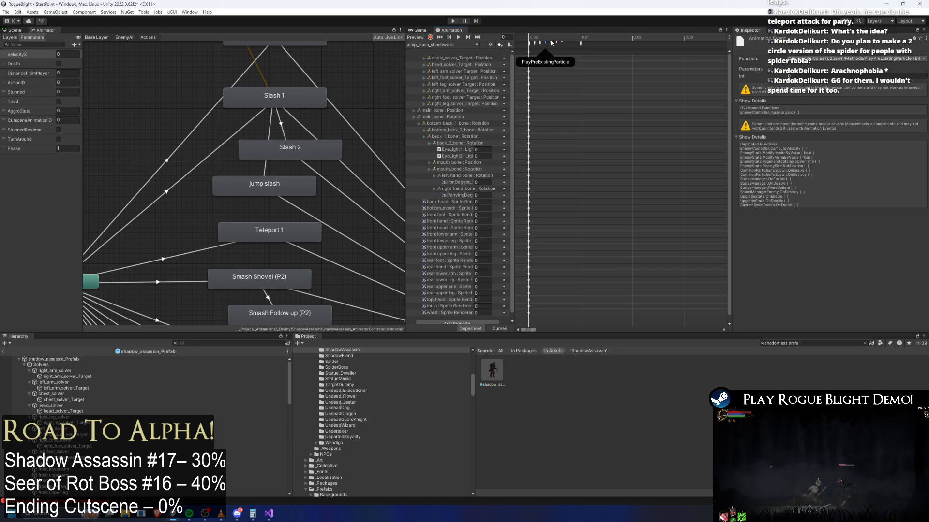
click(580, 43)
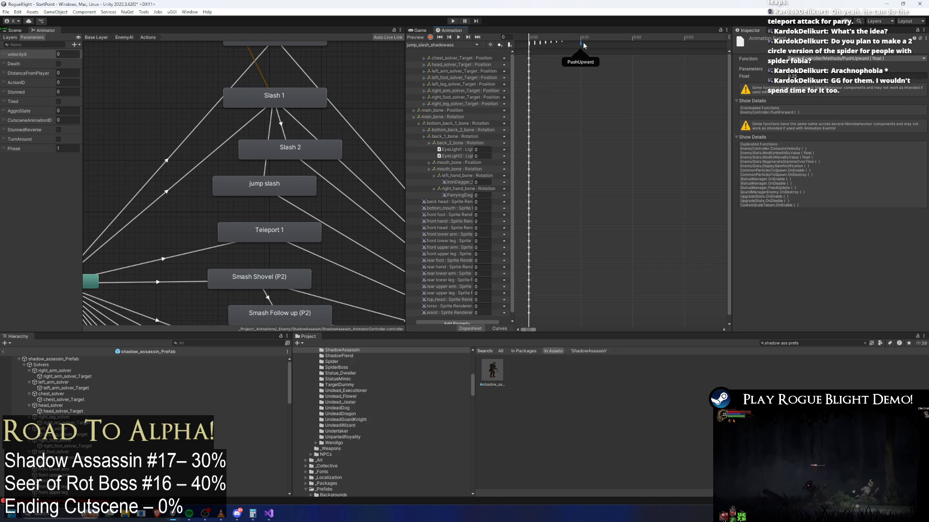
scroll(631, 116, down, 5)
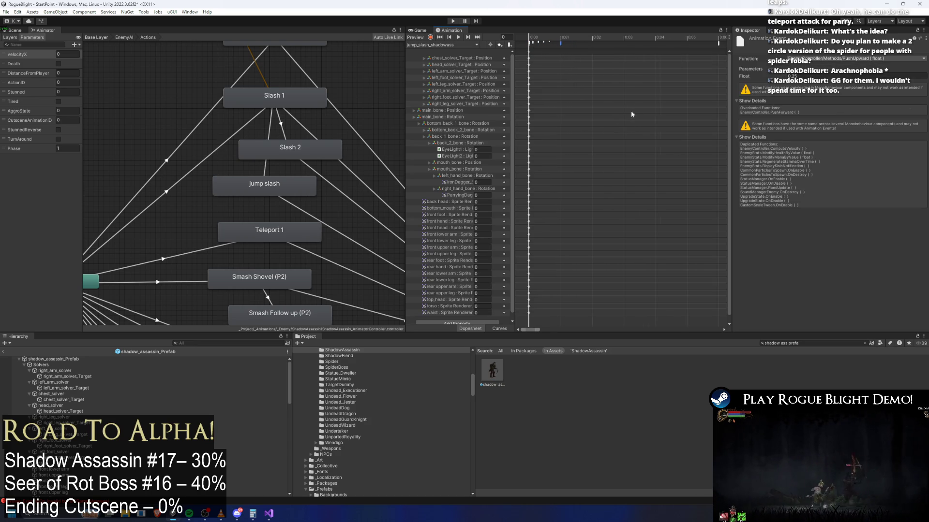
- Under Actions Element 1, change the Jump Slash sub-action's Percentage to 100
click(65, 359)
scroll(800, 170, down, 3)
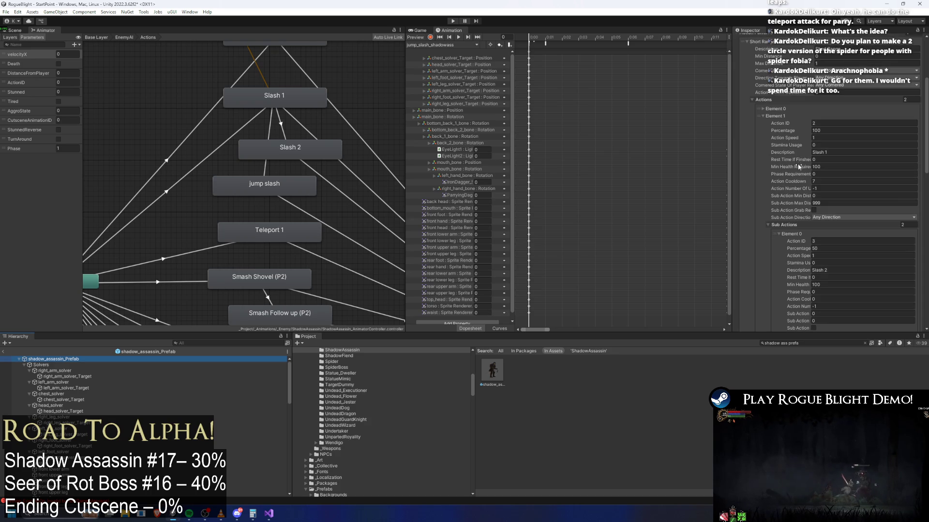
click(778, 115)
click(781, 115)
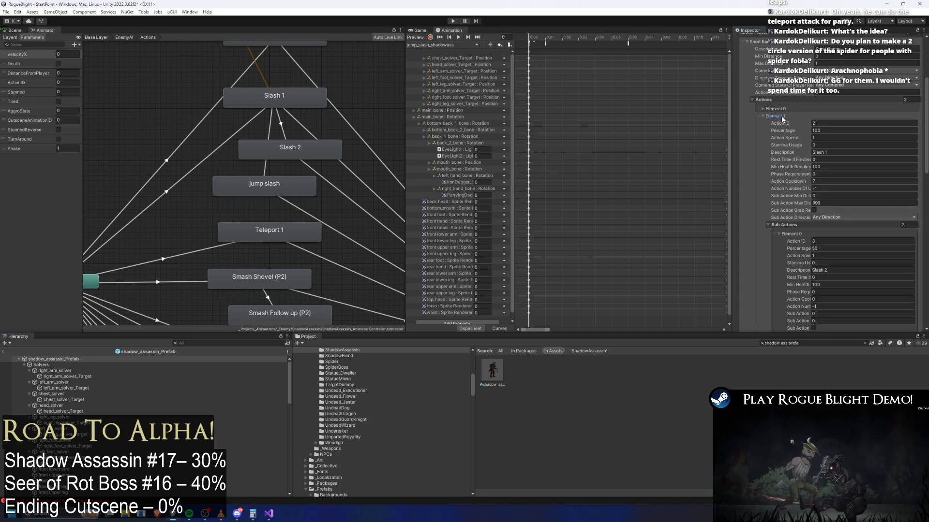
scroll(828, 165, down, 3)
scroll(828, 165, down, 2)
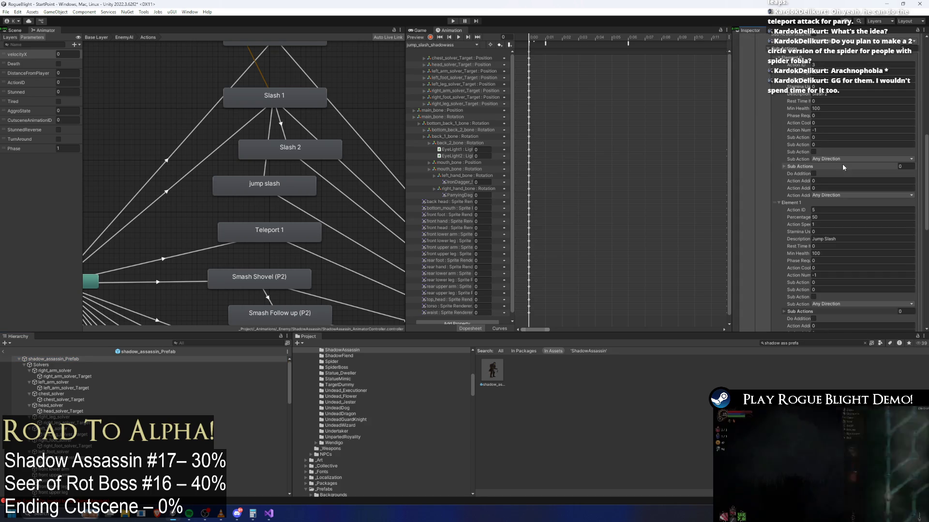
click(826, 217)
text(100)
click(819, 72)
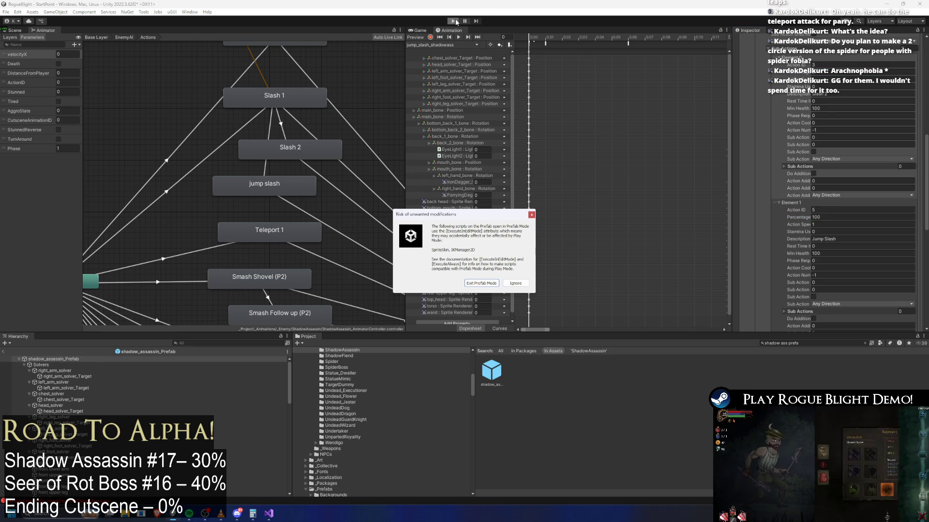
- Enter play mode despite the prefab warning and run the player back and forth around the boss
key(Return)
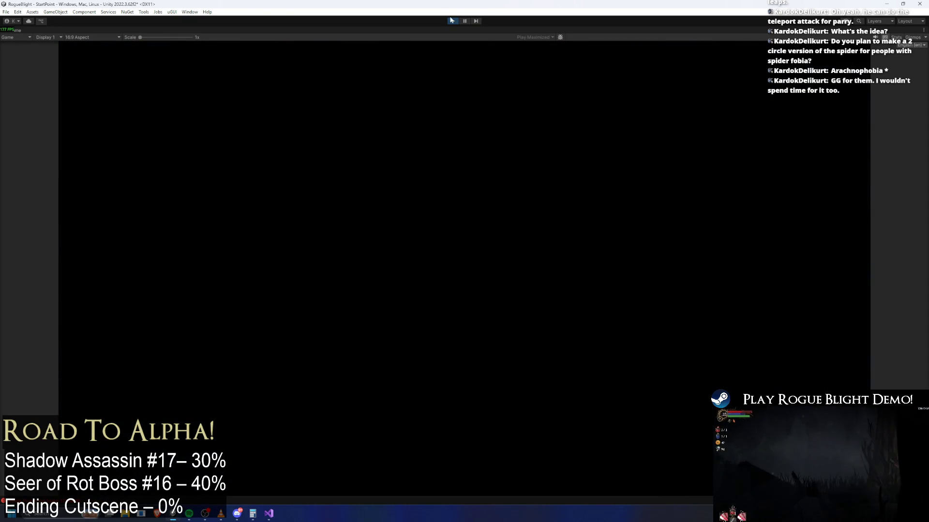
key(d)
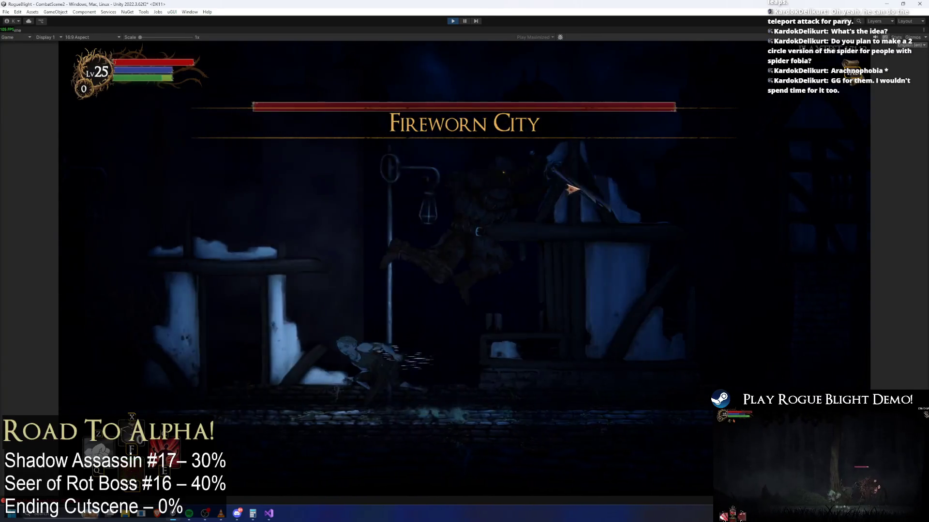
key(d)
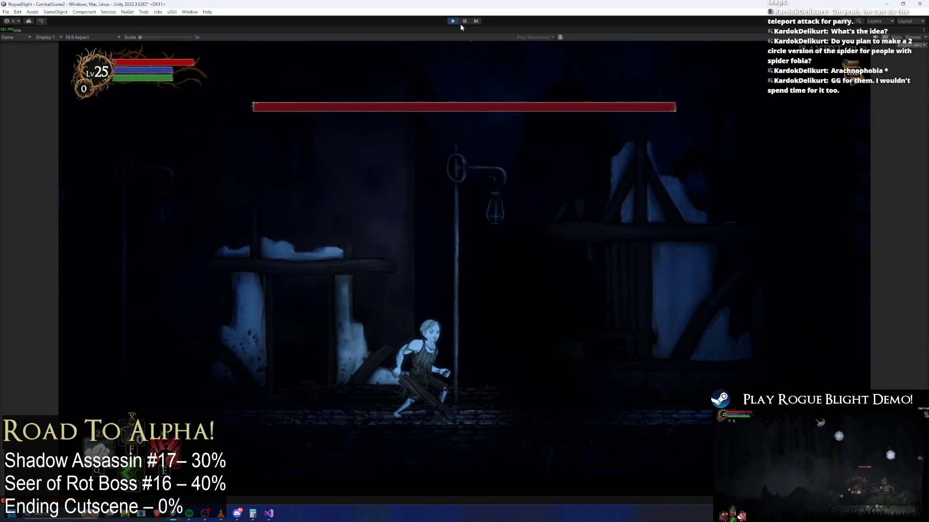
key(d)
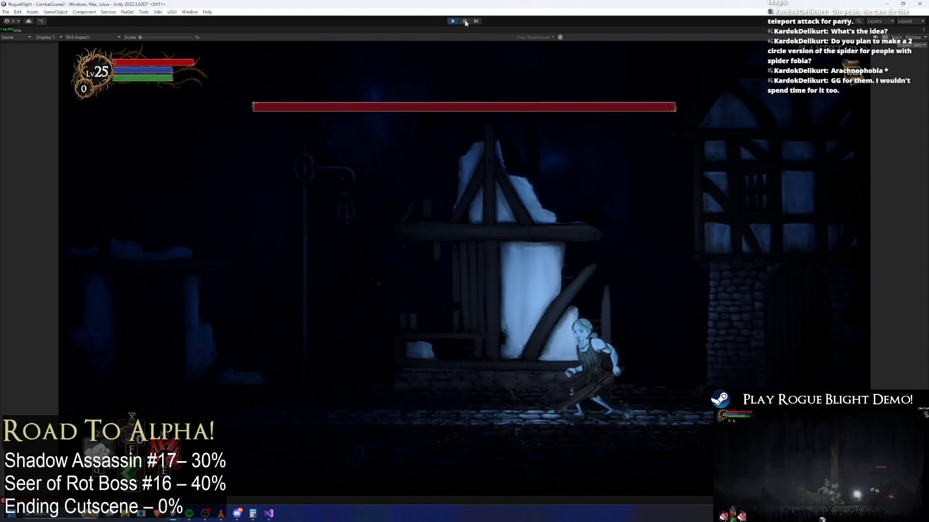
key(a)
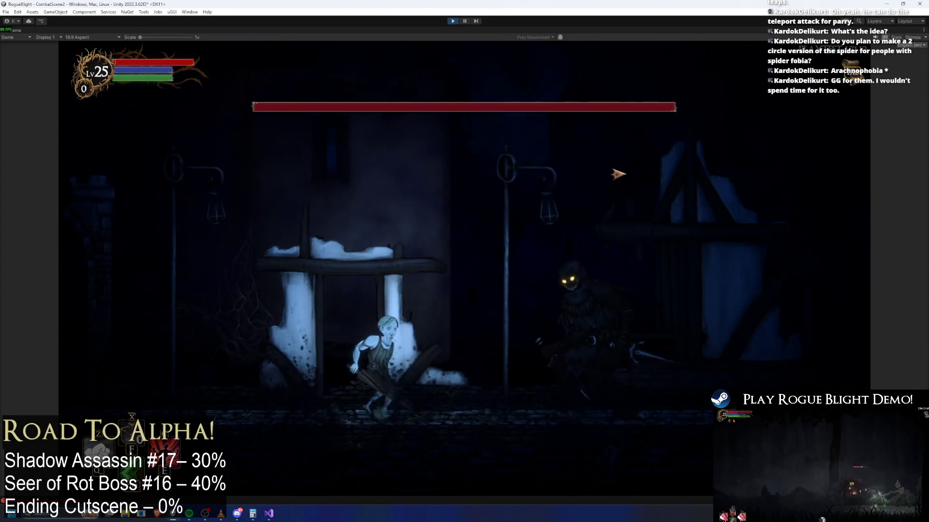
key(d)
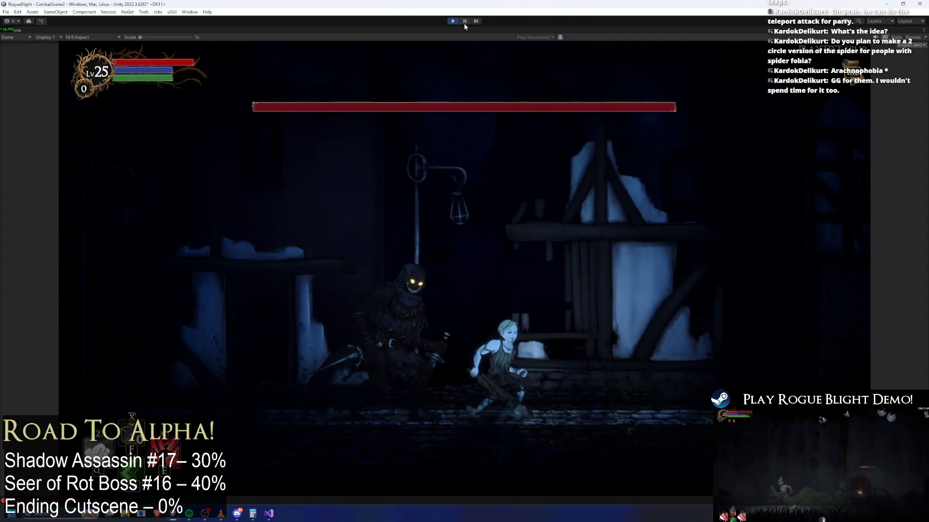
key(a)
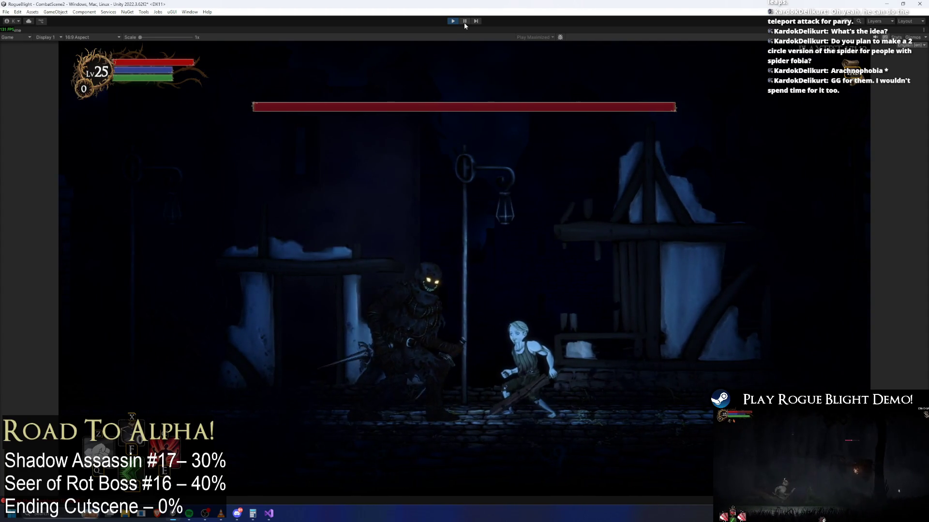
key(d)
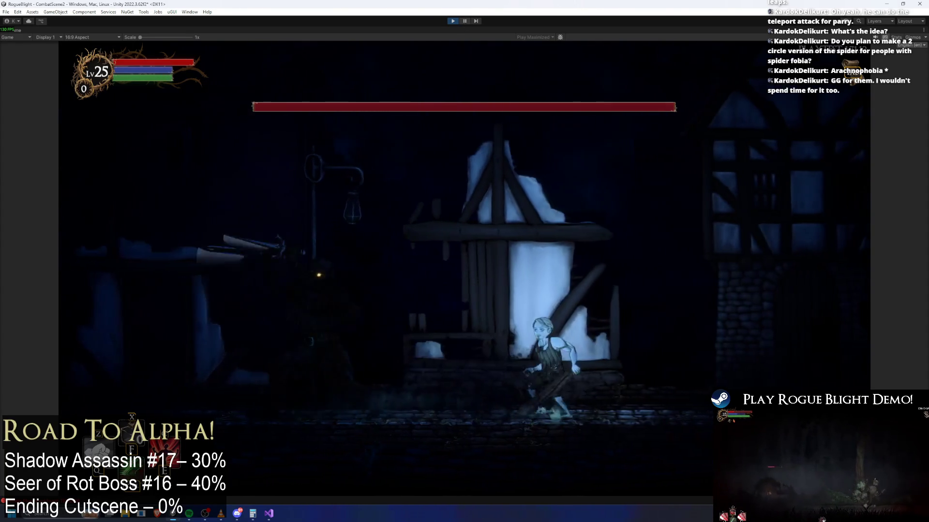
- Pause the game, view the scene and step through frames, then stop play mode
click(465, 22)
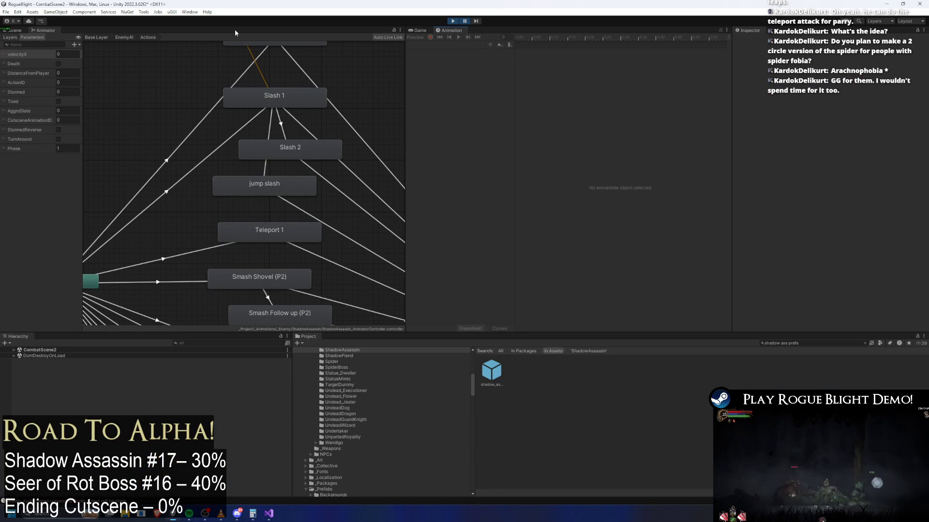
click(15, 30)
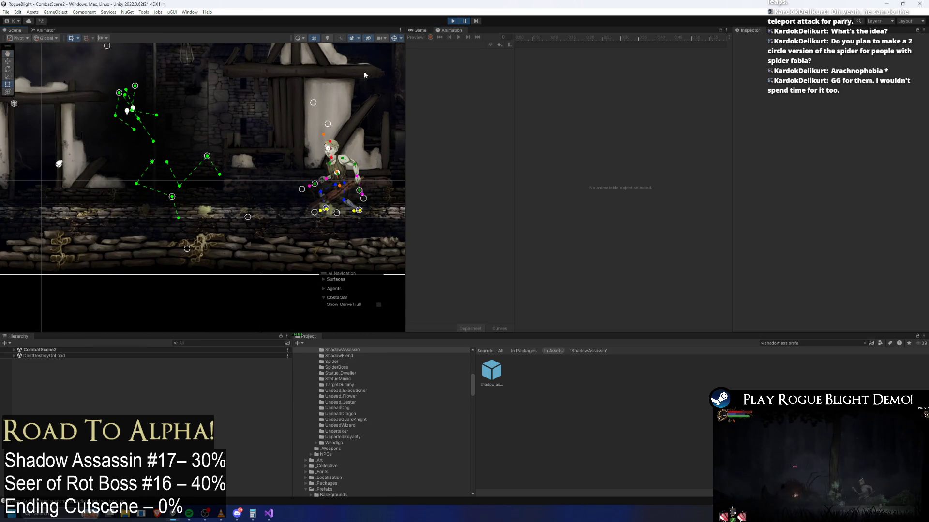
click(476, 22)
click(477, 23)
click(477, 22)
click(476, 22)
click(476, 22)
click(476, 22)
click(477, 23)
click(477, 22)
click(477, 23)
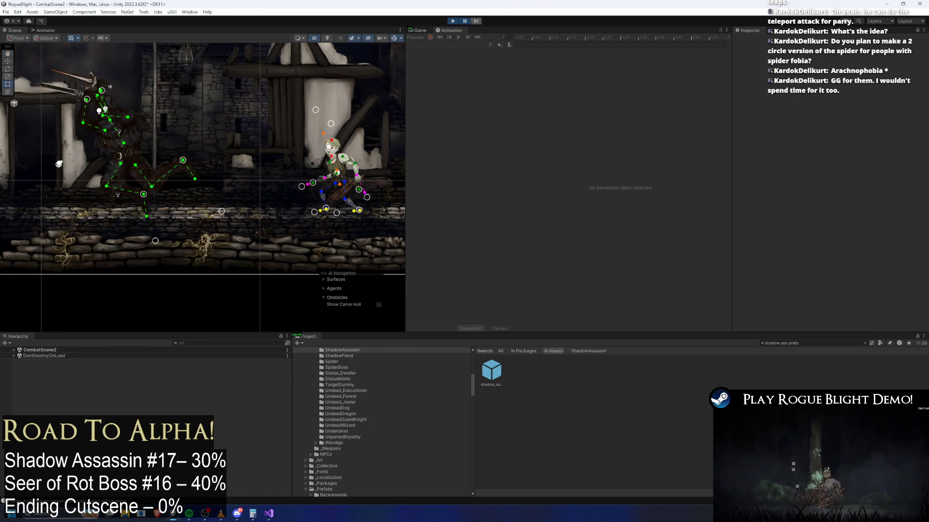
click(478, 22)
click(478, 23)
click(478, 23)
click(478, 23)
click(478, 23)
click(478, 23)
click(478, 22)
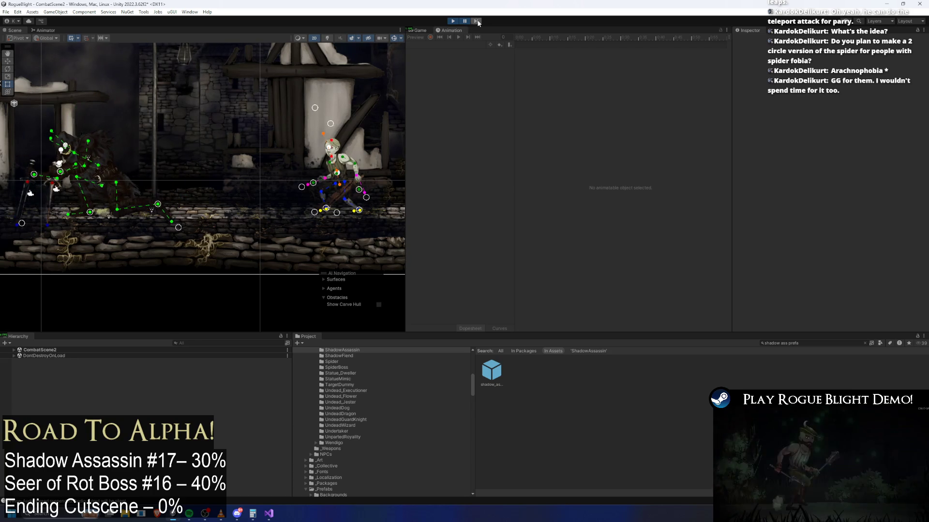
click(478, 22)
click(478, 23)
click(478, 23)
click(451, 21)
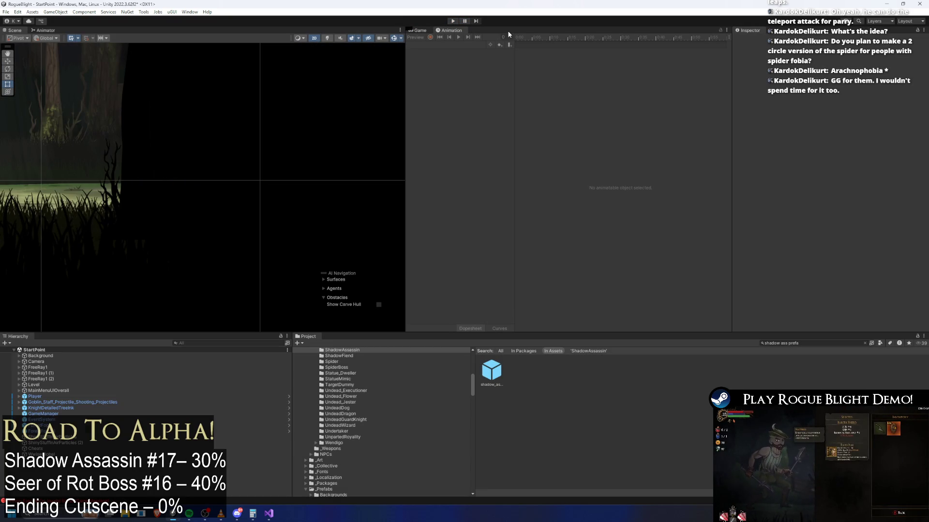
- Open the Shadow Assassin prefab and preview the teleport1_shadowass clip at frame 16
double_click(492, 373)
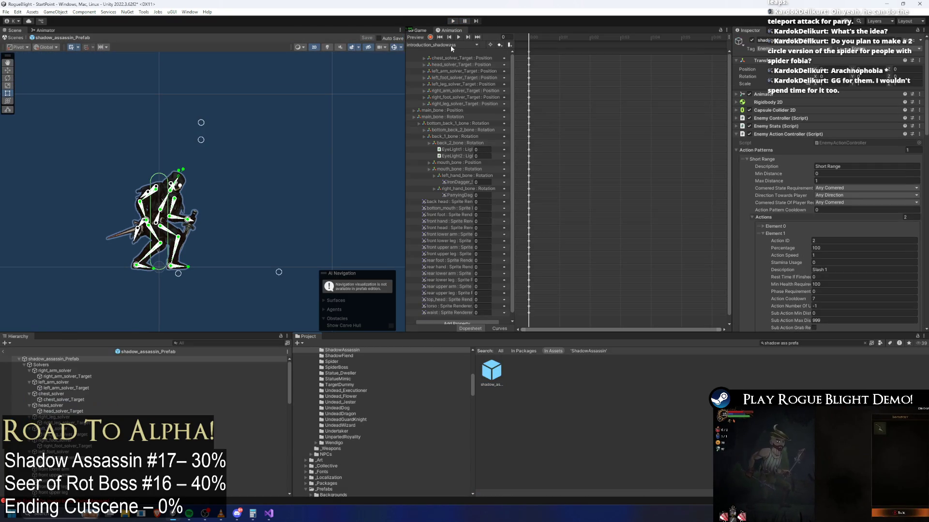
click(450, 45)
click(450, 132)
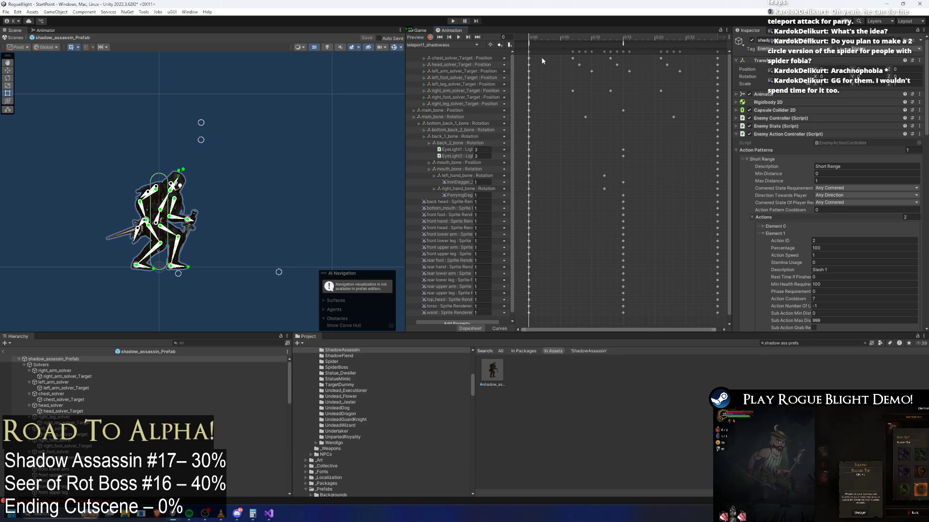
click(457, 37)
- Switch to jump_slash_shadowass and inspect its TeleportAbovePlayer and PushUpward events
click(451, 45)
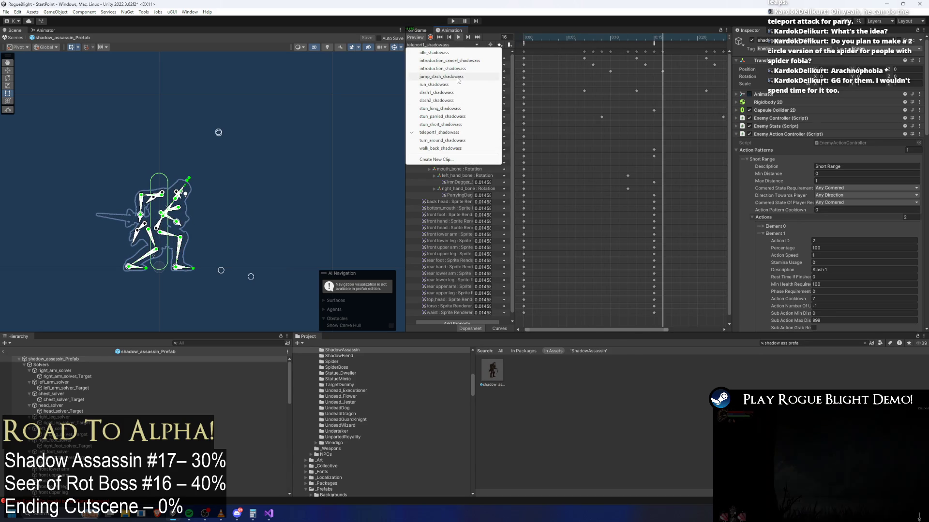
click(443, 77)
scroll(561, 80, up, 6)
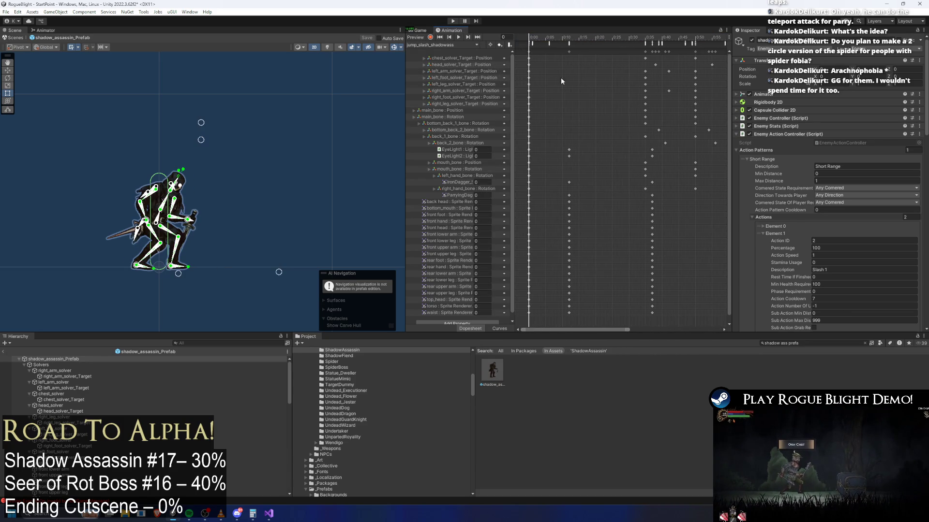
scroll(566, 82, up, 5)
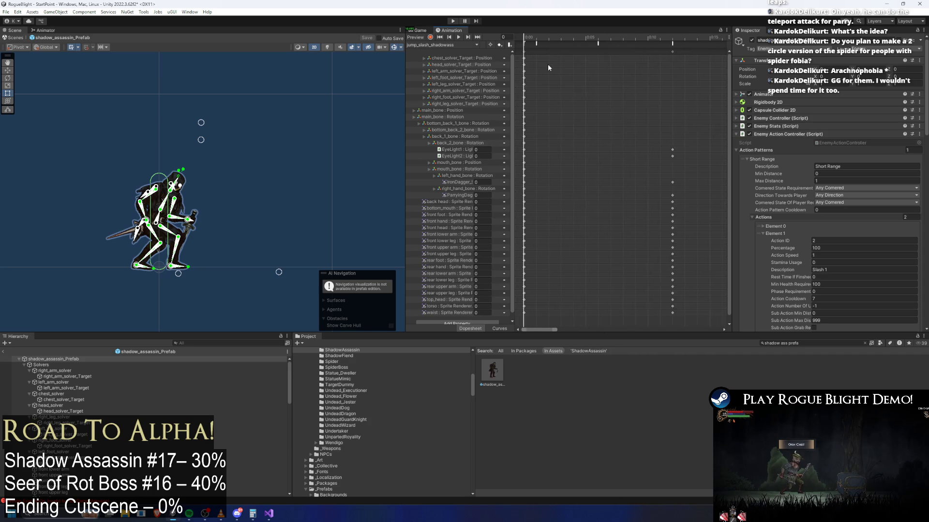
scroll(542, 77, up, 4)
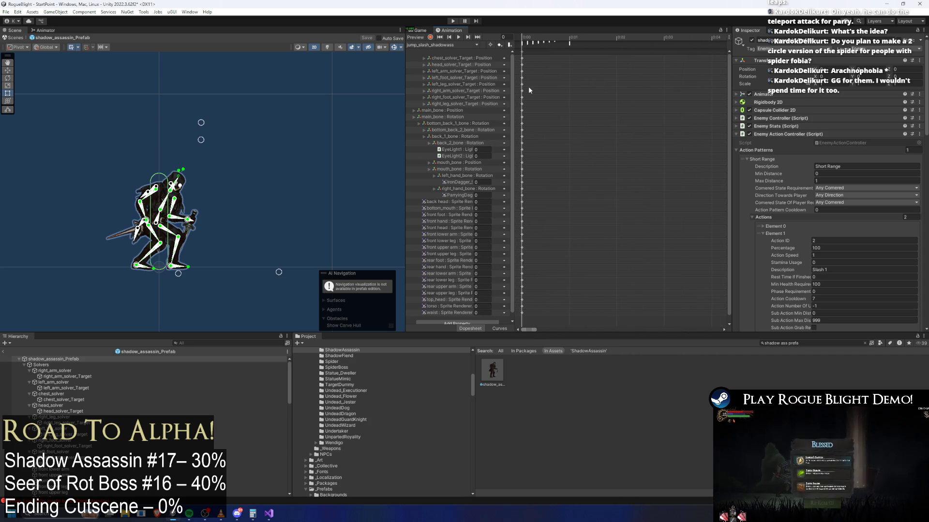
click(523, 42)
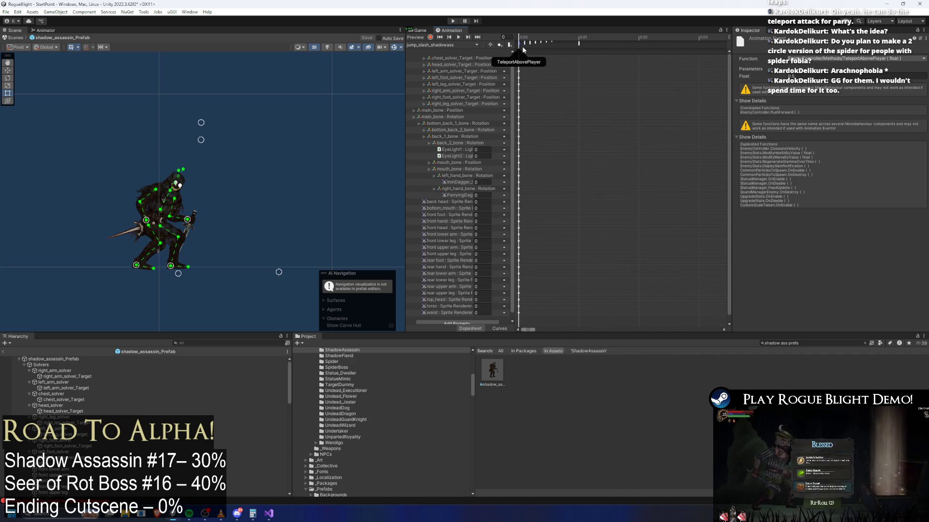
click(546, 37)
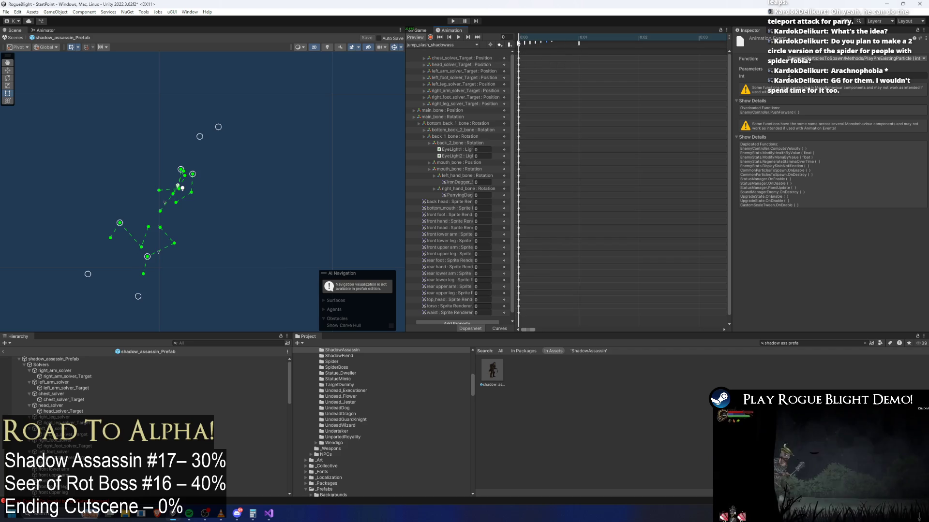
click(579, 43)
- Scrub the jump slash preview through frames 3, 21 and 33
mouse_move(587, 40)
mouse_down()
mouse_move(682, 38)
mouse_move(643, 38)
mouse_move(656, 38)
mouse_up()
scroll(635, 72, down, 5)
scroll(622, 84, down, 3)
scroll(621, 84, down, 2)
scroll(634, 90, down, 6)
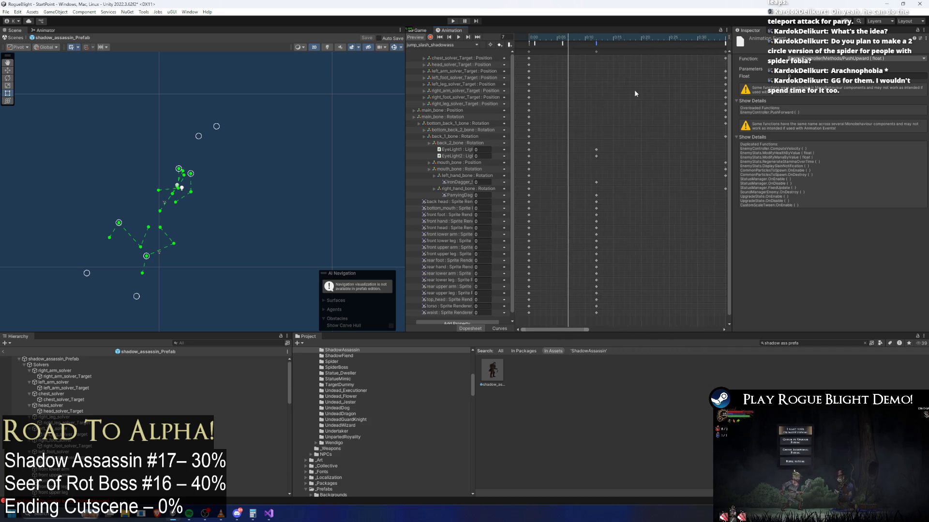
mouse_move(568, 38)
mouse_down()
mouse_move(658, 41)
mouse_move(558, 42)
mouse_move(687, 52)
mouse_move(652, 66)
mouse_up()
scroll(643, 85, down, 4)
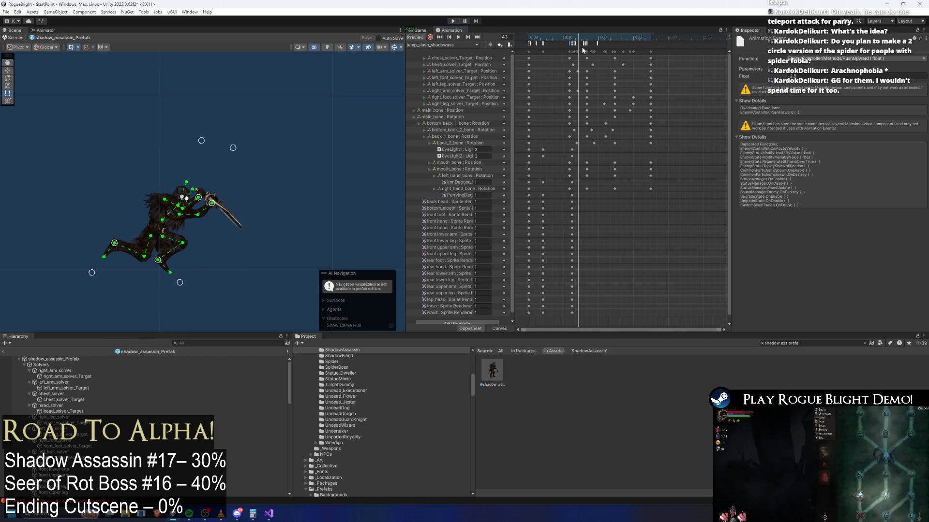
drag(573, 40, 567, 40)
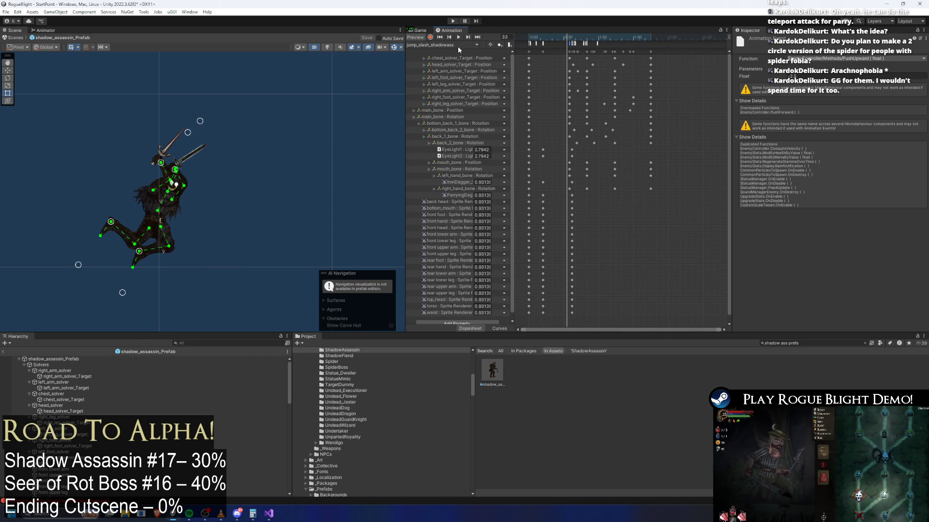
- In the Animator graph, inspect the Slash 1 → jump slash transition and the Slash 2 and jump slash states
click(459, 46)
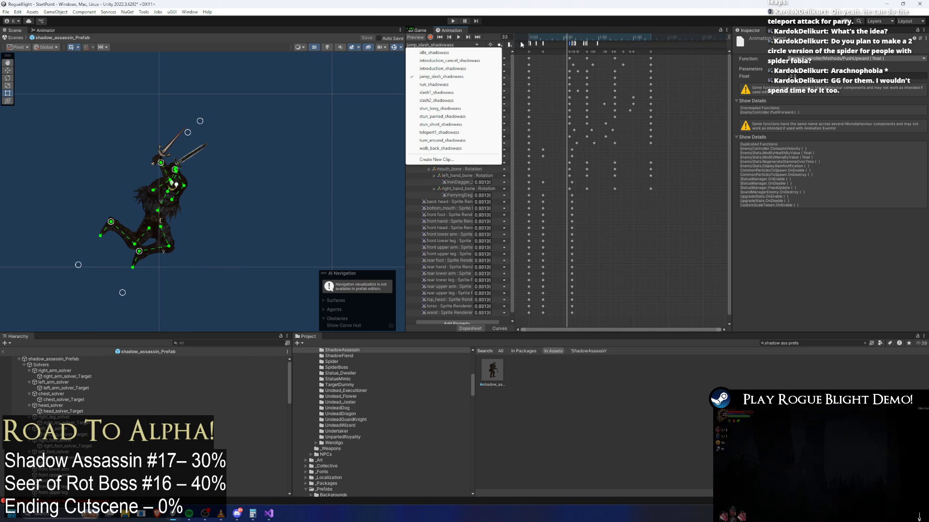
click(44, 29)
click(46, 30)
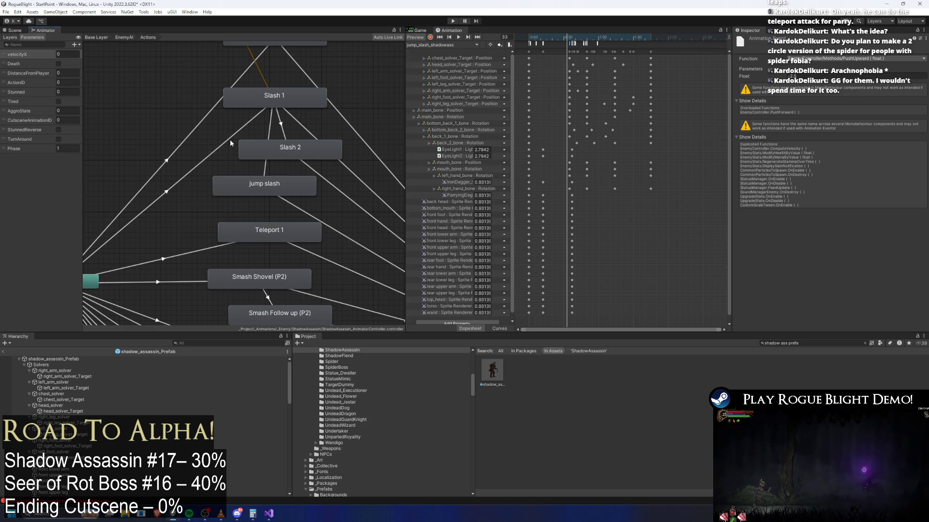
click(265, 173)
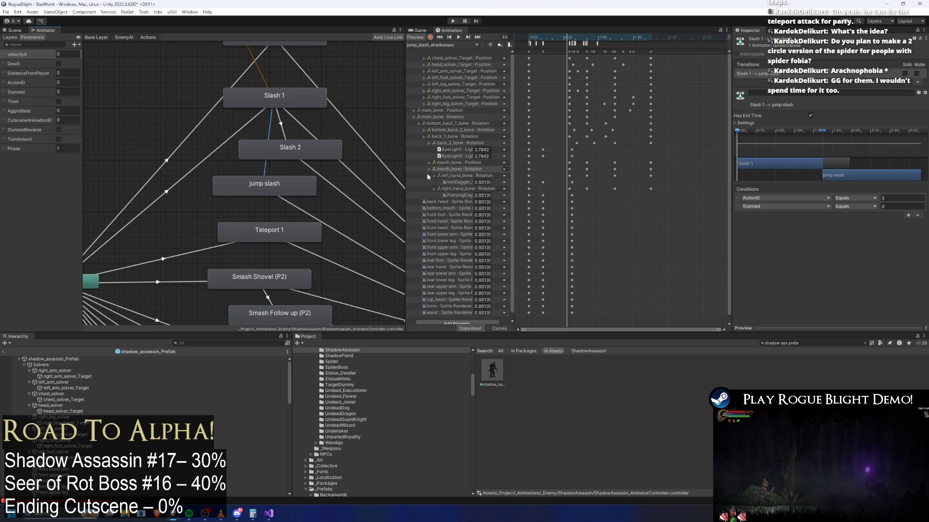
click(290, 154)
click(280, 180)
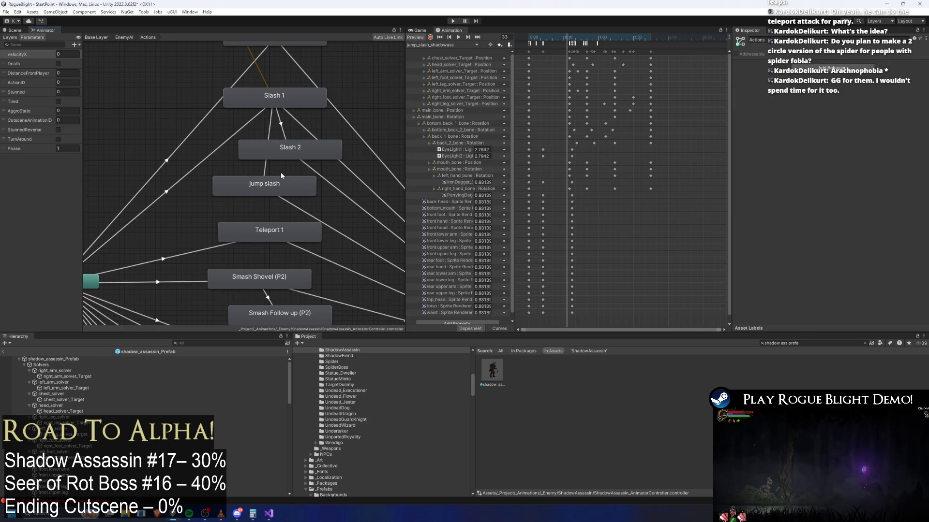
click(301, 147)
click(287, 186)
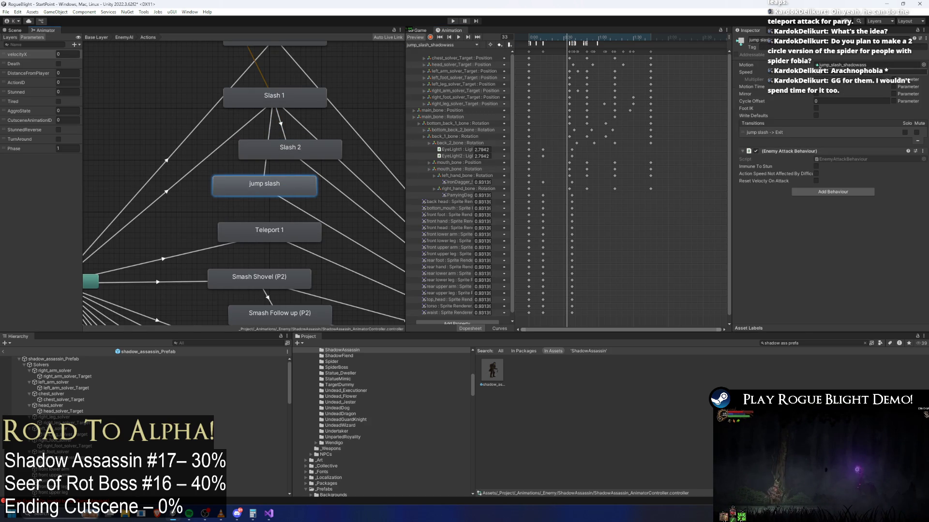
- Locate the jump slash clip in the project assets and recheck the Slash 1 state
click(832, 65)
click(578, 370)
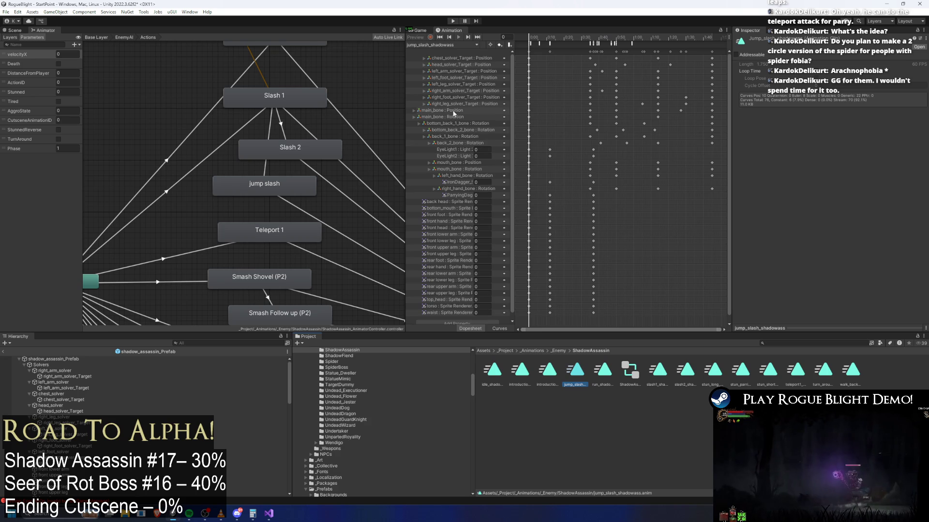
click(296, 101)
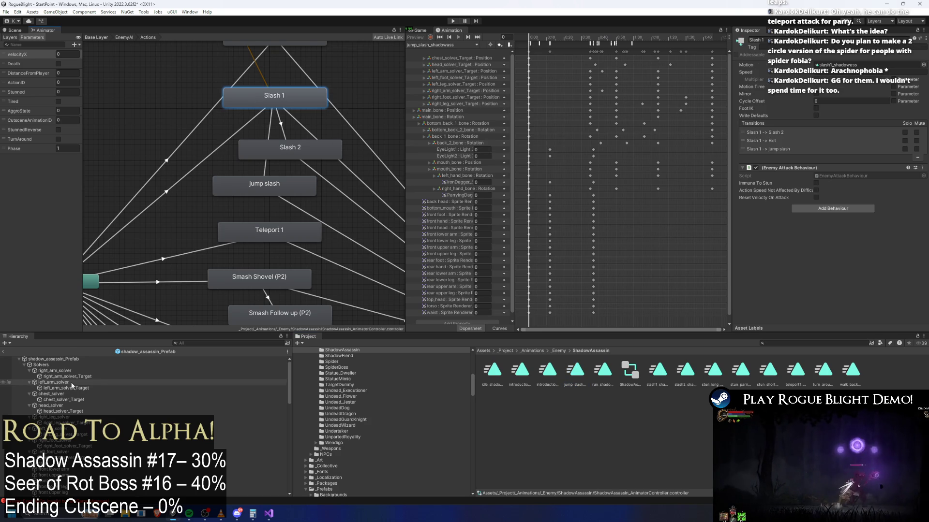
click(55, 359)
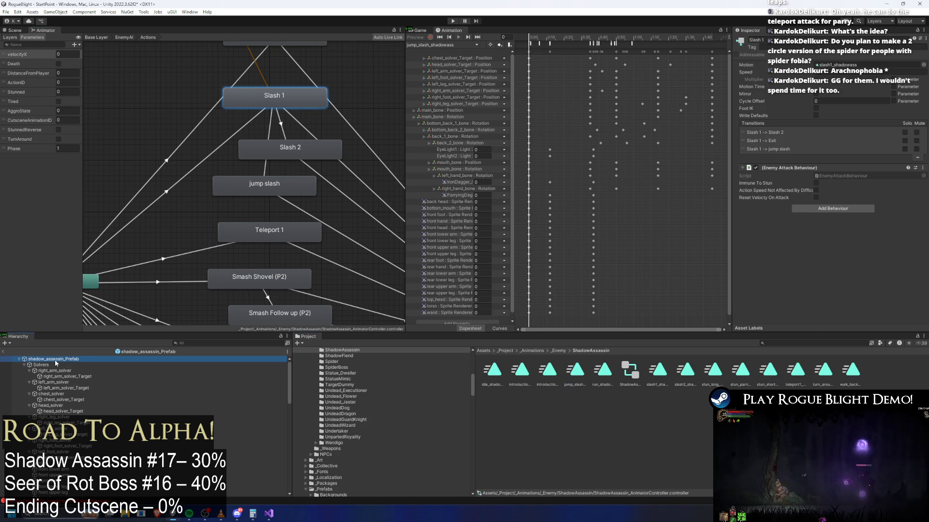
click(438, 44)
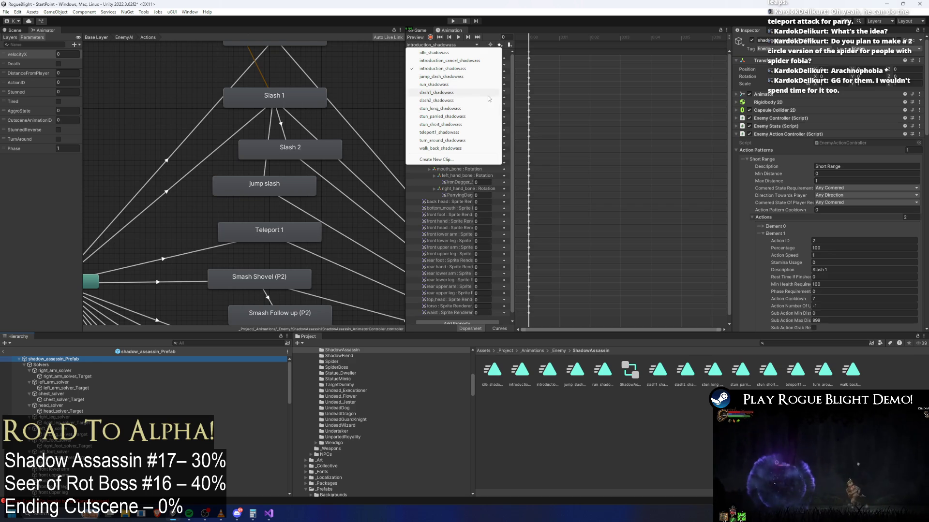
- Check the Slash 1 → jump slash (ActionID 5) and Slash 1 → Slash 2 (ActionID 3) transition conditions
click(445, 68)
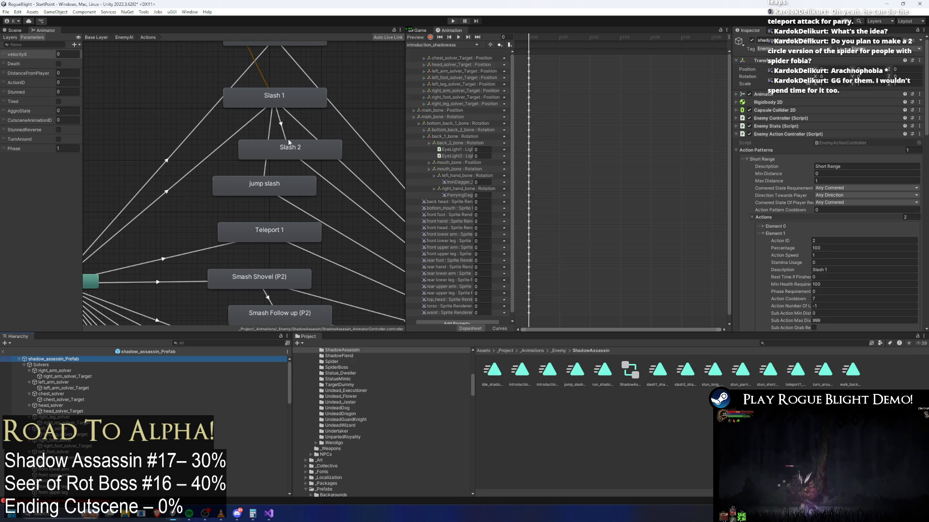
click(279, 125)
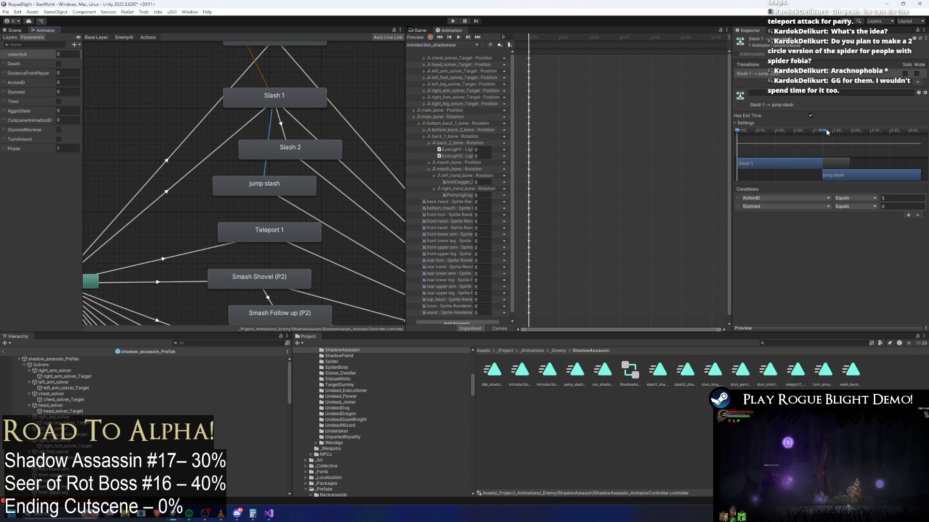
mouse_move(825, 134)
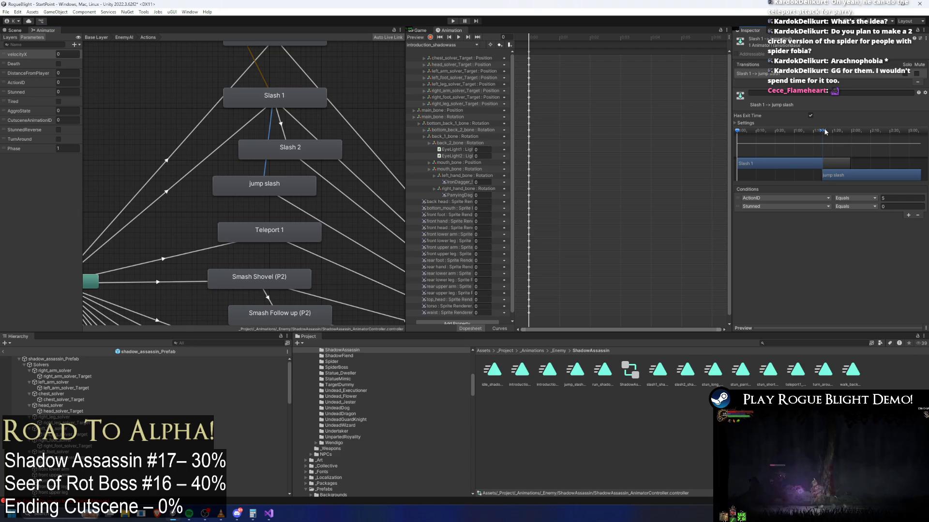
drag(825, 137, 857, 193)
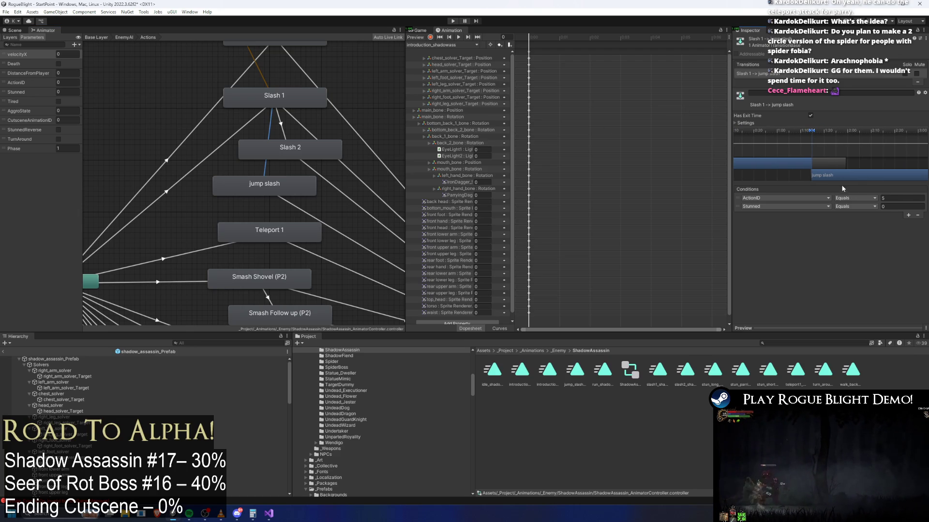
scroll(817, 170, up, 2)
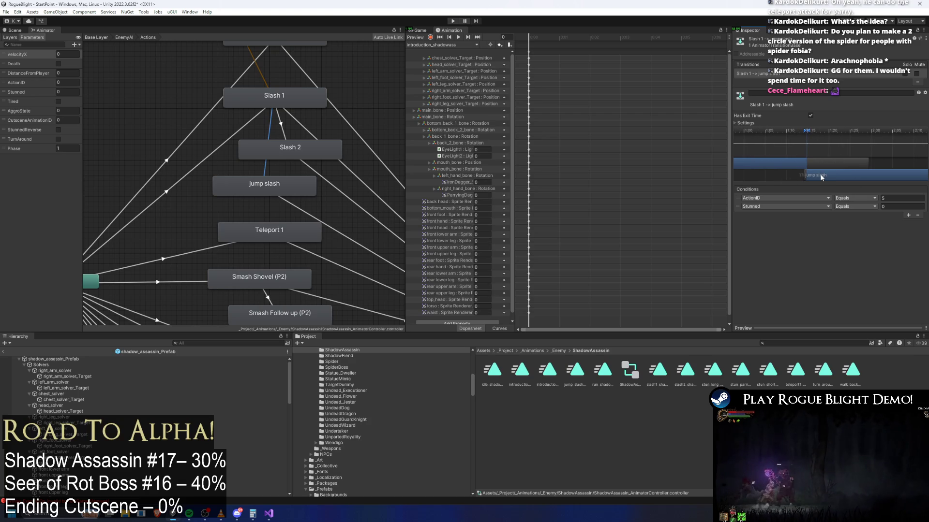
click(282, 125)
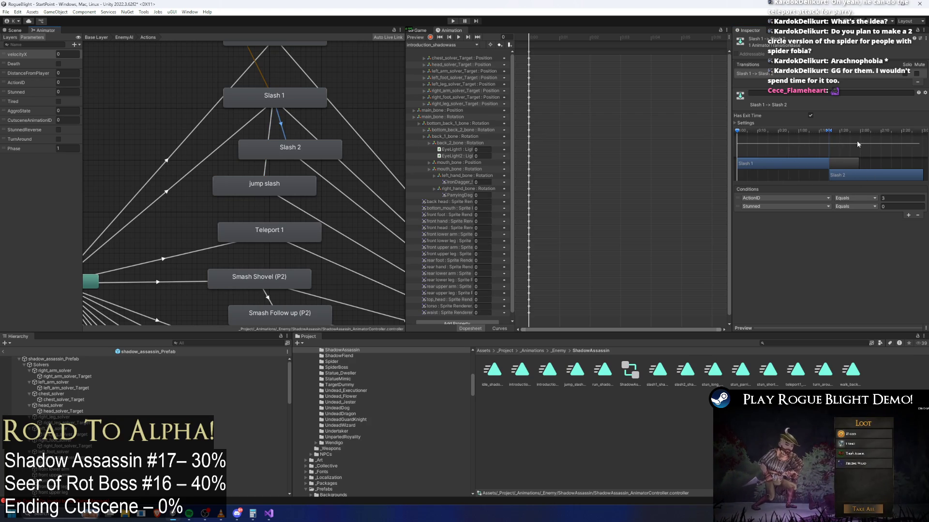
click(266, 187)
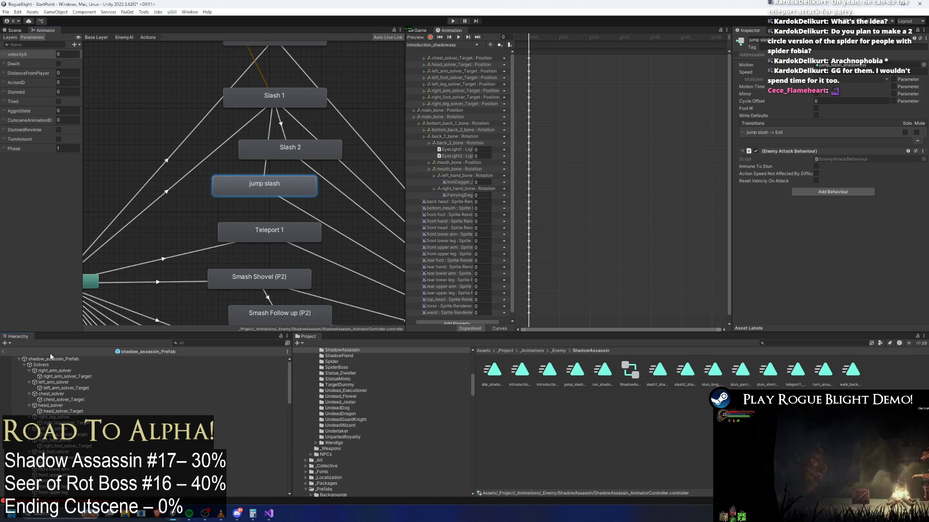
- Select the prefab root and review slash1_shadowass's ActionFinishing event around frame 77
click(72, 359)
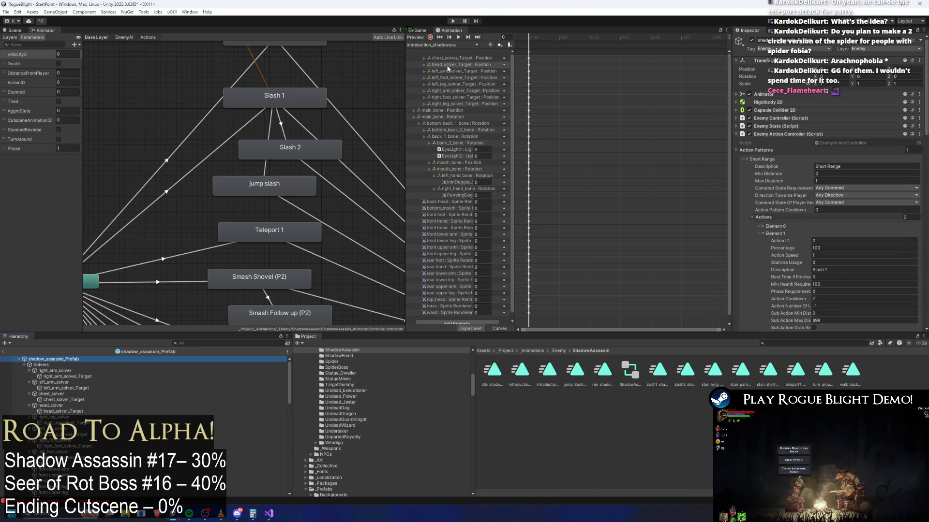
click(445, 45)
click(477, 92)
click(611, 37)
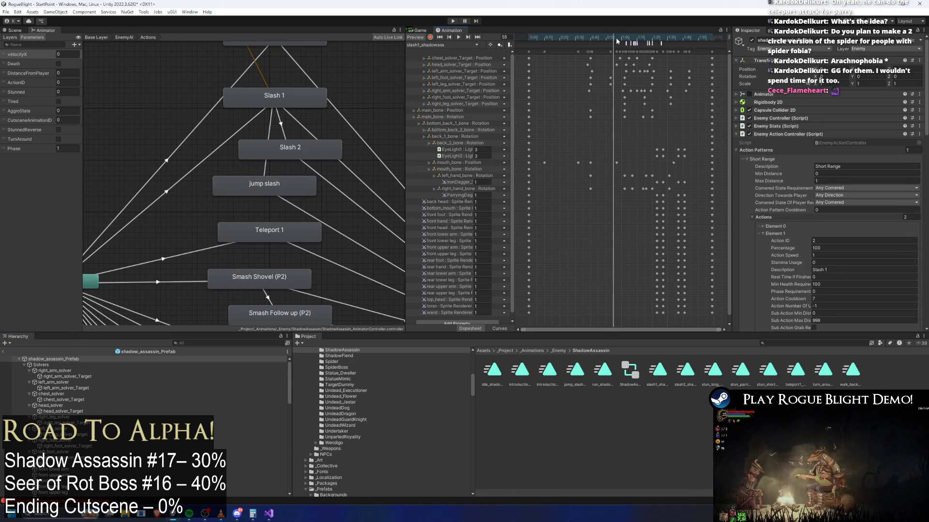
drag(613, 37, 647, 38)
click(660, 42)
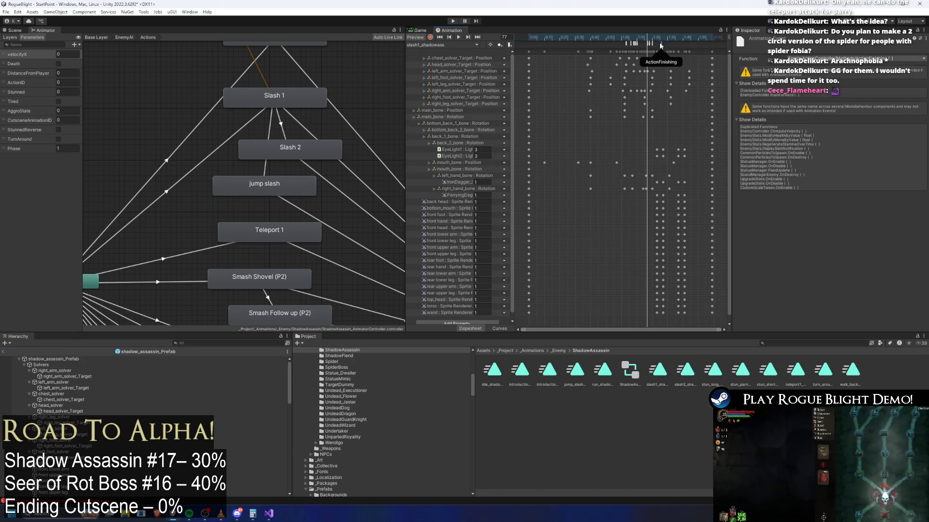
- Review slash2_shadowass's PushForward event and the event at its start
click(442, 45)
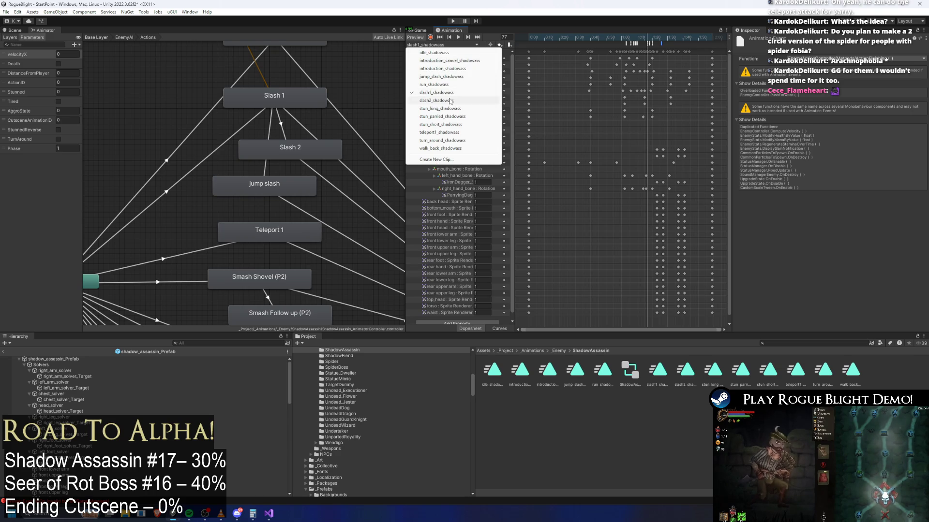
click(450, 101)
click(623, 42)
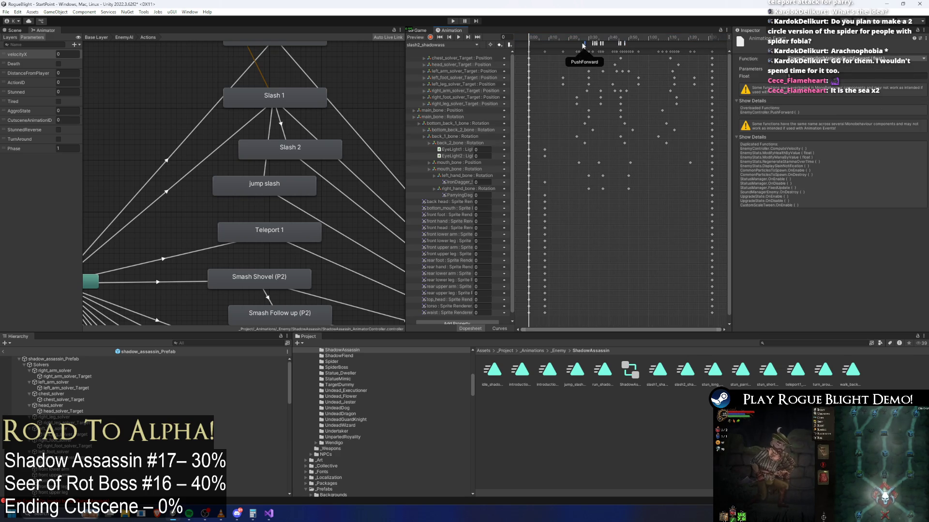
click(529, 42)
- Switch to jump_slash_shadowass and inspect its PushForward event
click(441, 44)
click(460, 77)
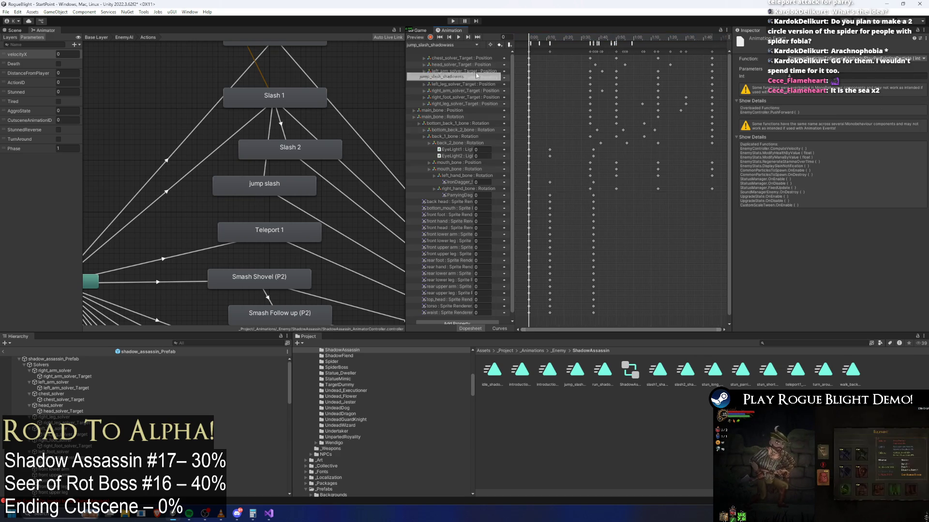
click(542, 38)
scroll(549, 75, up, 5)
click(549, 81)
- Set the 0:00 TeleportAbovePlayer event's Float to 1 and start play mode
scroll(549, 81, up, 5)
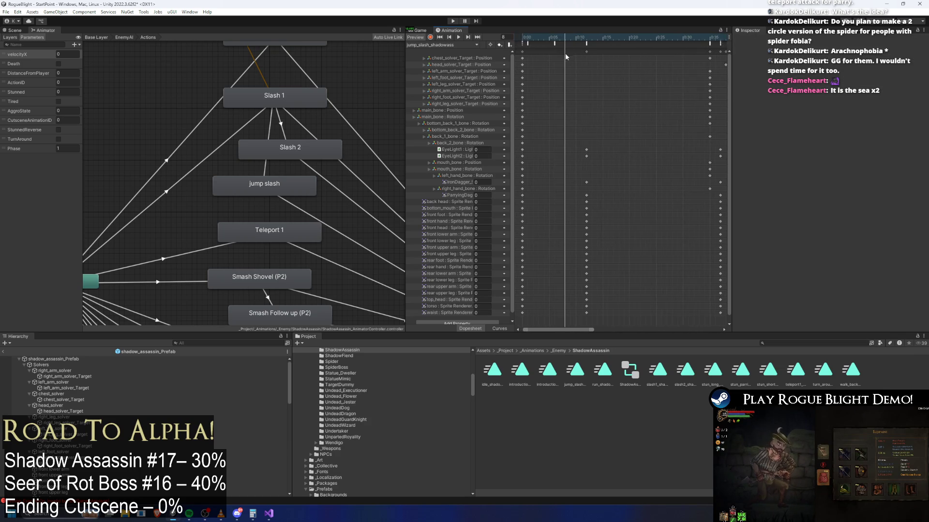
click(528, 44)
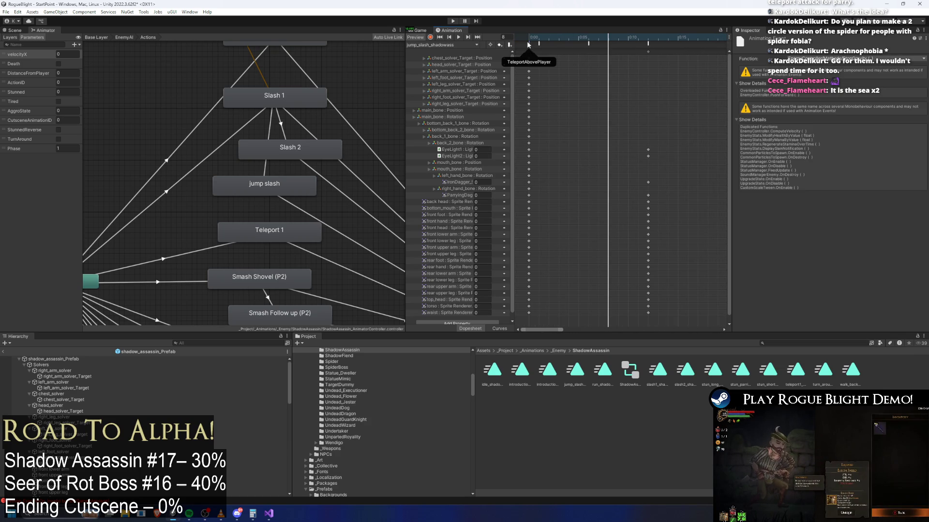
scroll(579, 74, up, 2)
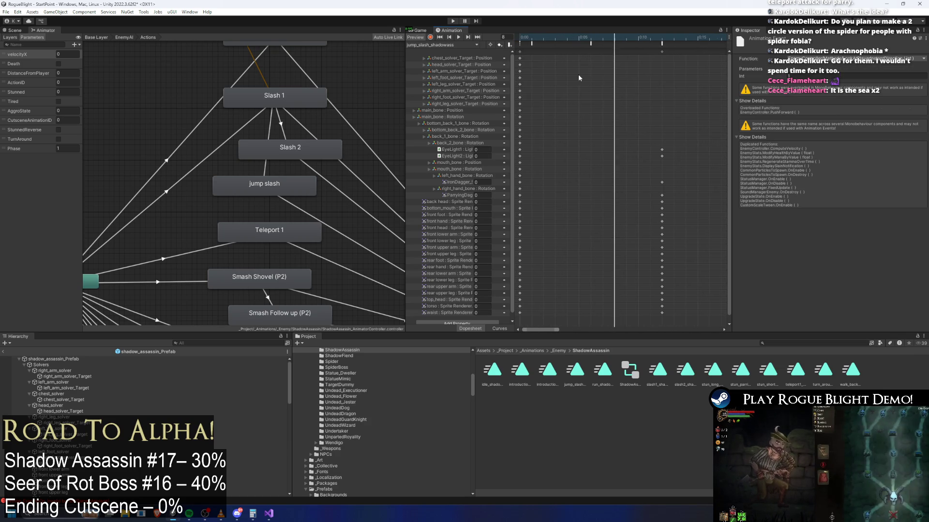
scroll(573, 86, up, 5)
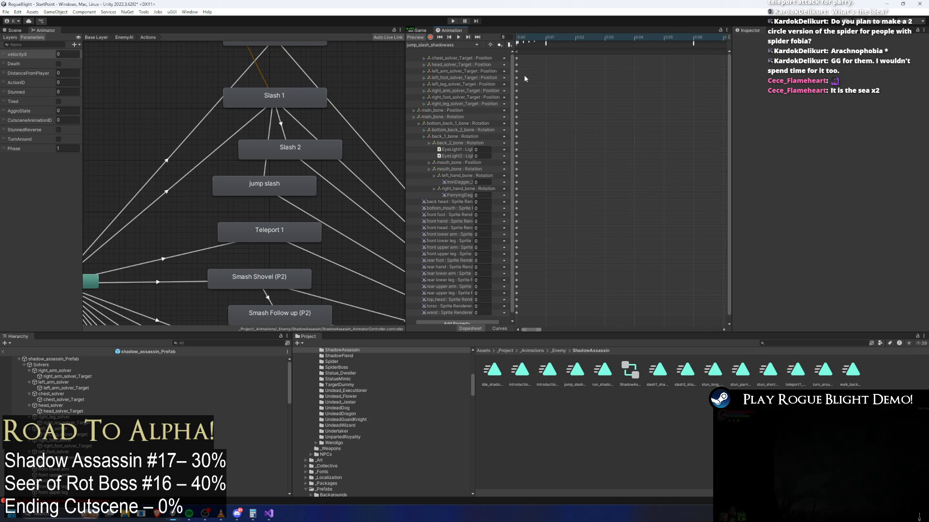
click(528, 43)
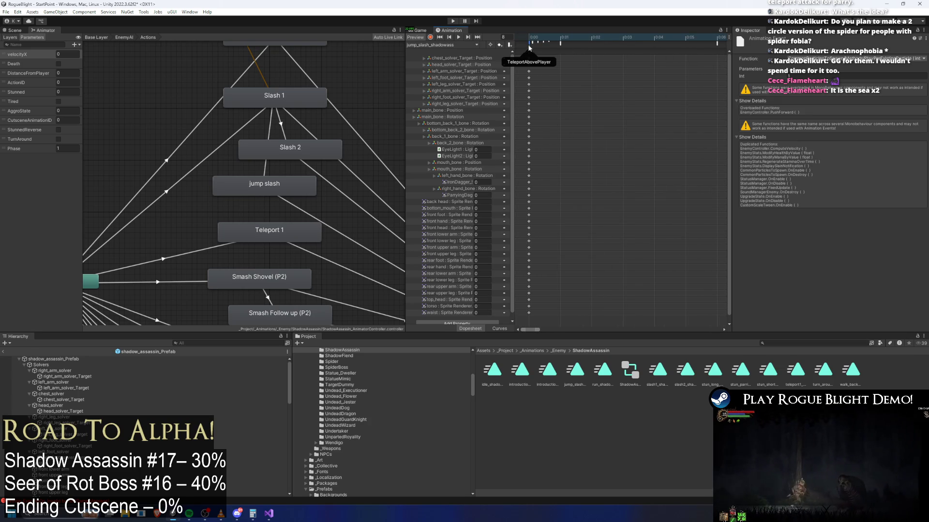
scroll(557, 81, up, 3)
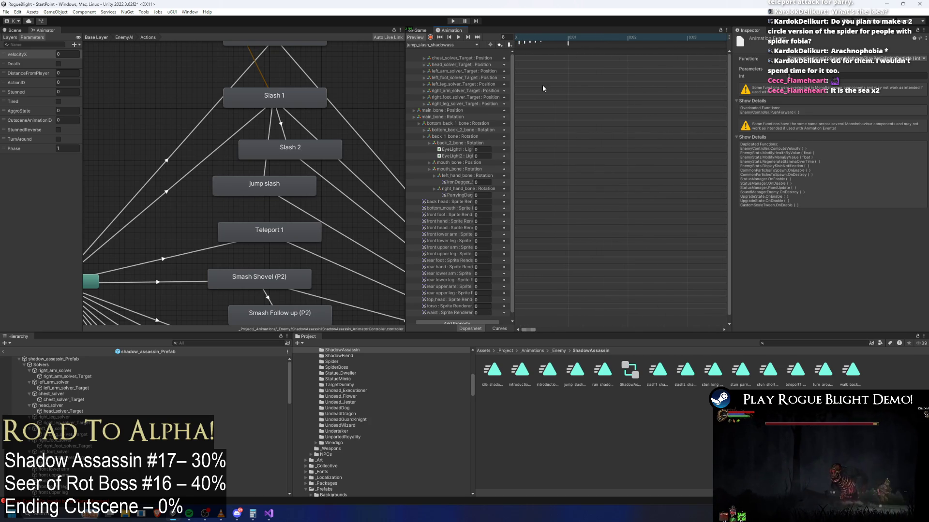
scroll(541, 53, left, 2)
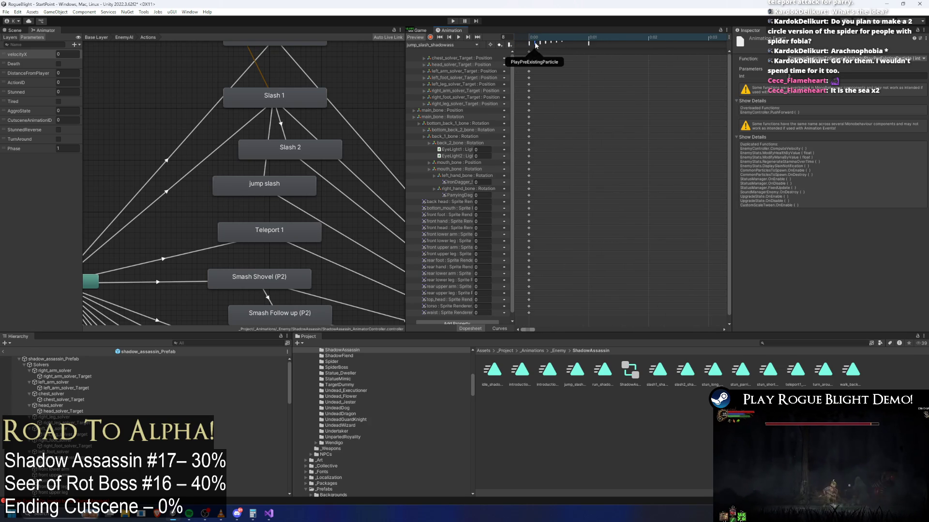
click(529, 43)
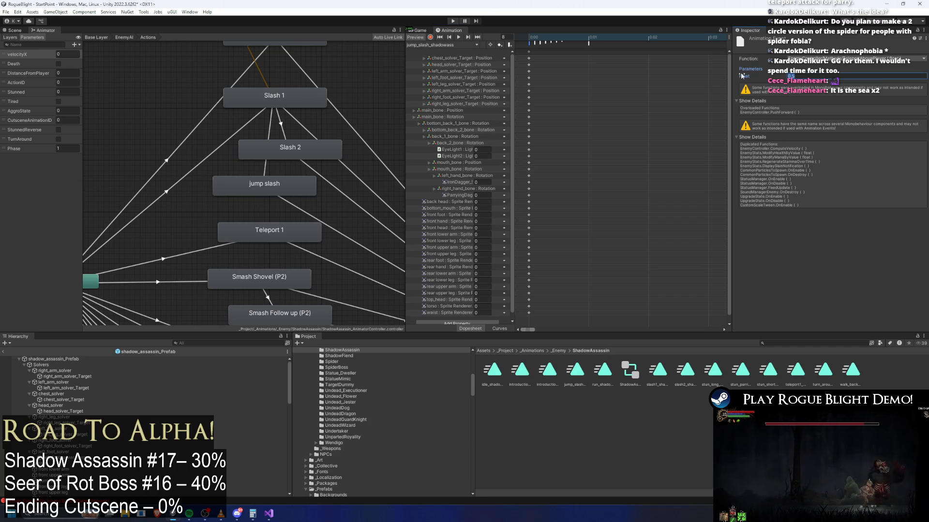
text(1)
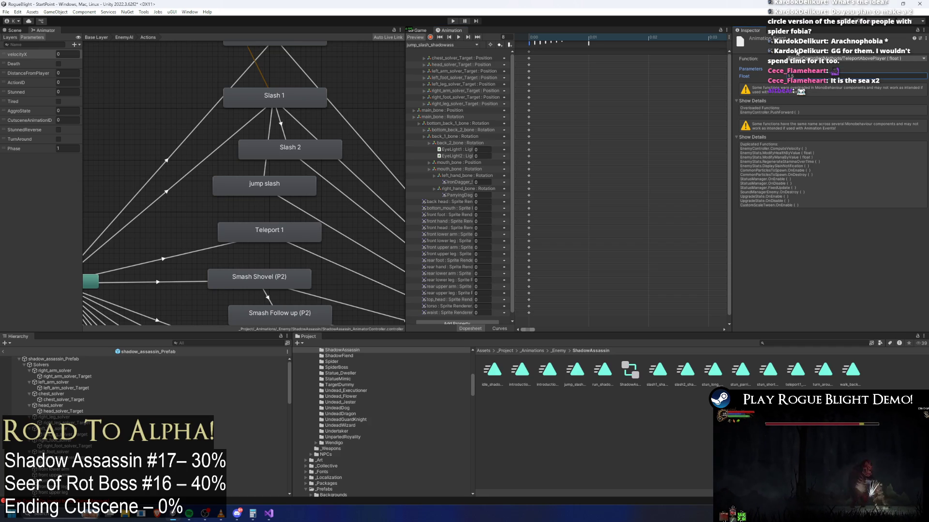
click(453, 21)
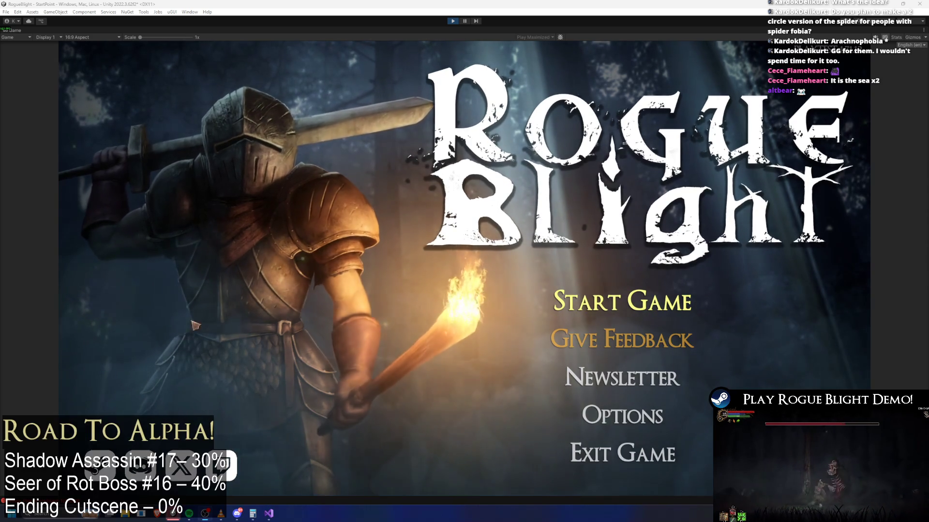
- Load the first save slot, fight the shadow assassin in Fireworn City, then stop play mode
click(636, 299)
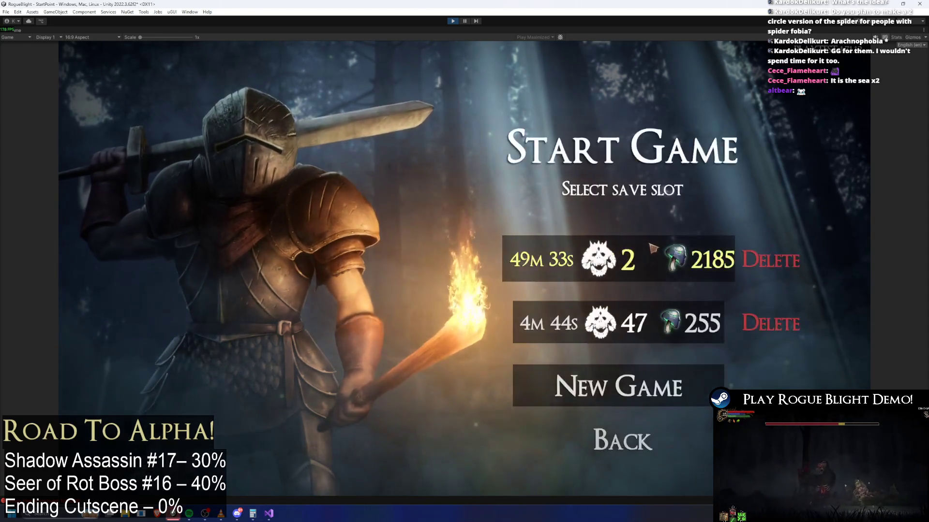
click(648, 258)
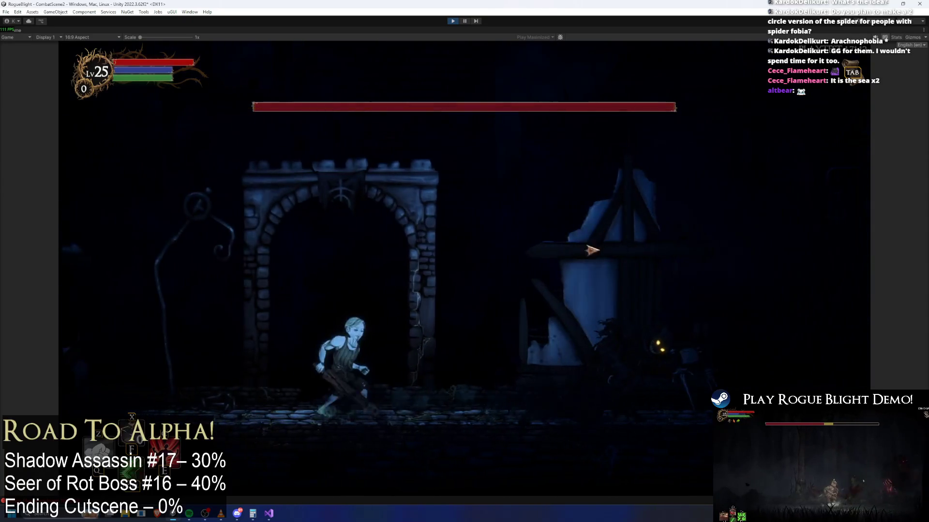
key(d)
click(632, 280)
key(d)
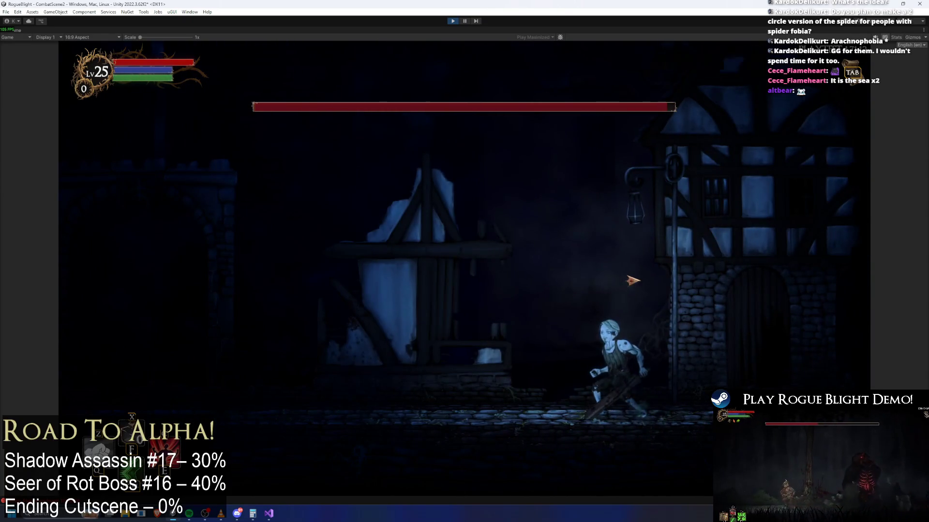
key(a)
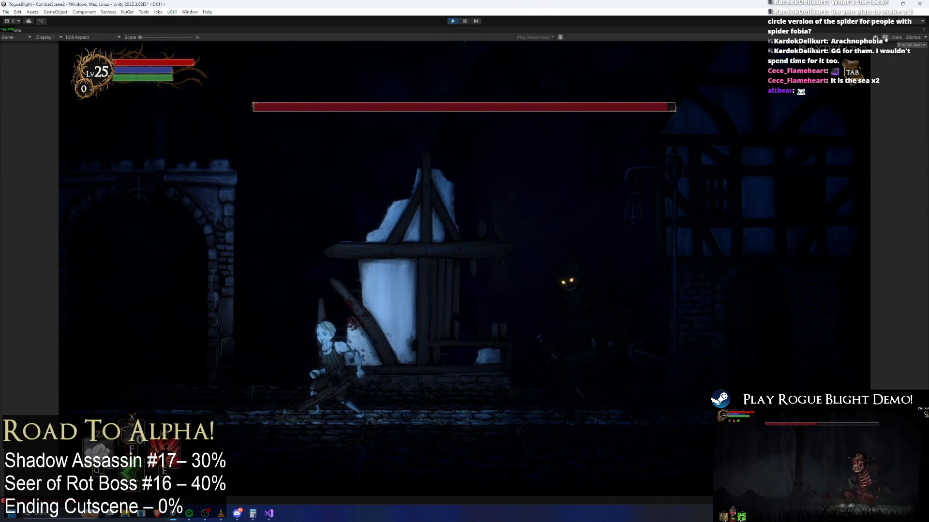
click(453, 22)
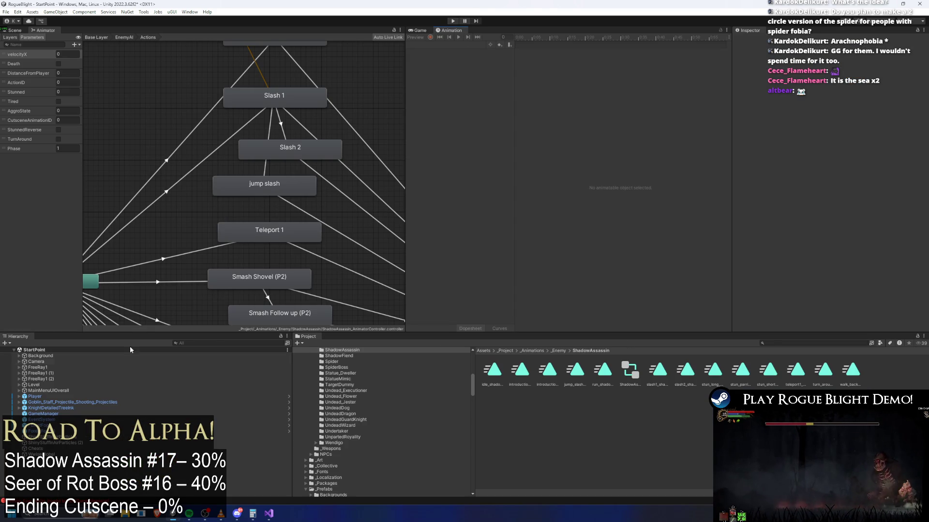
- Open the shadow assassin prefab and inspect teleport1_shadowass's PlayPreExistingParticle event at frame 0
click(784, 343)
text(shadow ass prefa)
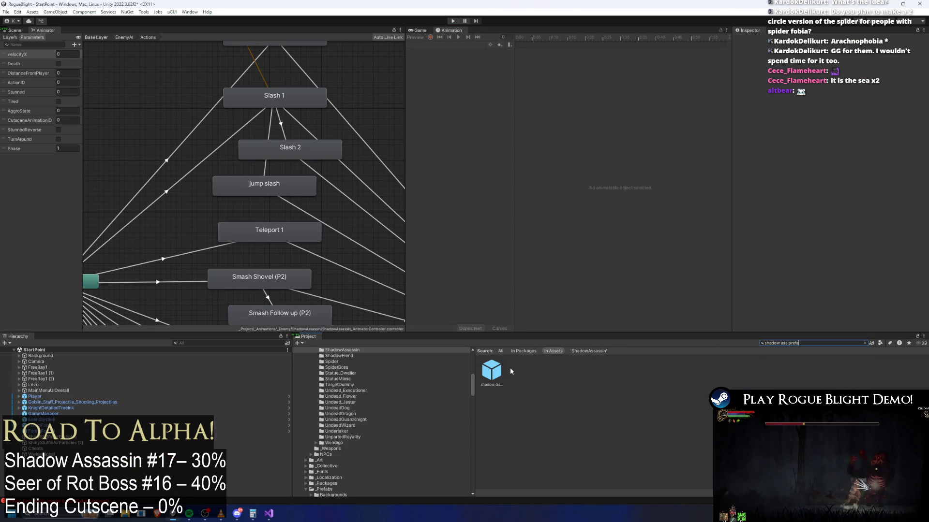
double_click(492, 371)
click(442, 45)
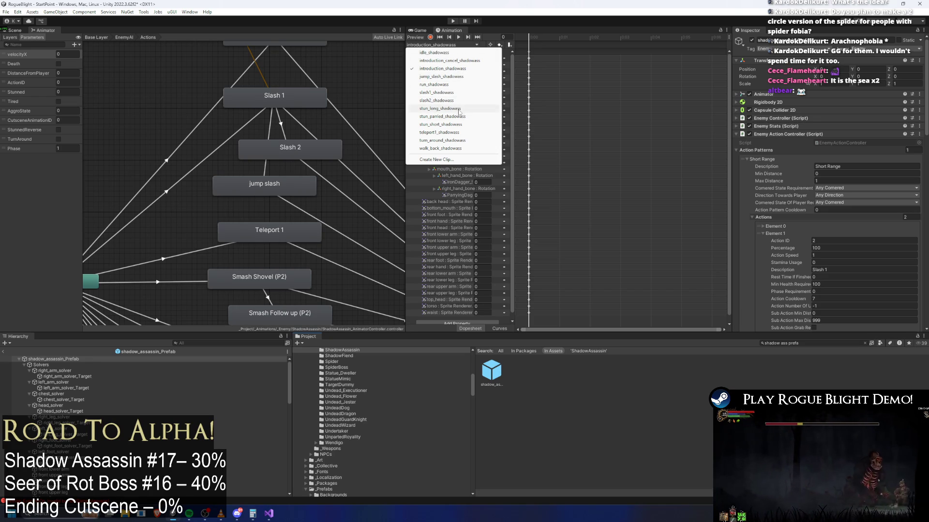
click(449, 132)
click(530, 45)
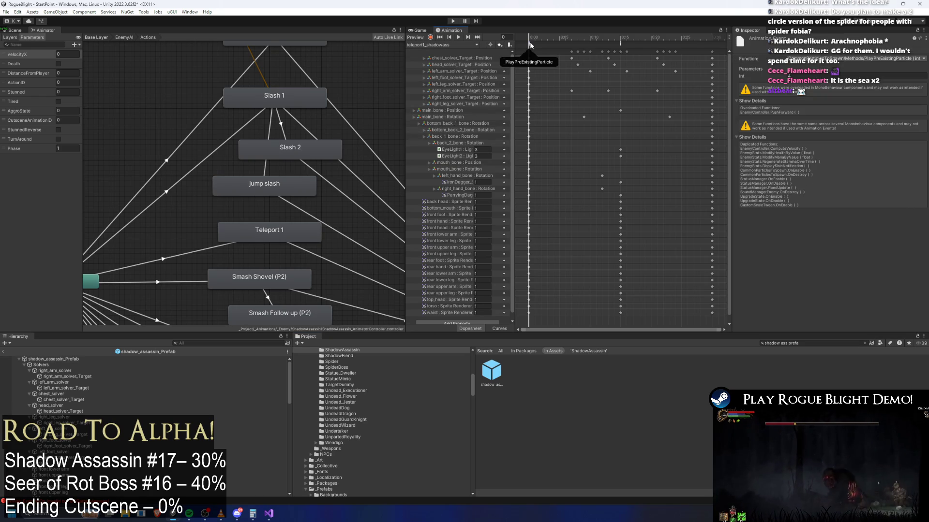
click(528, 52)
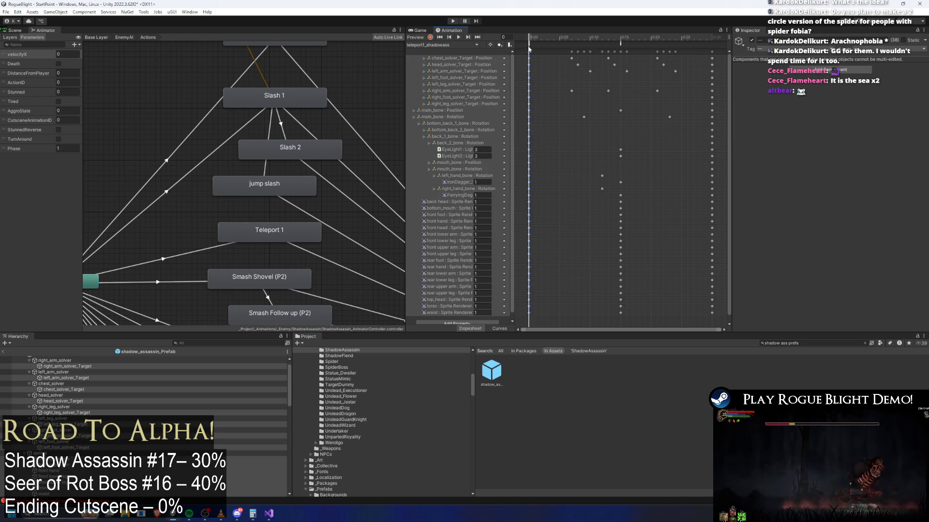
click(529, 45)
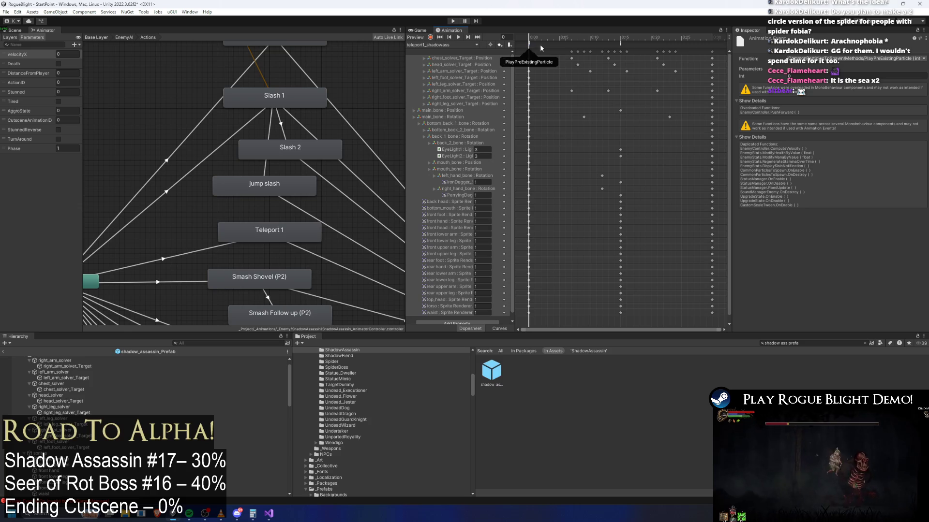
scroll(532, 45, up, 2)
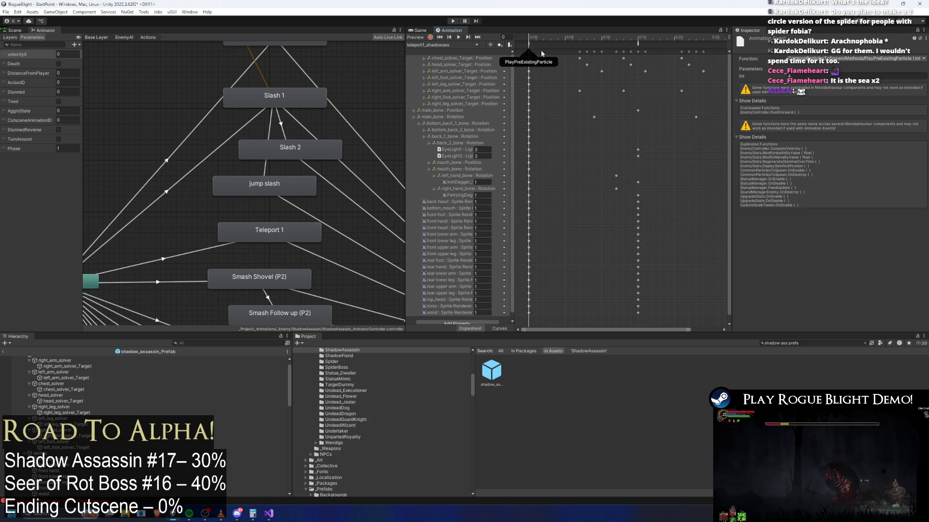
scroll(533, 50, up, 3)
- Set jump_slash_shadowass's TeleportAbovePlayer Float to 1.5 and start playtesting
click(454, 45)
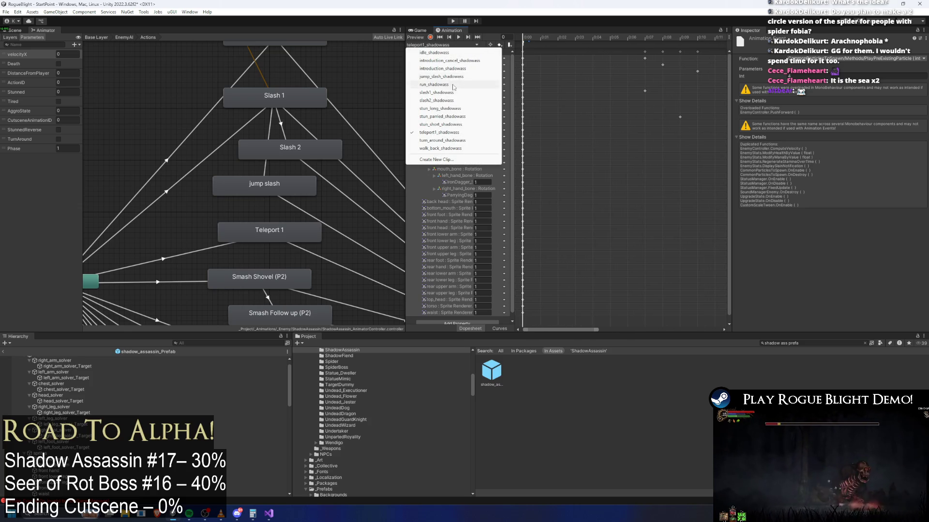
click(457, 77)
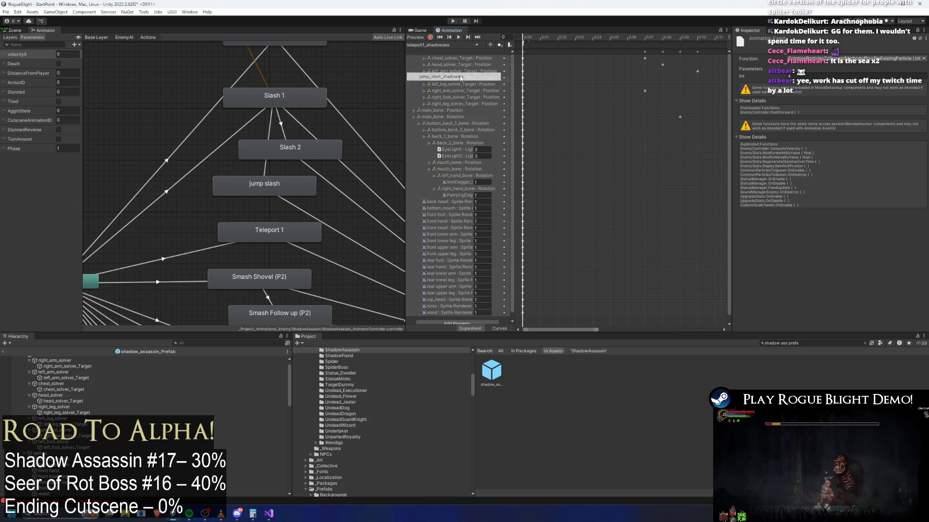
scroll(536, 63, up, 5)
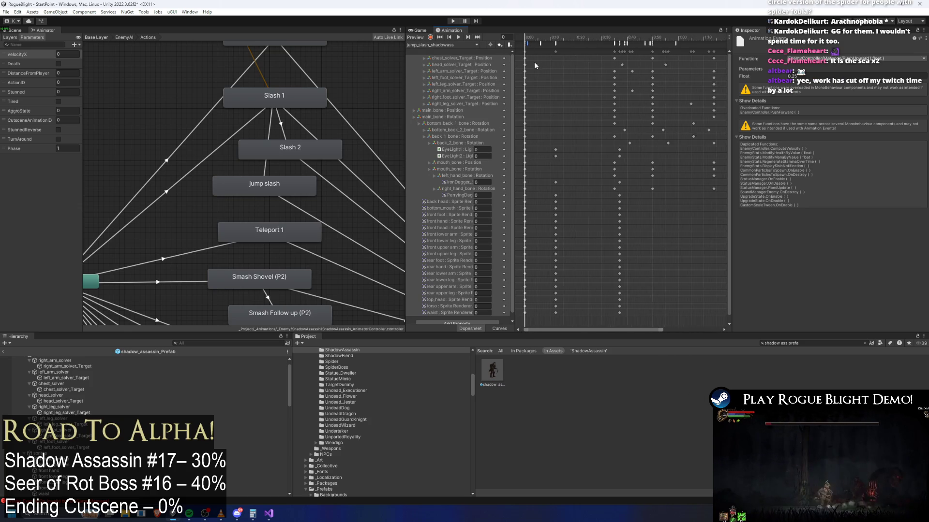
click(556, 75)
scroll(528, 53, up, 1)
click(526, 45)
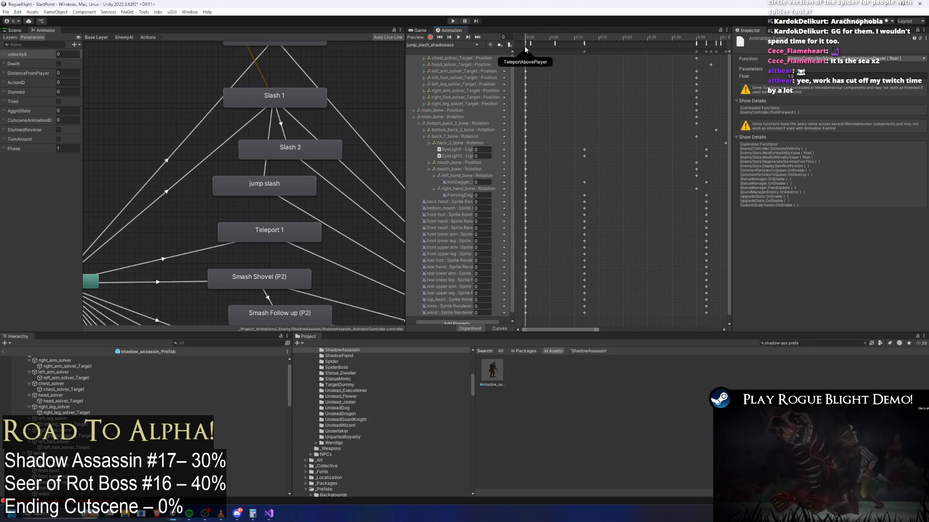
click(764, 74)
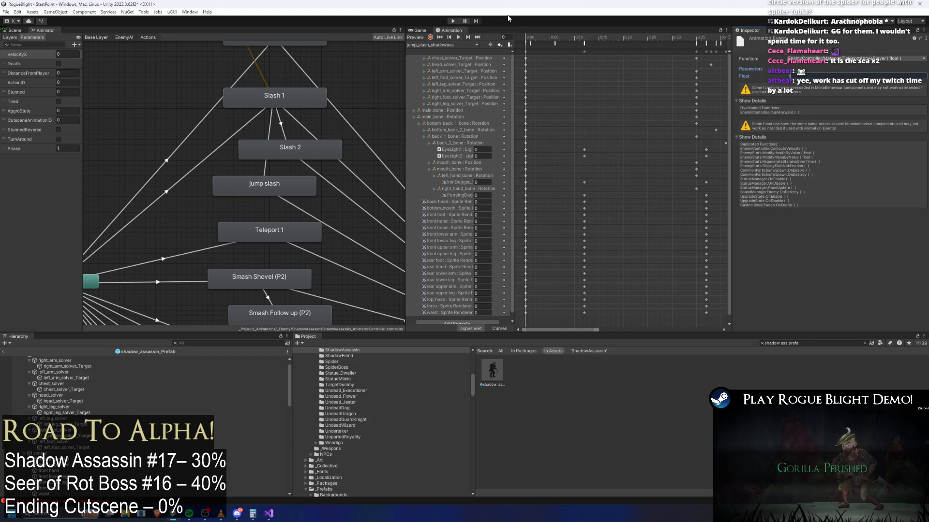
key(Return)
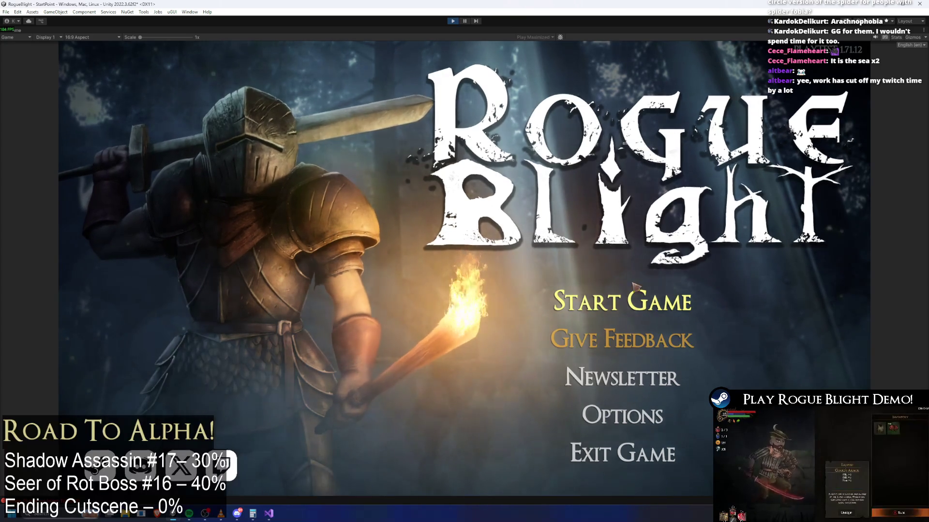
- Load the first save slot, play into Fireworn City, then pause and view the Scene
click(622, 243)
click(683, 250)
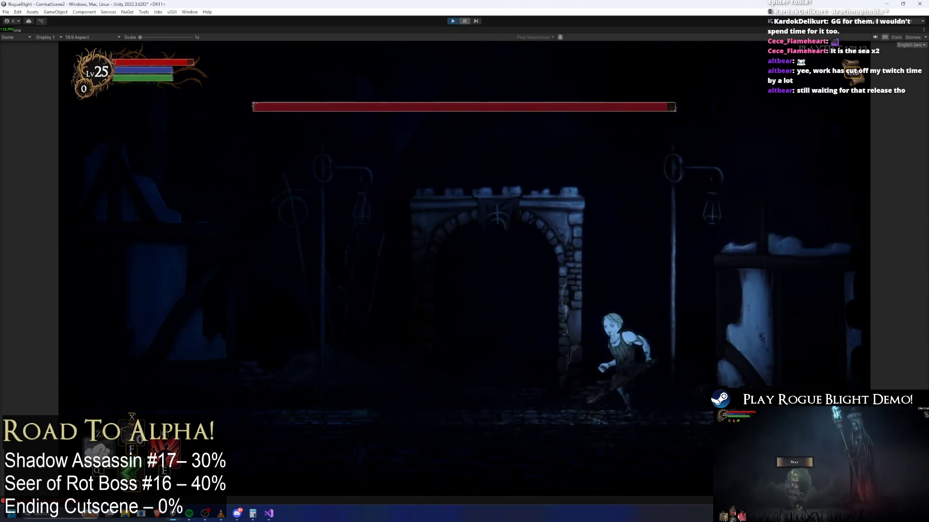
click(465, 22)
click(23, 30)
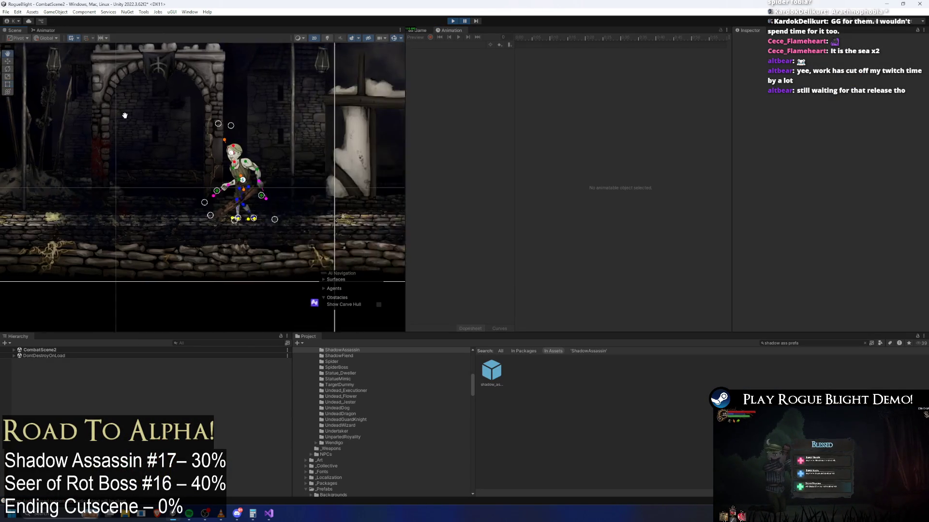
- Step the paused game two frames, stop it, and reopen shadow_assassin_Prefab's clip list
scroll(226, 176, down, 5)
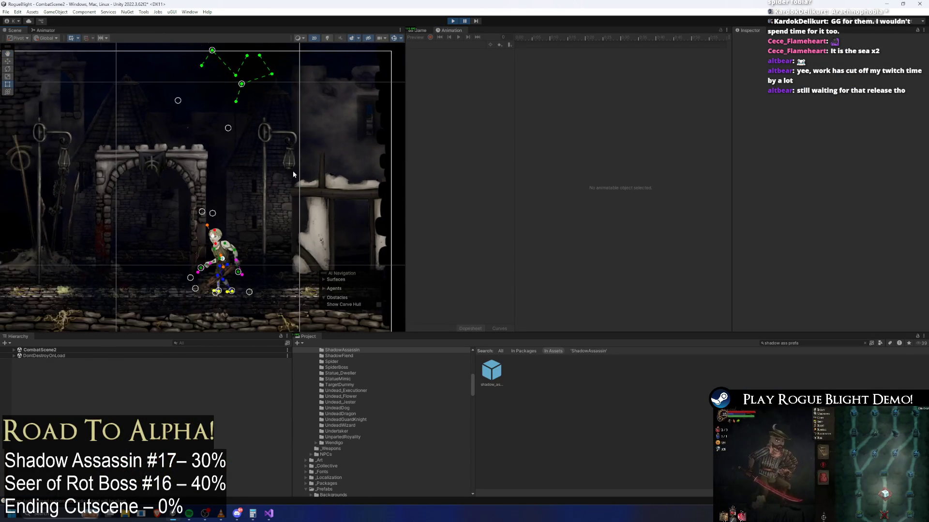
click(476, 21)
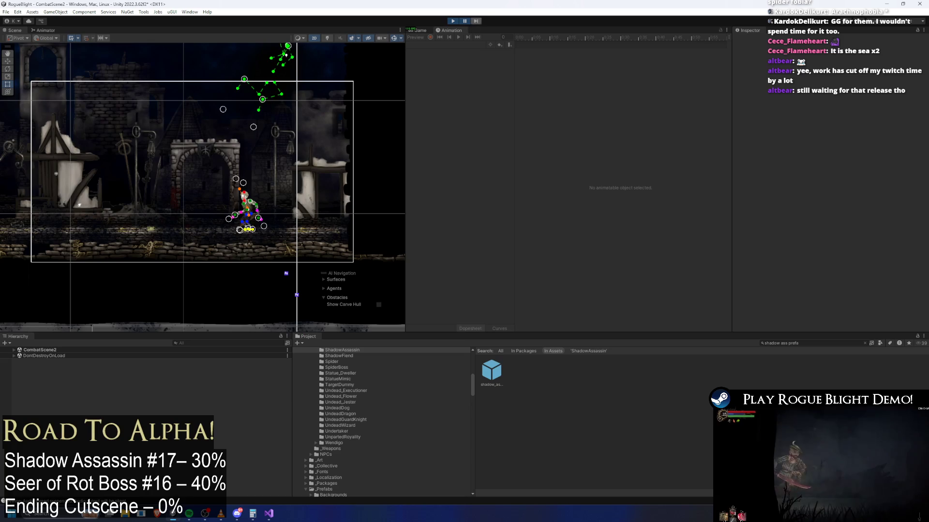
click(476, 21)
click(451, 22)
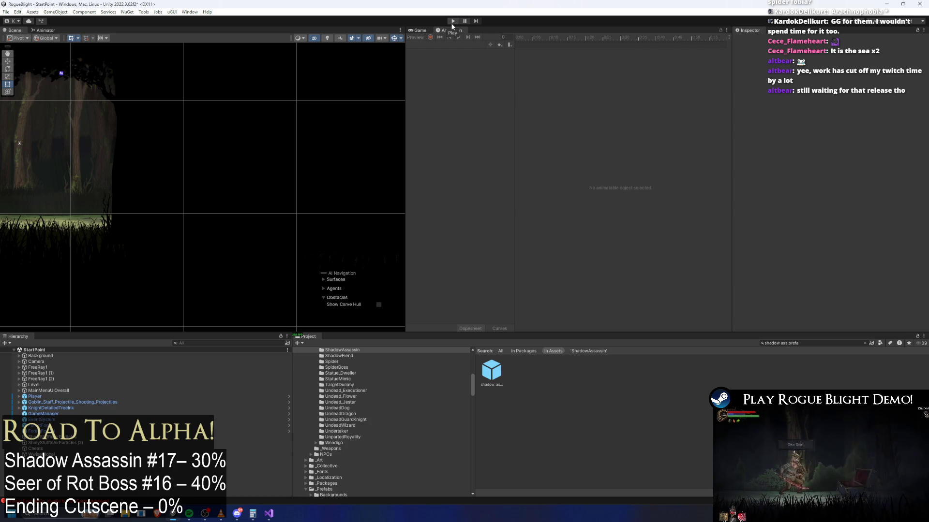
double_click(498, 371)
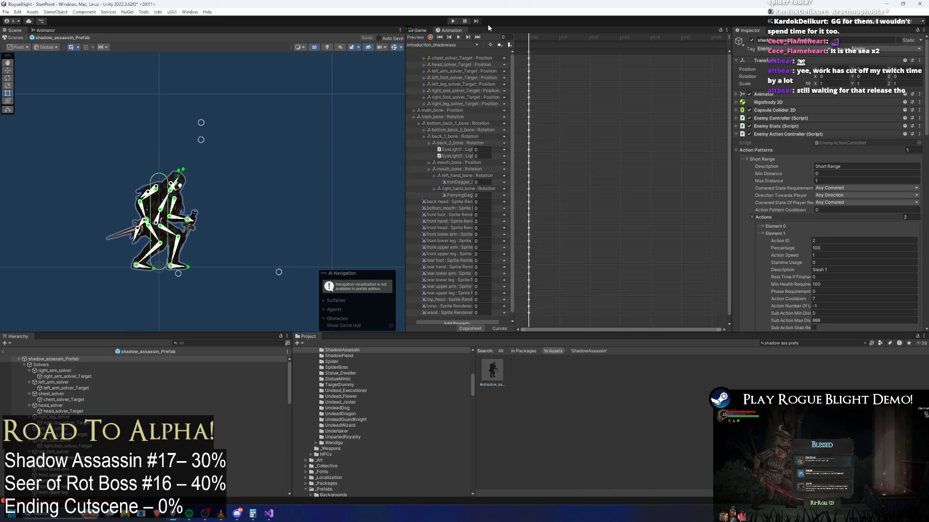
click(439, 45)
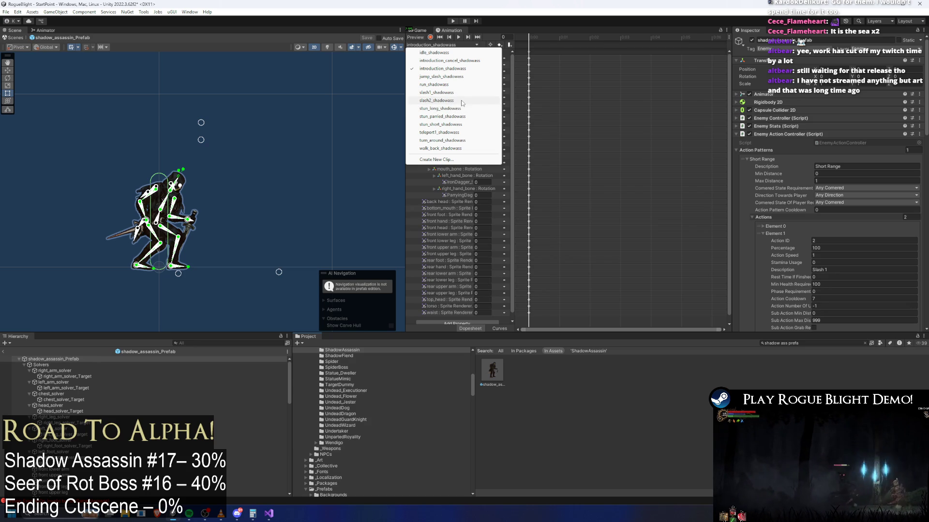
- Load jump_slash_shadowass via slash2_shadowass, scrub to frame 36 and preview it
click(462, 101)
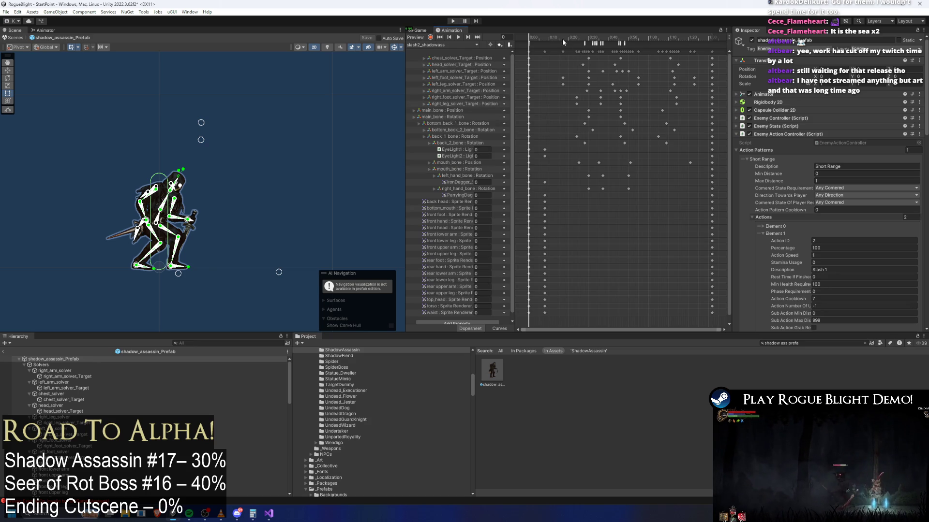
click(443, 45)
click(460, 77)
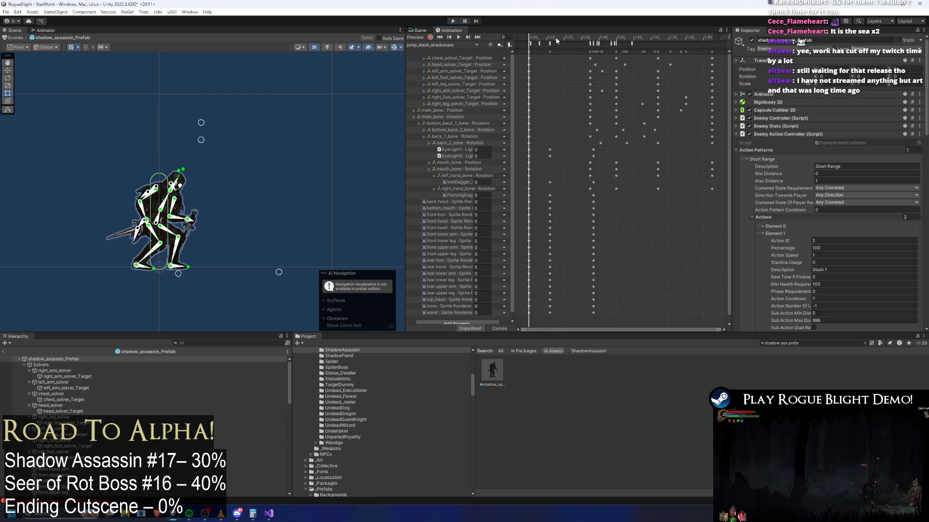
mouse_move(587, 43)
mouse_down()
mouse_move(623, 45)
mouse_move(604, 46)
mouse_up()
key(space)
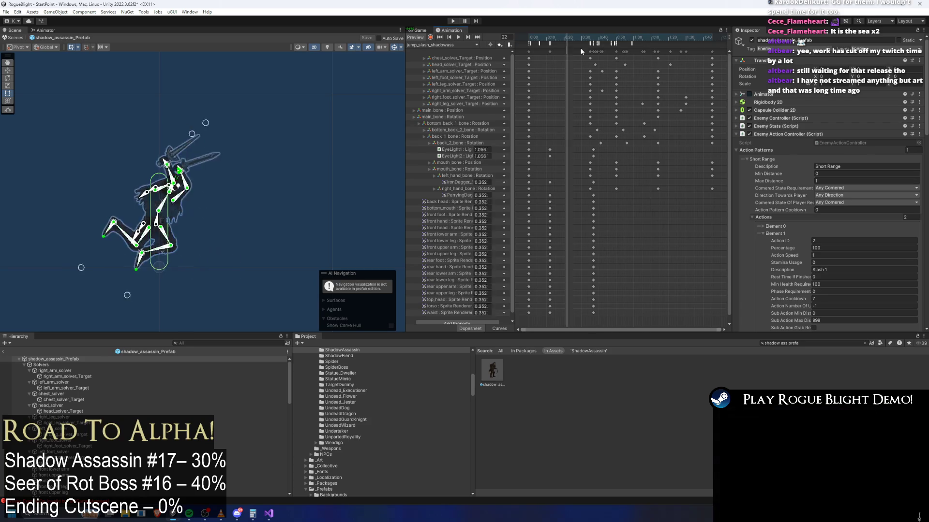
- Inspect the TeleportAbovePlayer, PushUpward and PlayPreExistingParticle events and frame the clip's start
click(434, 46)
click(528, 44)
scroll(527, 45, up, 2)
click(529, 45)
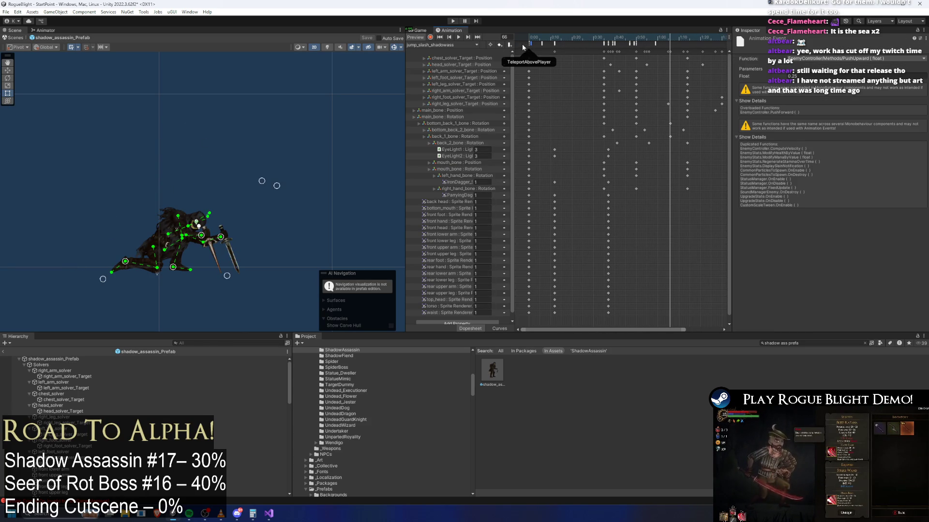
click(527, 44)
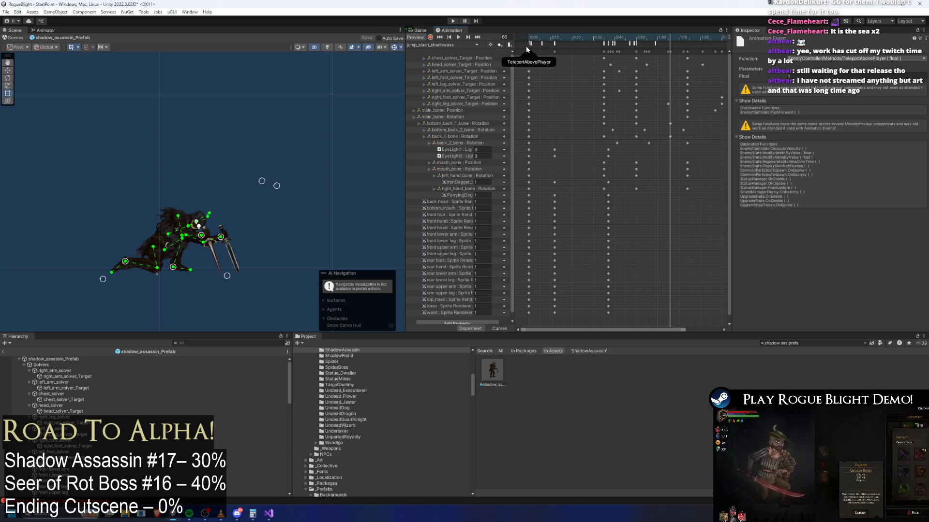
click(526, 45)
scroll(526, 51, up, 1)
scroll(538, 68, up, 5)
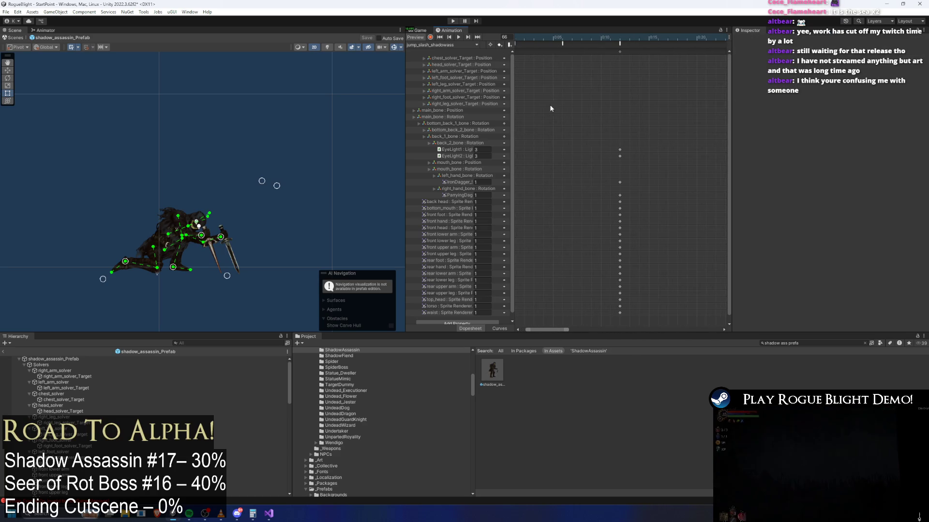
scroll(583, 88, up, 4)
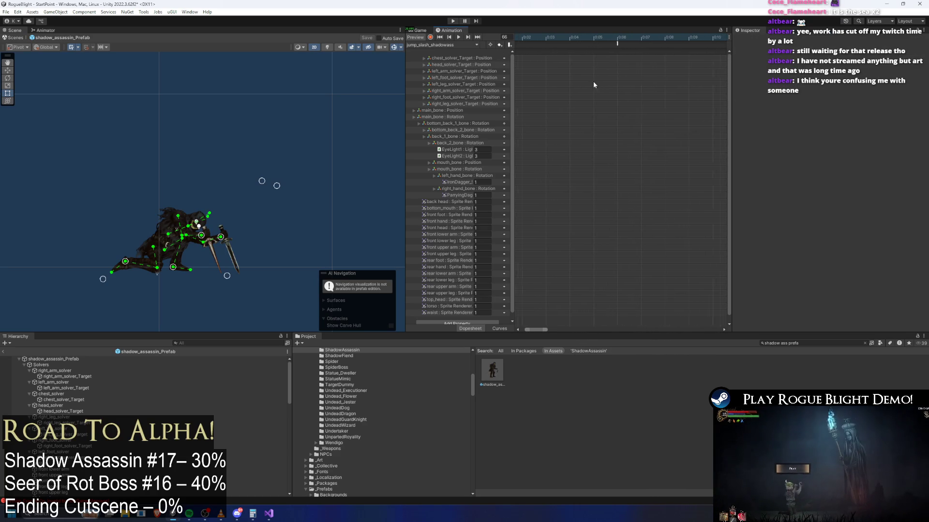
key(a)
scroll(571, 83, up, 2)
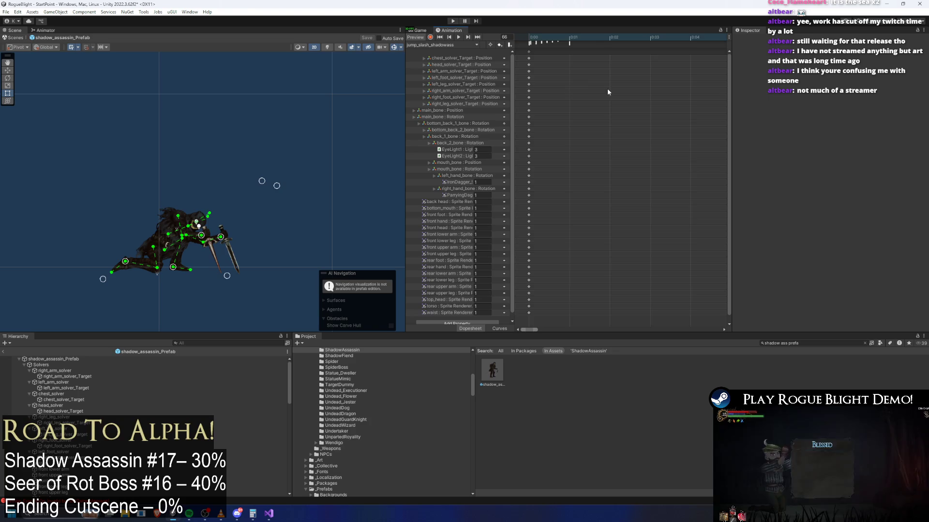
scroll(685, 110, up, 1)
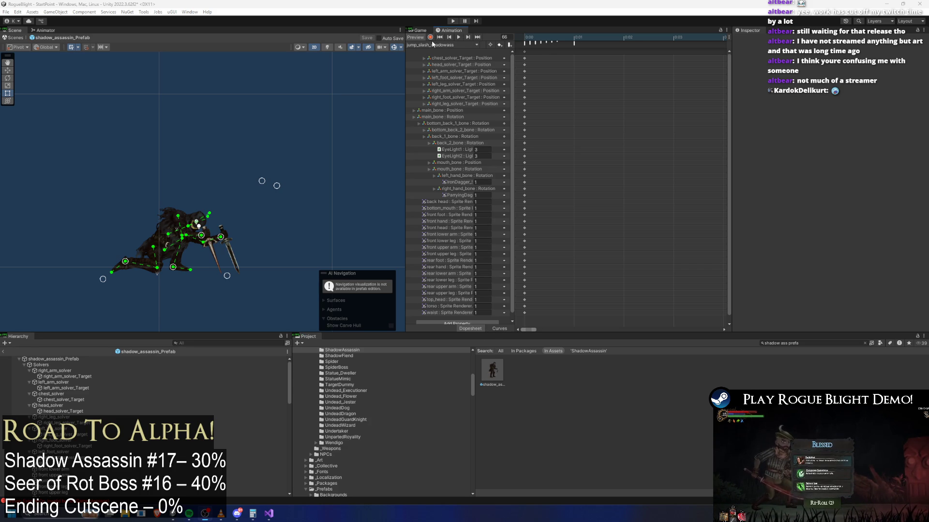
- Check the first TeleportAbovePlayer event in the Inspector, then enter play mode
click(524, 43)
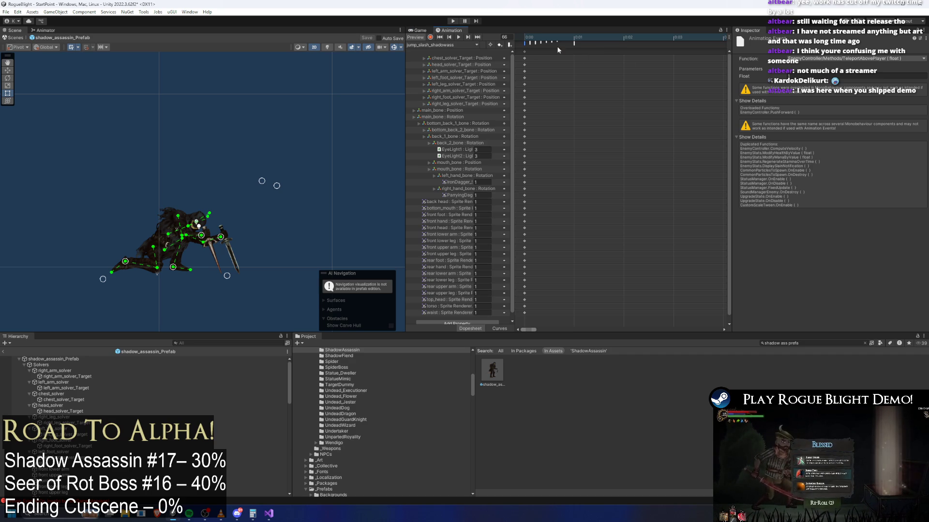
click(452, 21)
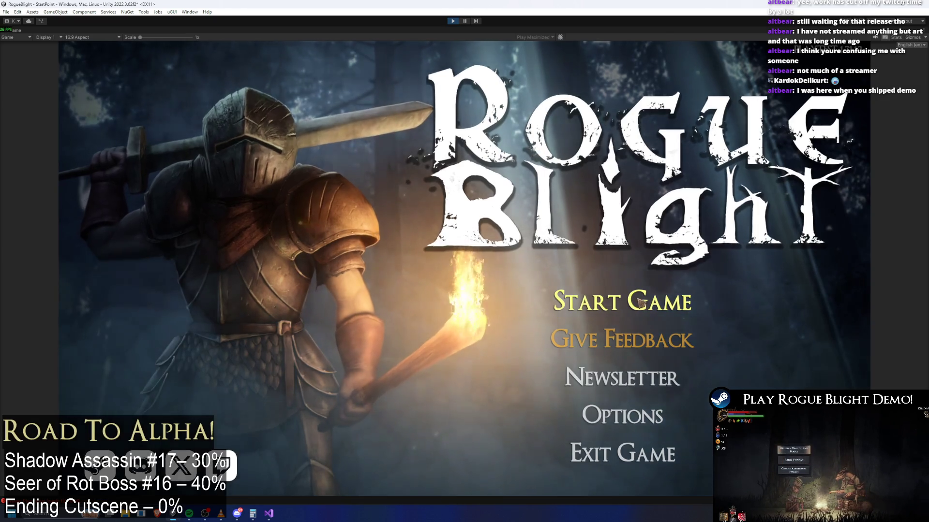
- Load a save slot, fight the shadow assassin briefly, and exit play mode
click(640, 302)
click(637, 306)
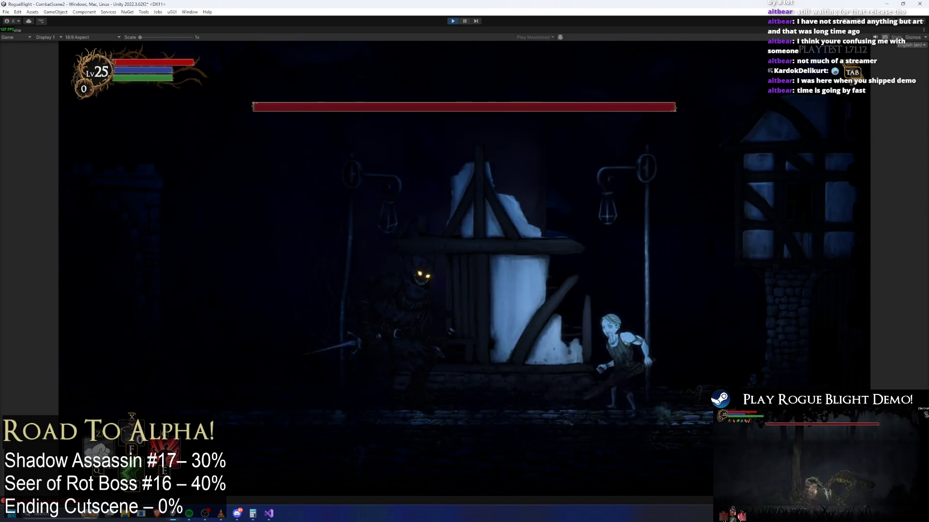
click(454, 21)
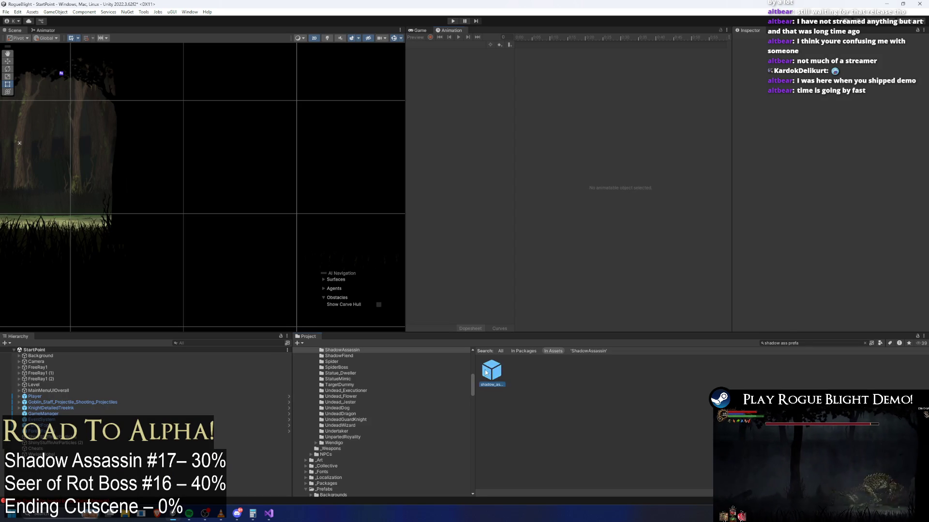
- Open shadow_assassin_Prefab on jump_slash_shadowass and inspect its PlayPreExistingParticle and PushForward opening events
double_click(491, 370)
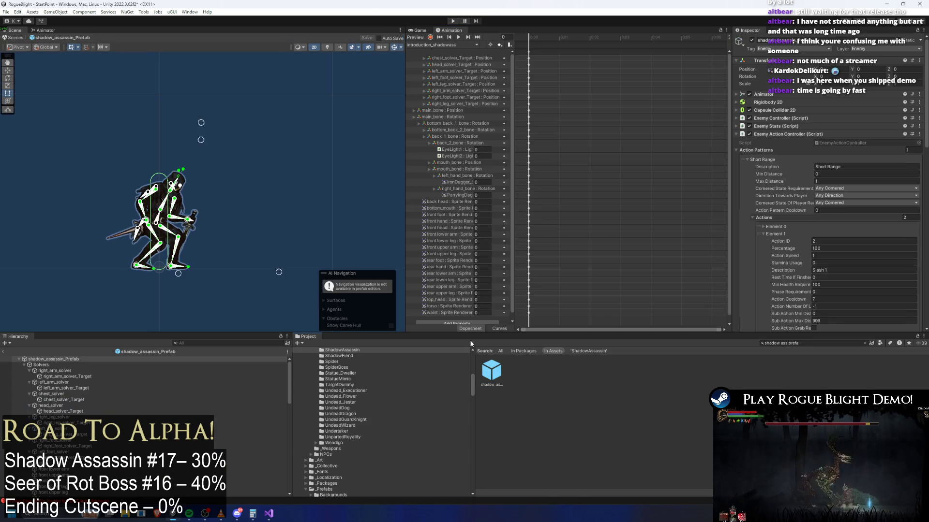
click(436, 45)
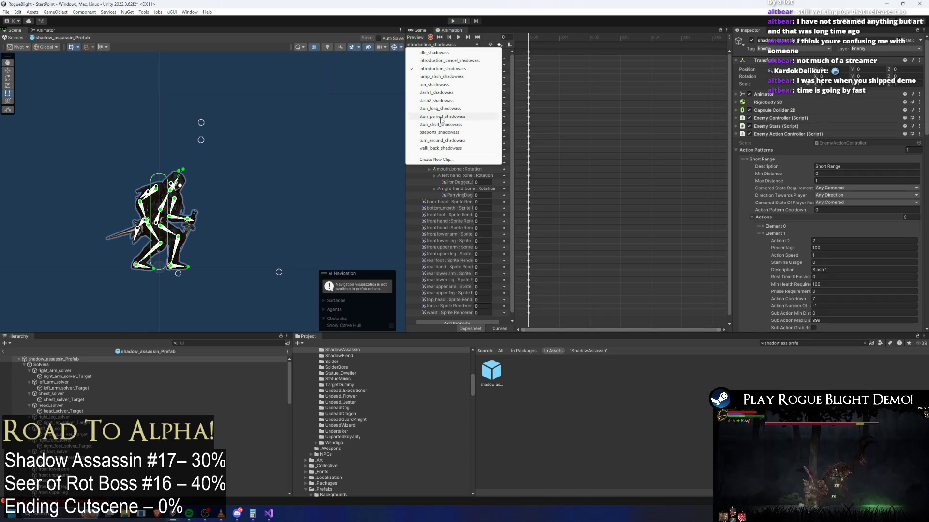
click(452, 77)
click(527, 43)
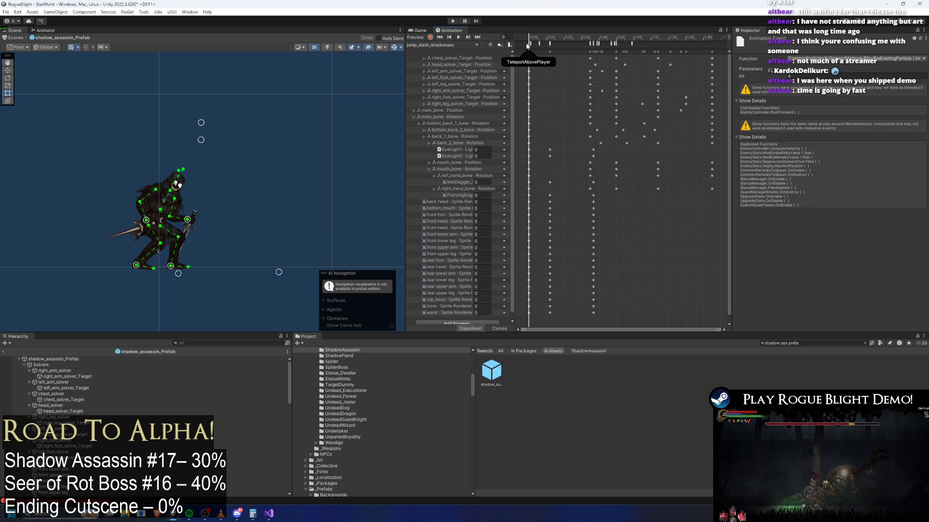
click(528, 43)
click(527, 50)
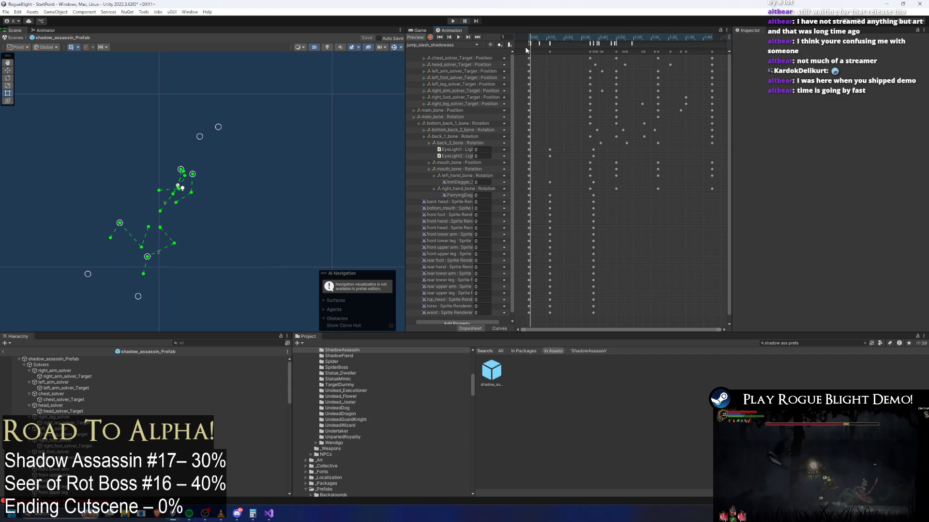
click(527, 44)
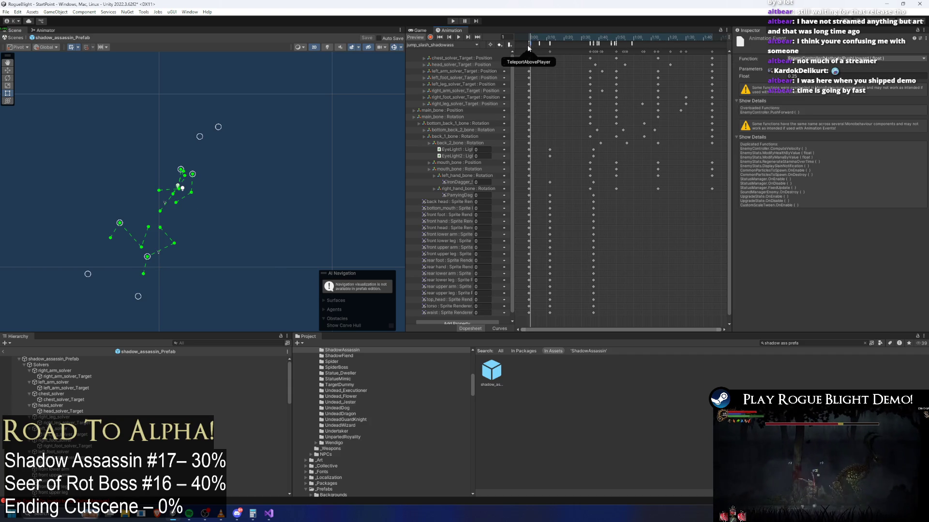
scroll(550, 66, up, 5)
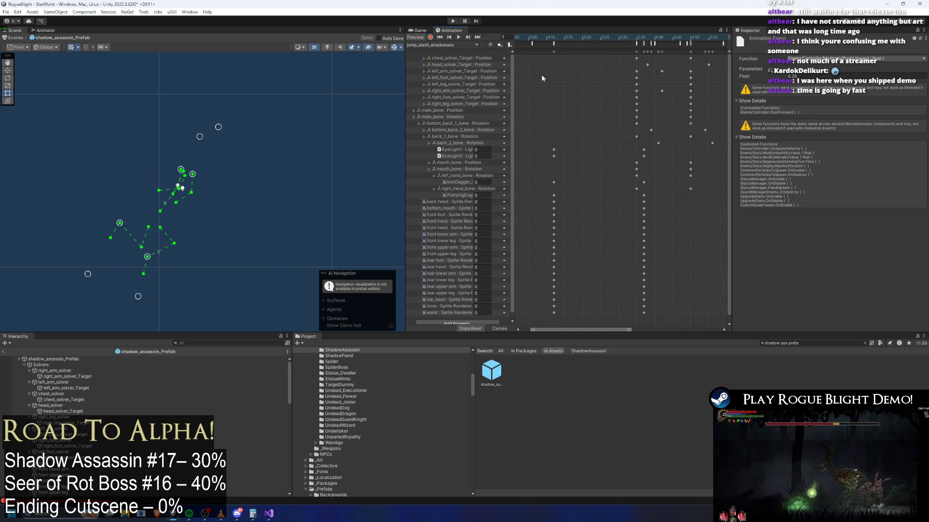
click(539, 74)
scroll(576, 80, up, 2)
scroll(576, 80, up, 3)
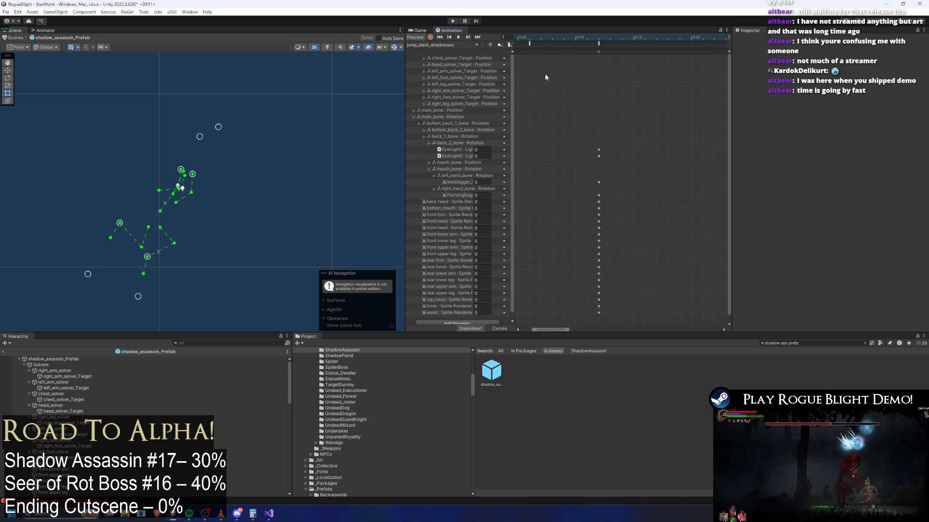
scroll(599, 69, up, 2)
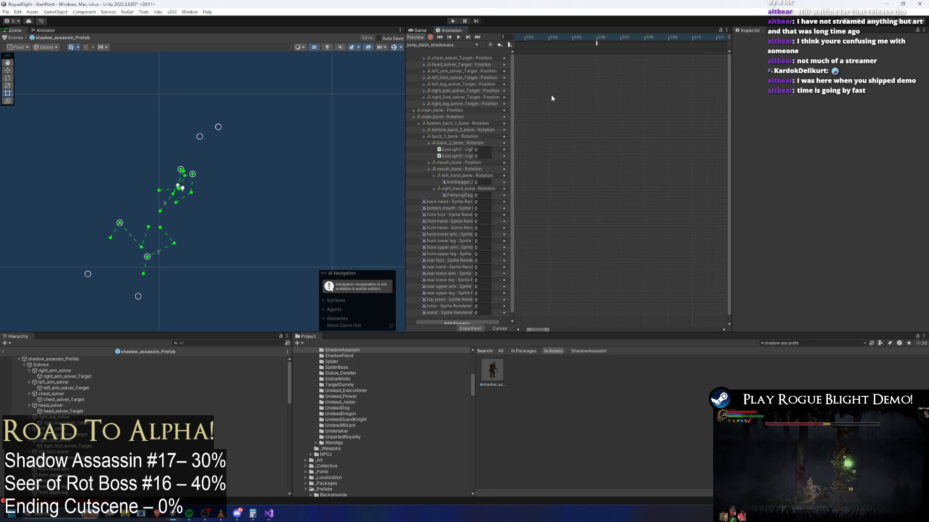
scroll(606, 82, down, 3)
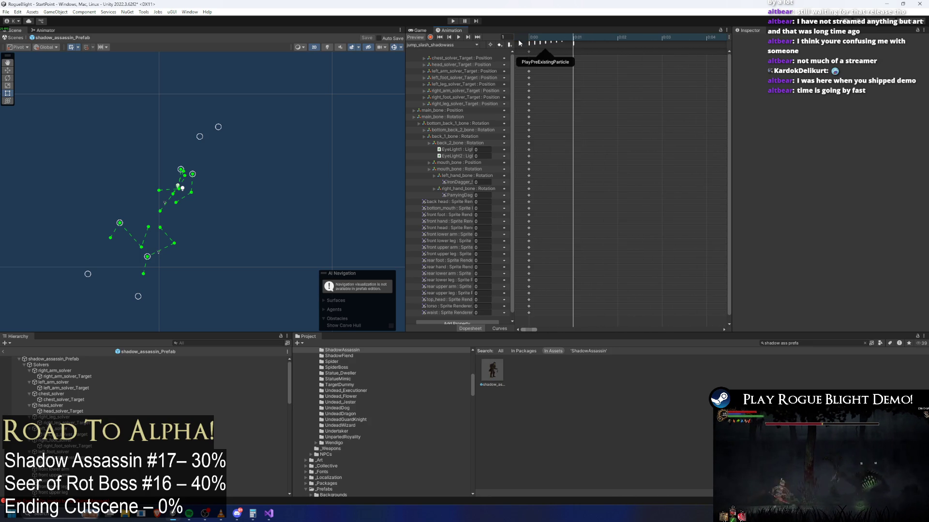
- Move the opening event later toward 0:01 and check PushUpward (0.25) and PlayPreExistingParticle
click(527, 42)
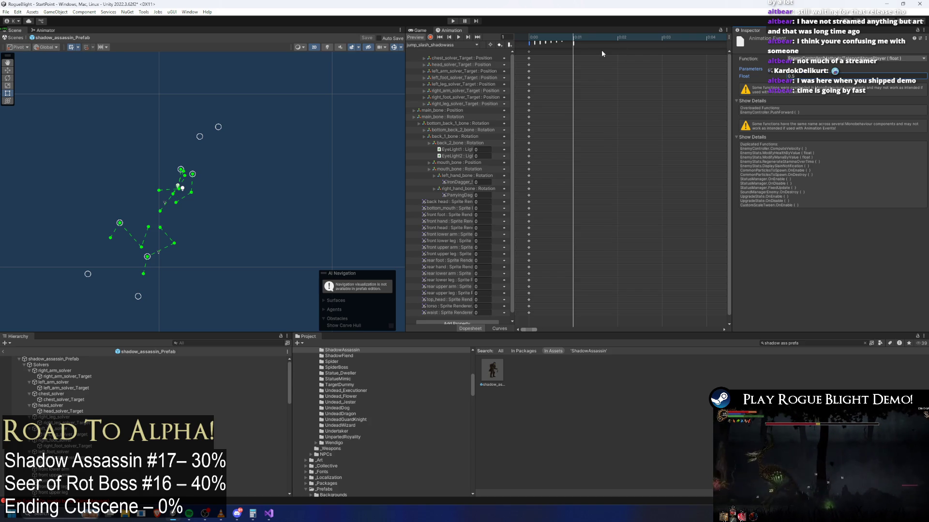
drag(532, 44, 578, 39)
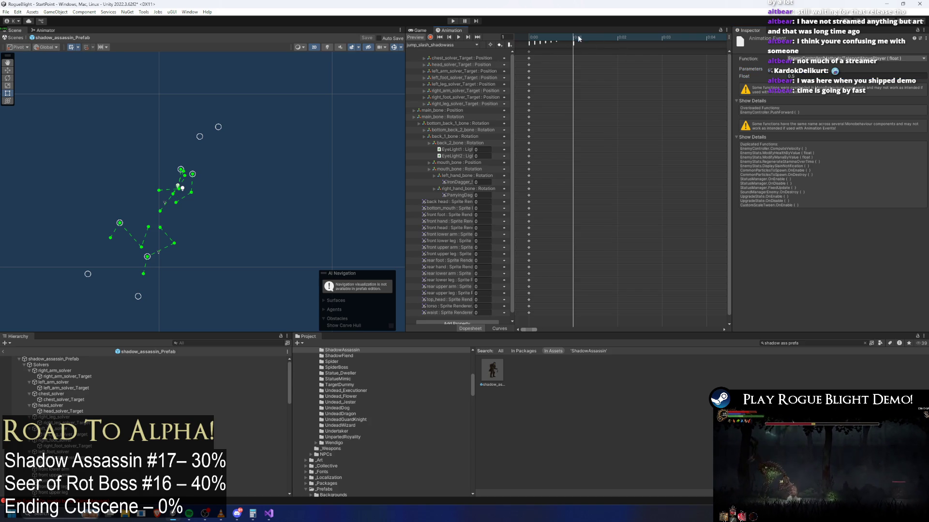
click(576, 44)
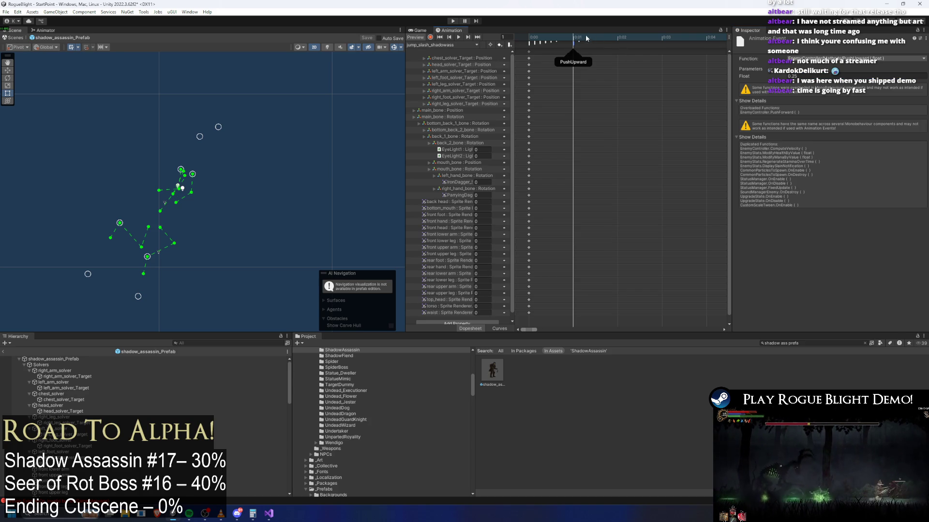
click(532, 43)
scroll(637, 96, right, 5)
click(620, 106)
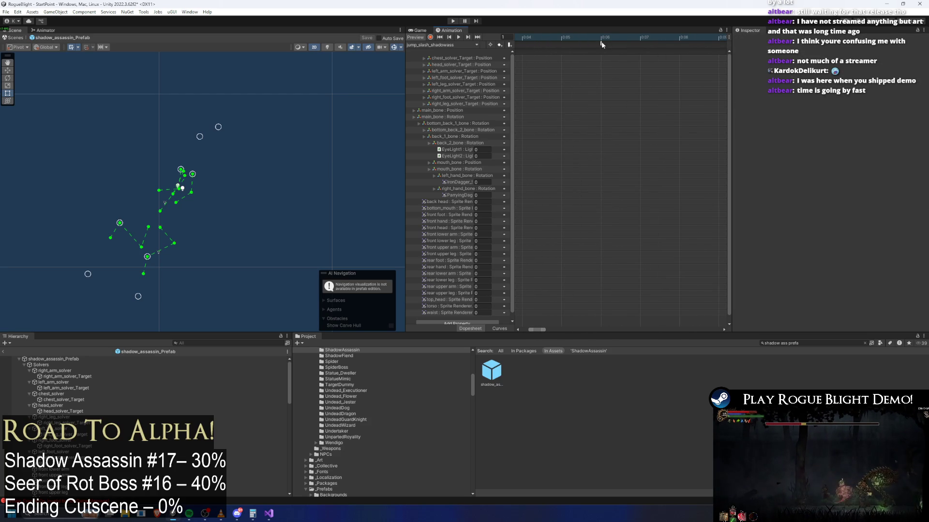
- Review events at 0:06, 0:12, PushUpward near 0:35 and EnableAttackCollision near 0:36, then playtest
click(602, 44)
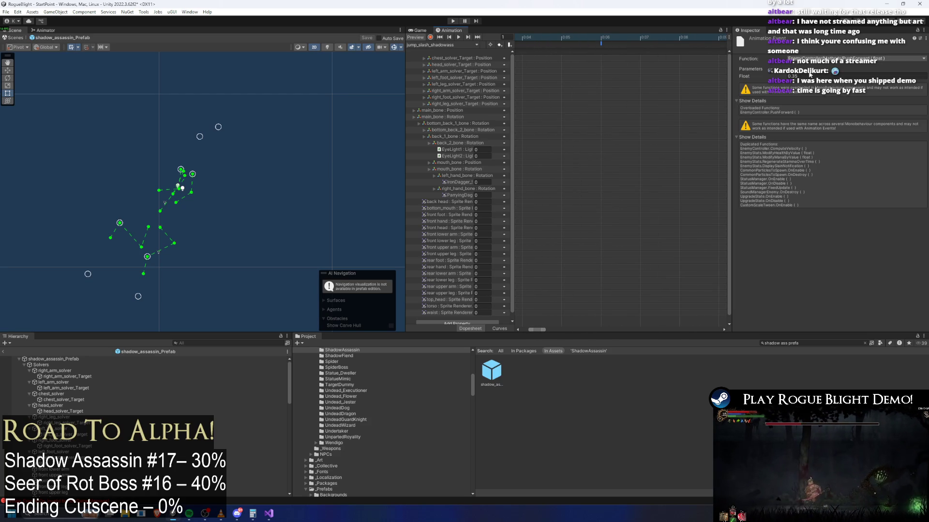
click(614, 120)
scroll(621, 106, down, 2)
click(659, 44)
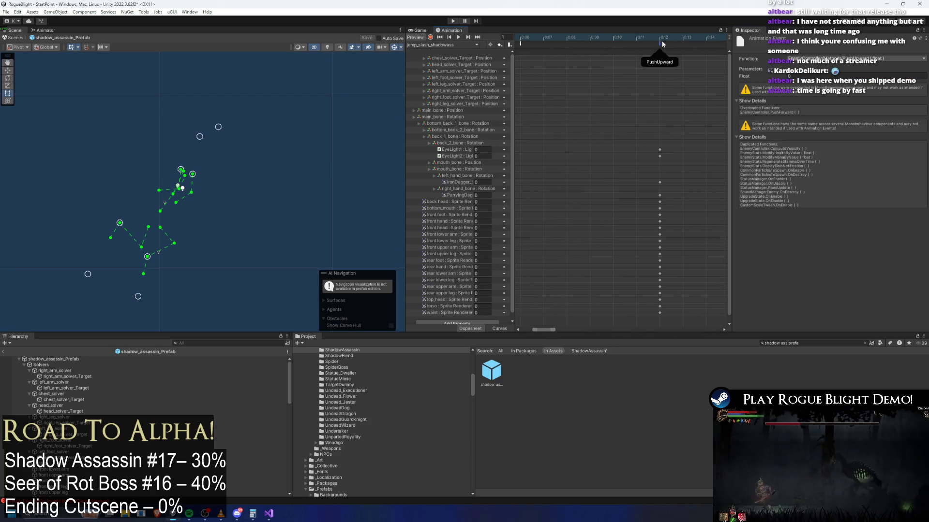
click(686, 84)
scroll(689, 80, down, 3)
scroll(692, 81, right, 10)
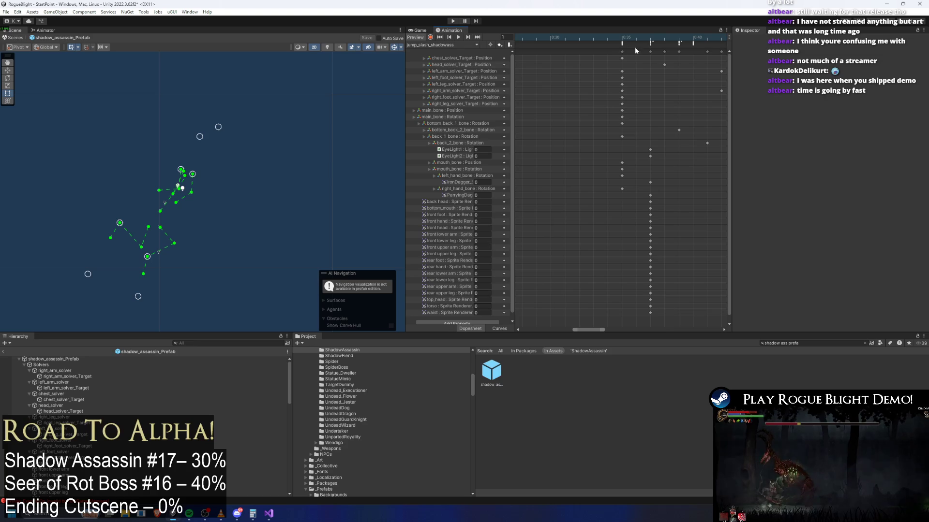
click(623, 43)
click(648, 46)
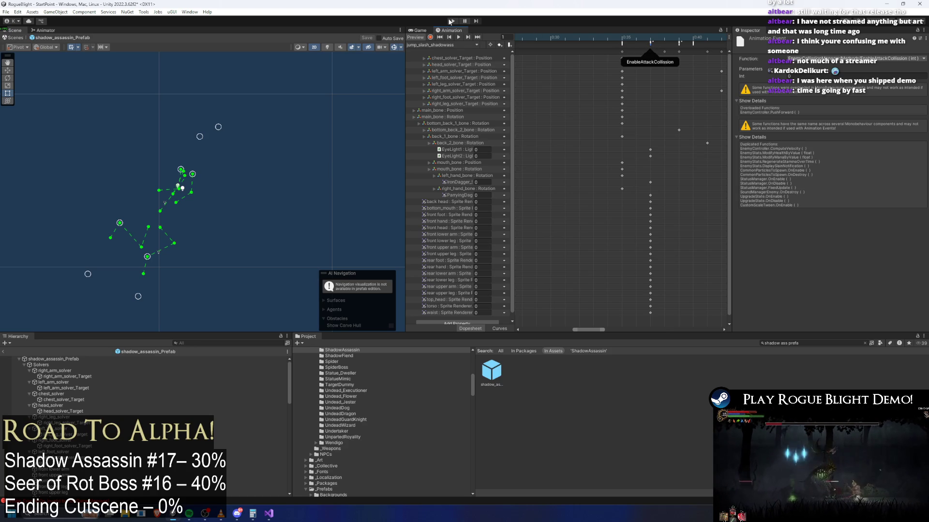
click(450, 21)
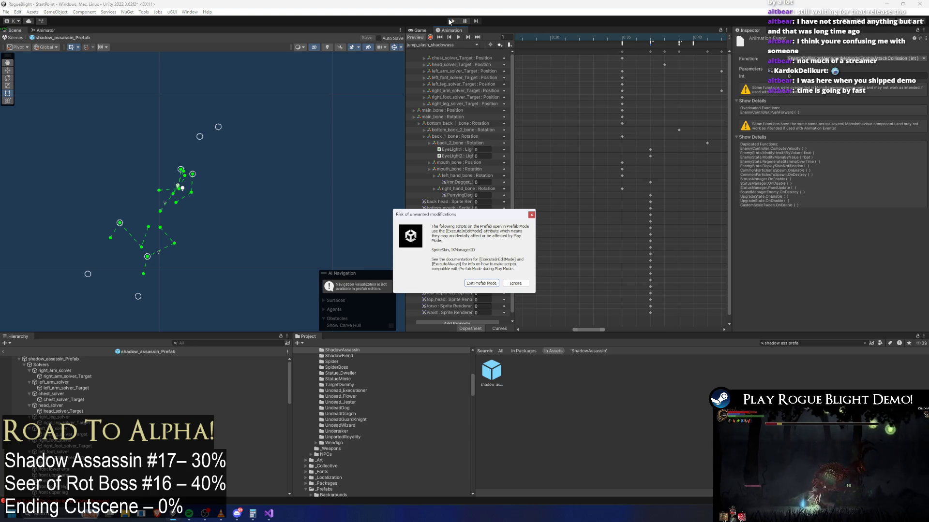
- Dismiss the prefab warning and load a save slot from the main menu
key(Return)
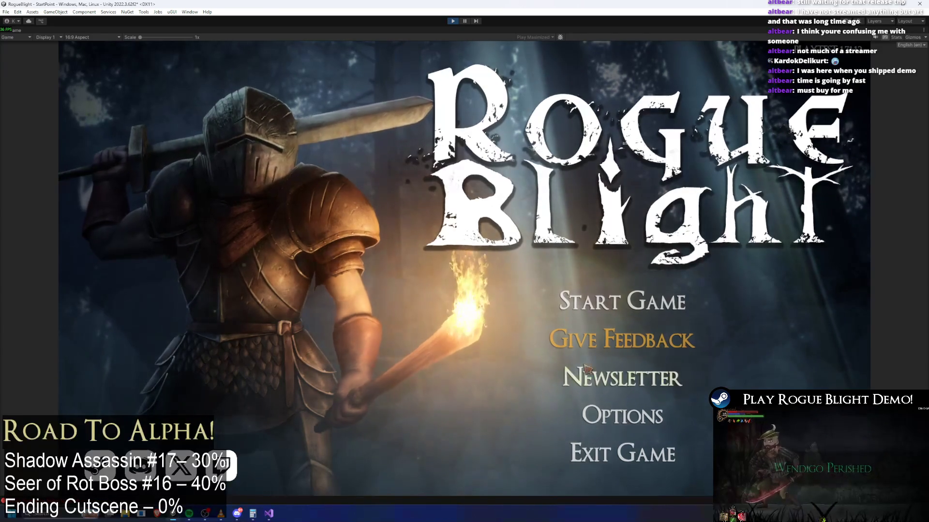
click(611, 297)
click(631, 252)
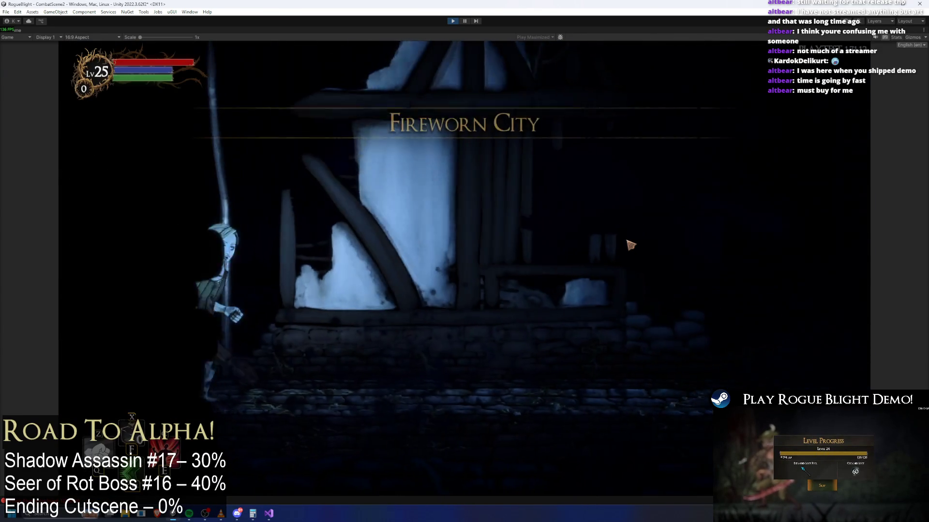
- Fight the Shadow Assassin boss with sword slashes and a jump attack
key(d)
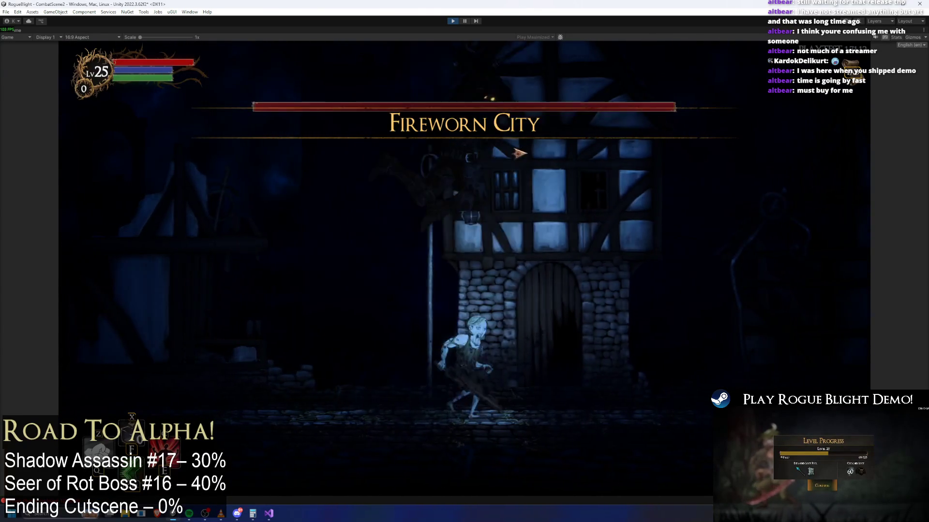
click(441, 267)
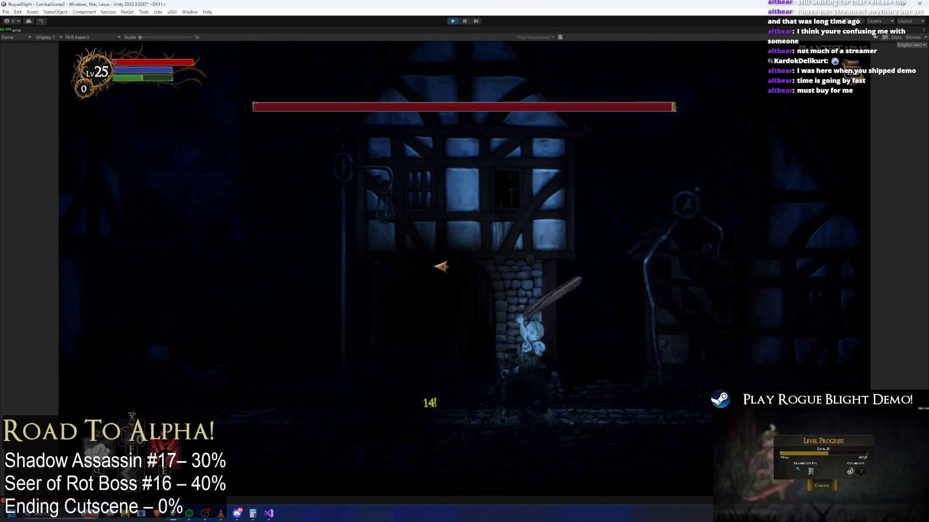
key(a)
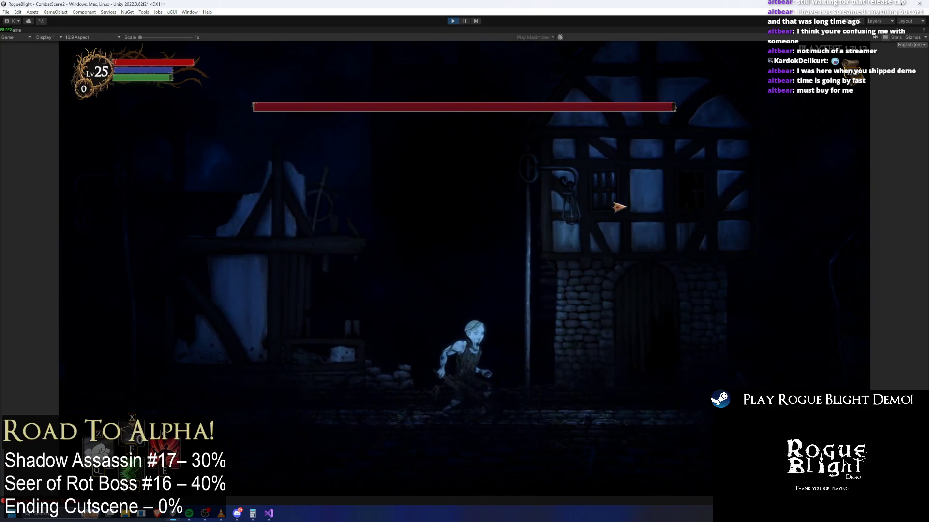
key(d)
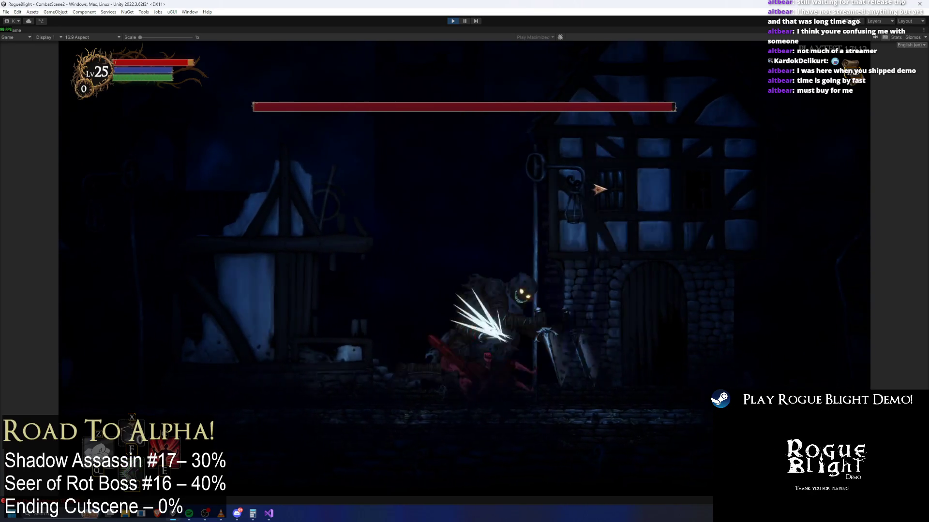
click(453, 344)
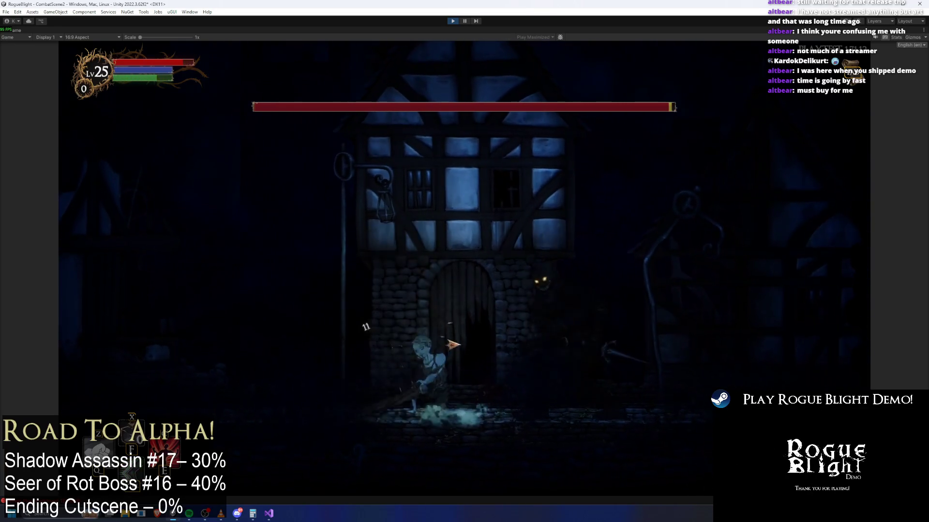
key(a)
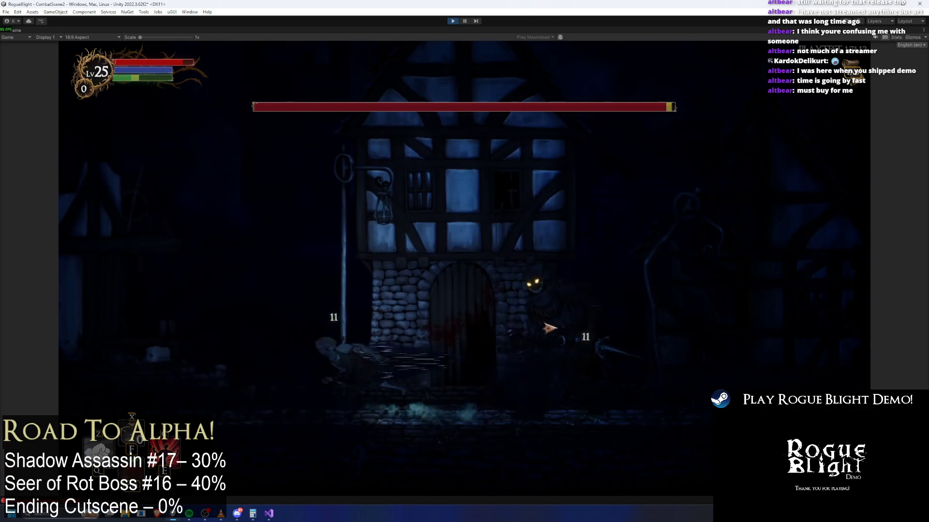
click(564, 338)
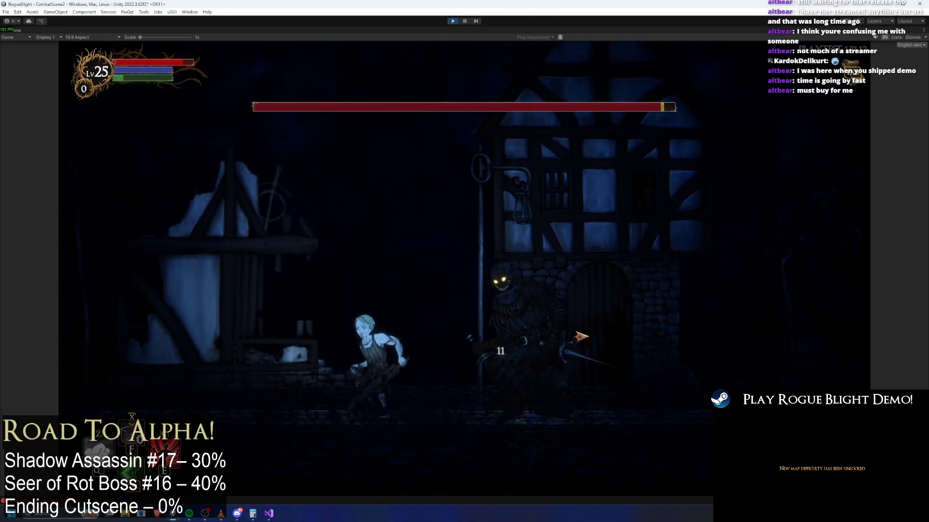
click(583, 335)
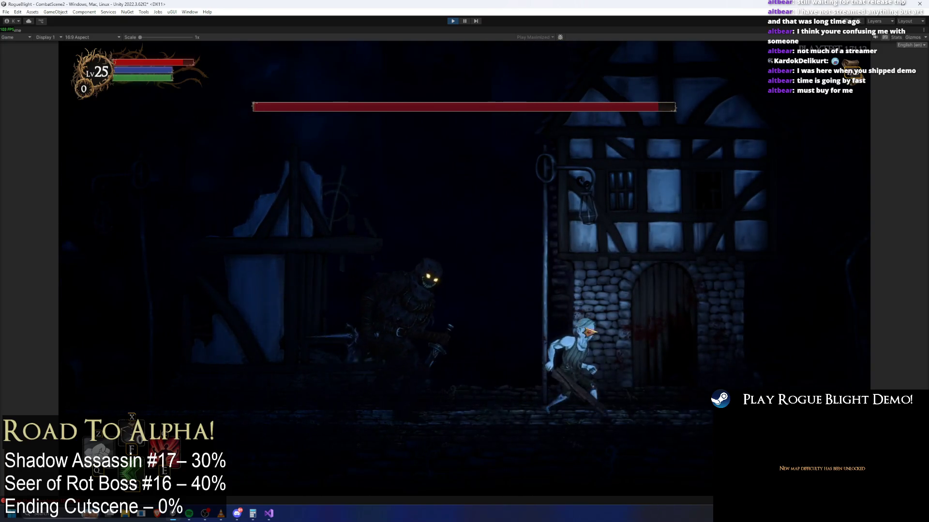
click(596, 344)
key(d)
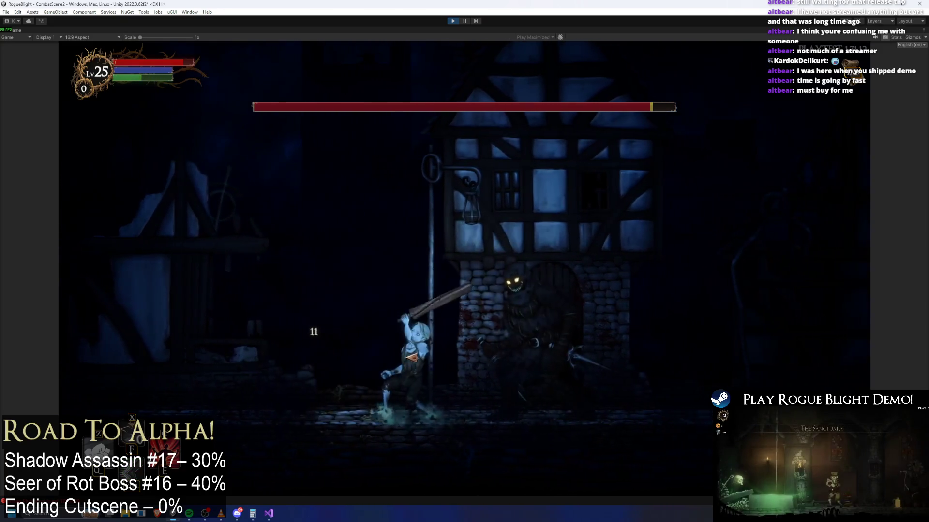
click(570, 377)
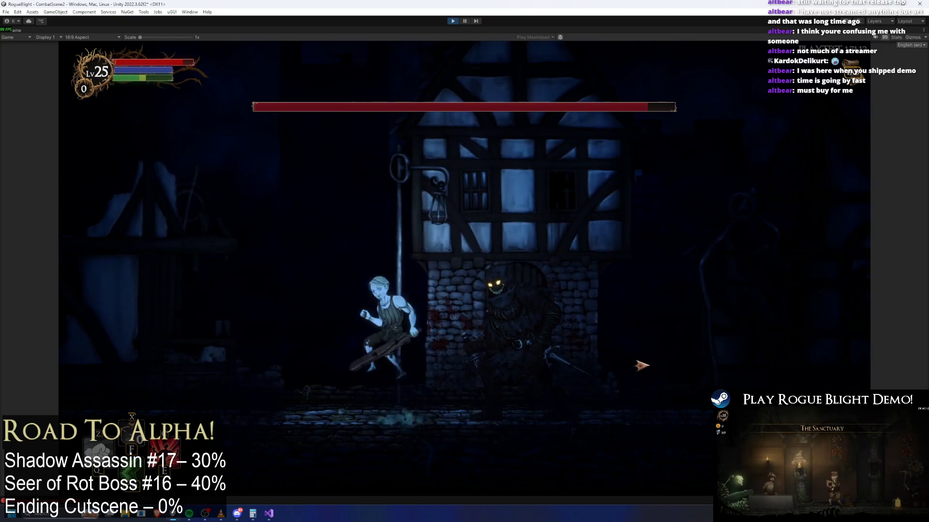
key(space)
click(638, 365)
key(a)
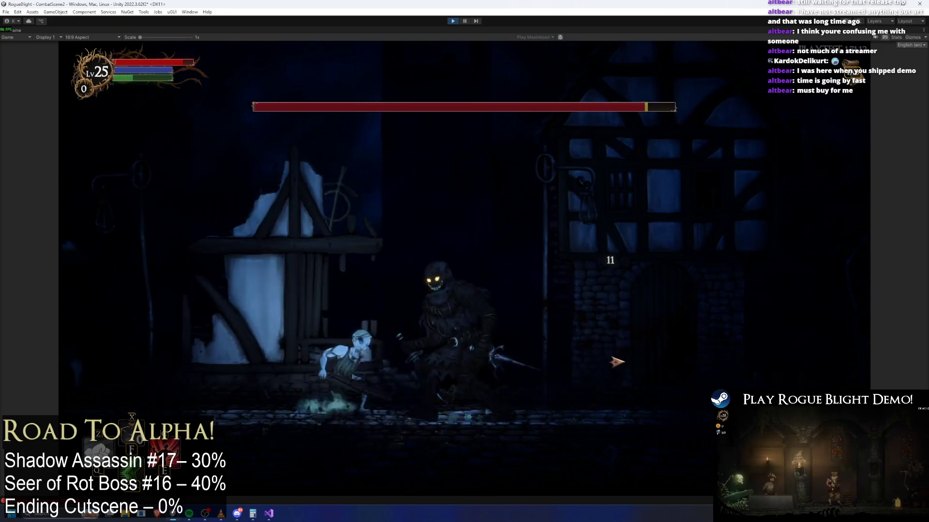
- Run back and forth dodging the boss's blades, then stop Play mode
key(d)
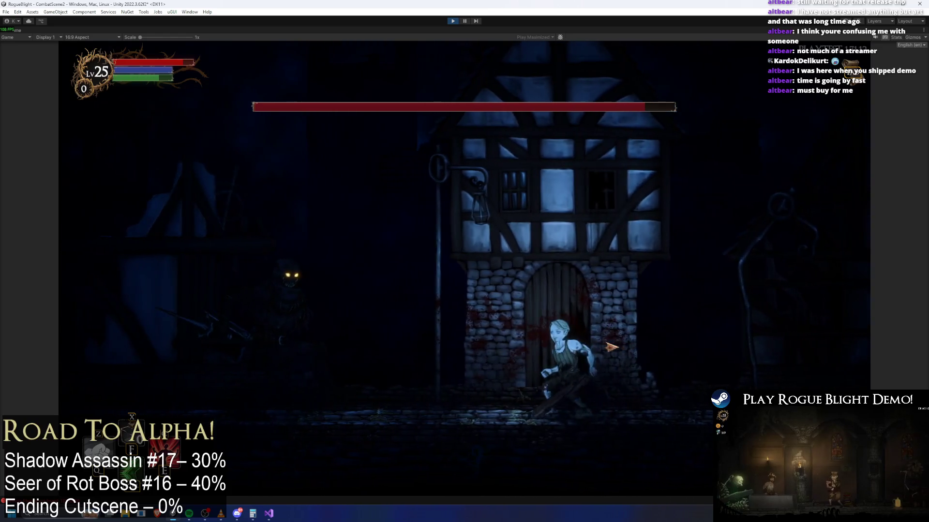
key(a)
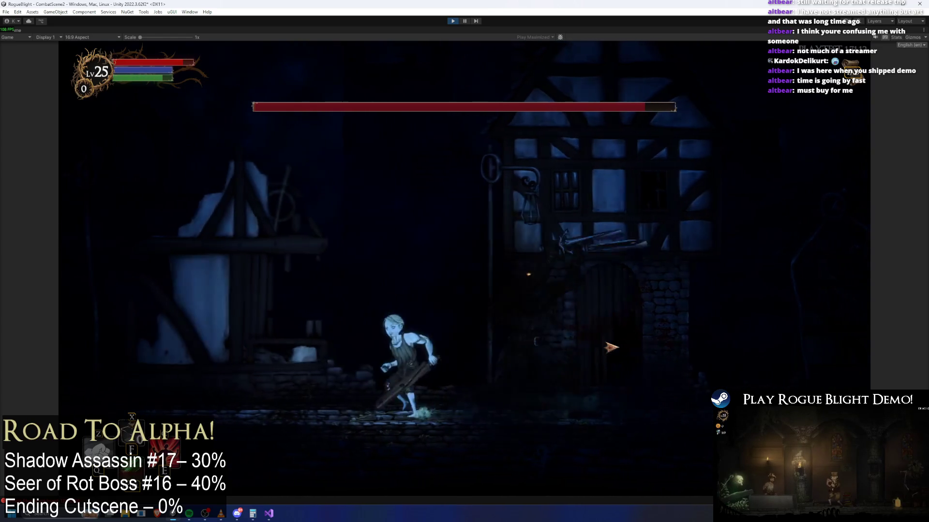
key(d)
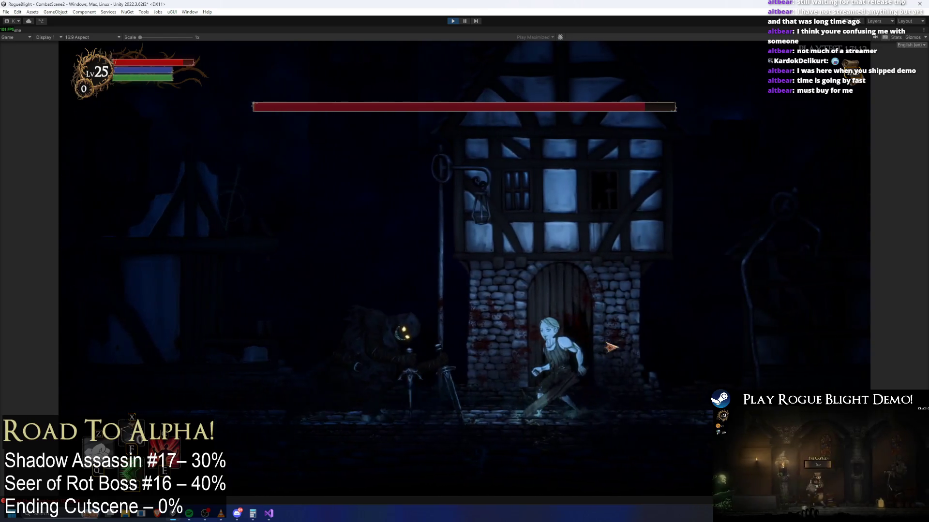
key(a)
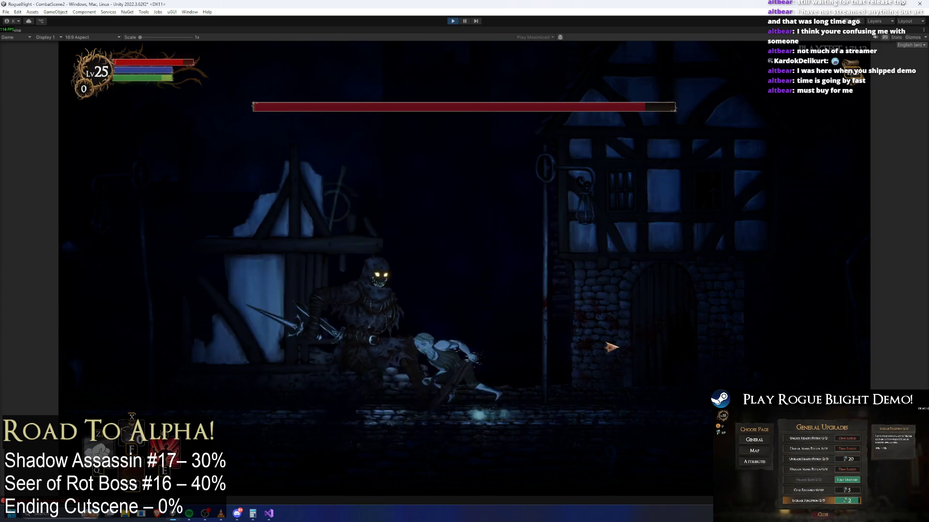
key(a)
key(d)
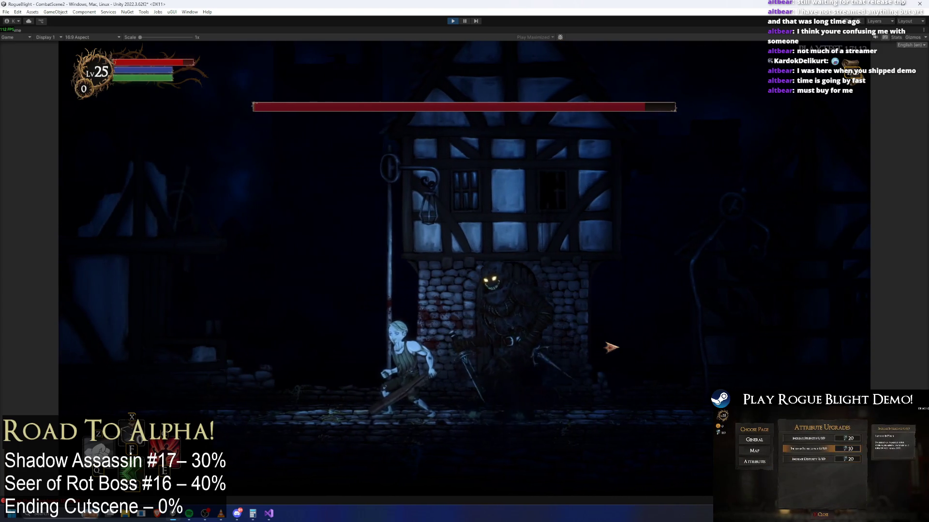
key(a)
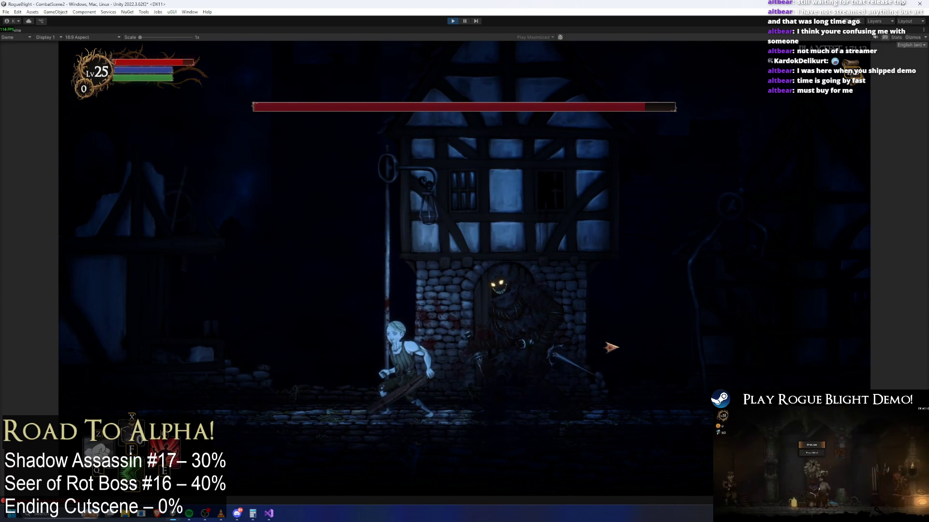
key(d)
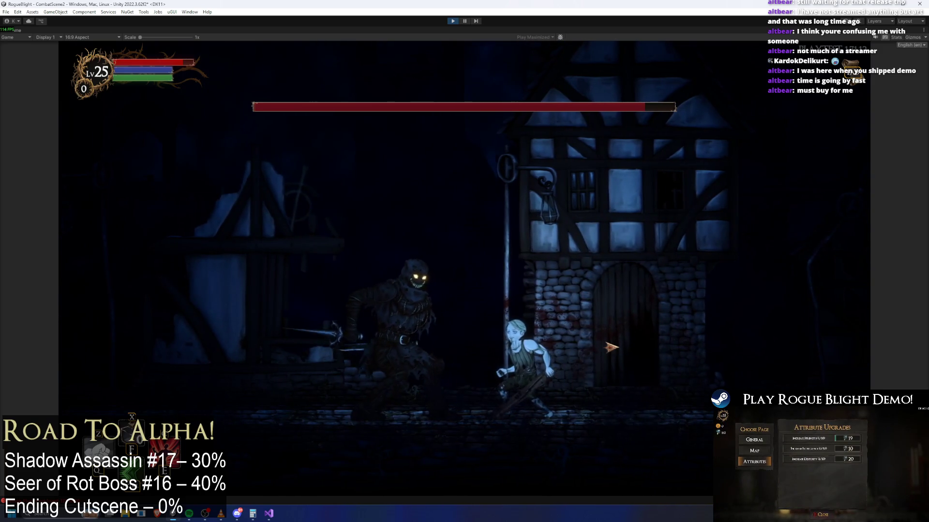
key(a)
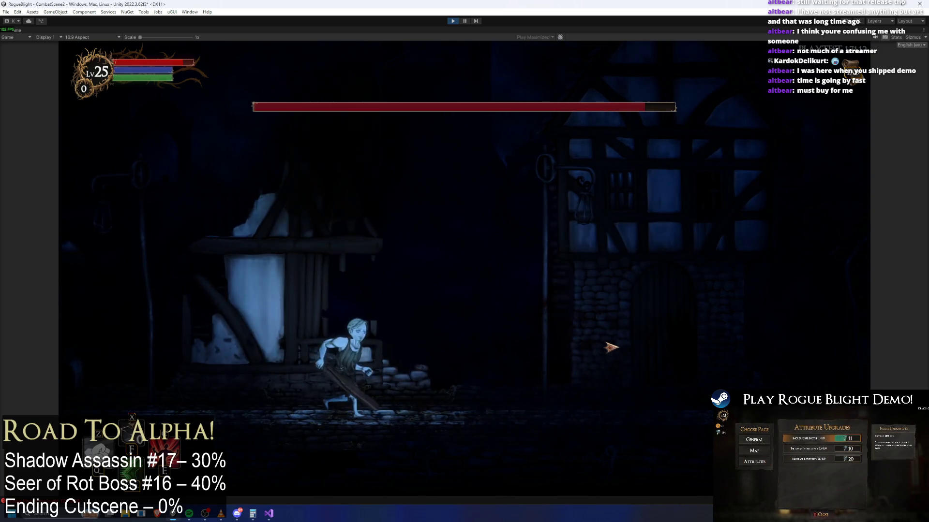
key(d)
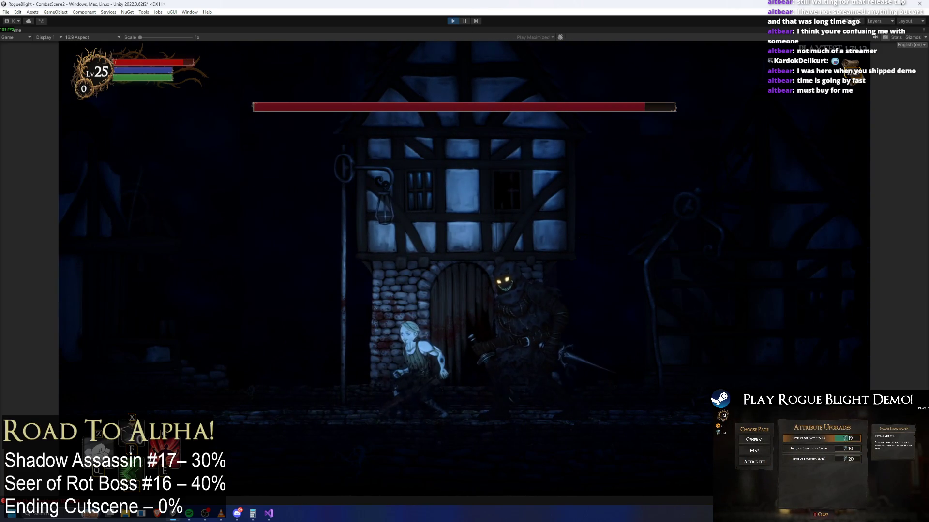
click(453, 22)
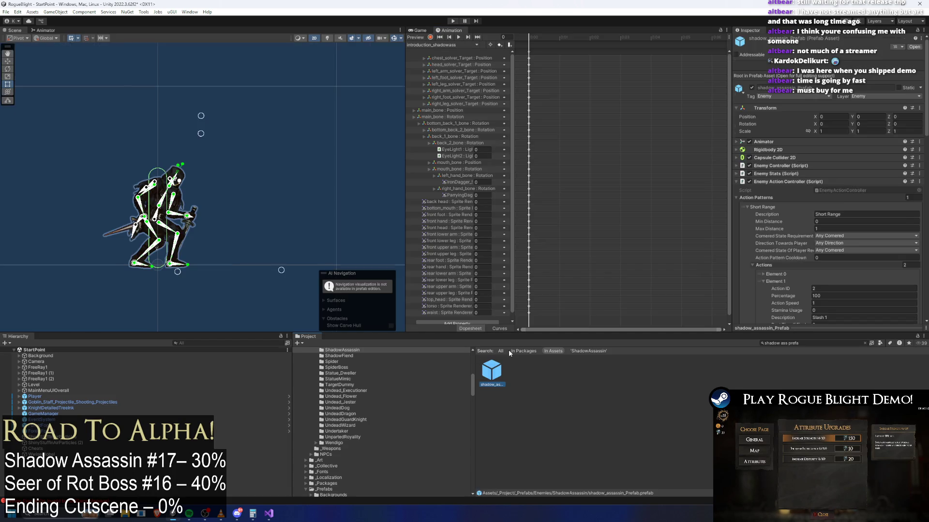
- Expand Teleport 1's action settings and add an empty sub-action slot
click(768, 158)
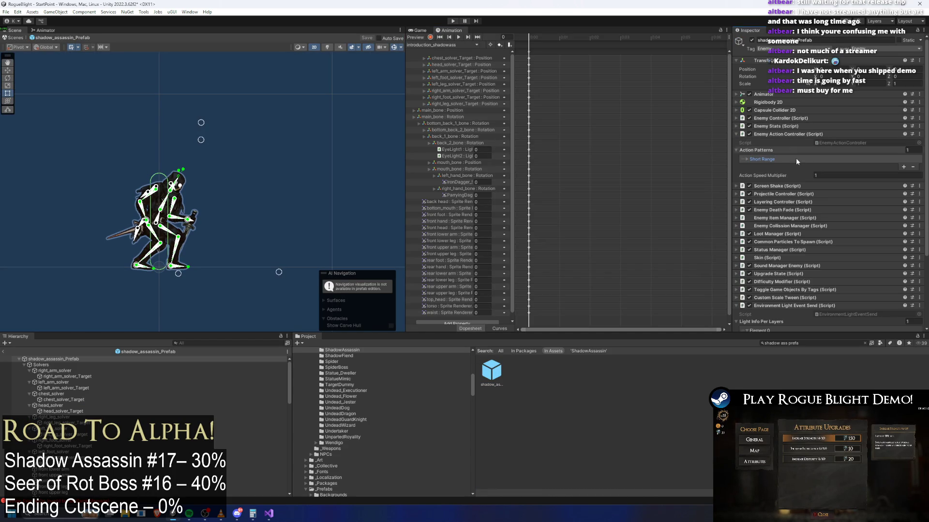
click(781, 160)
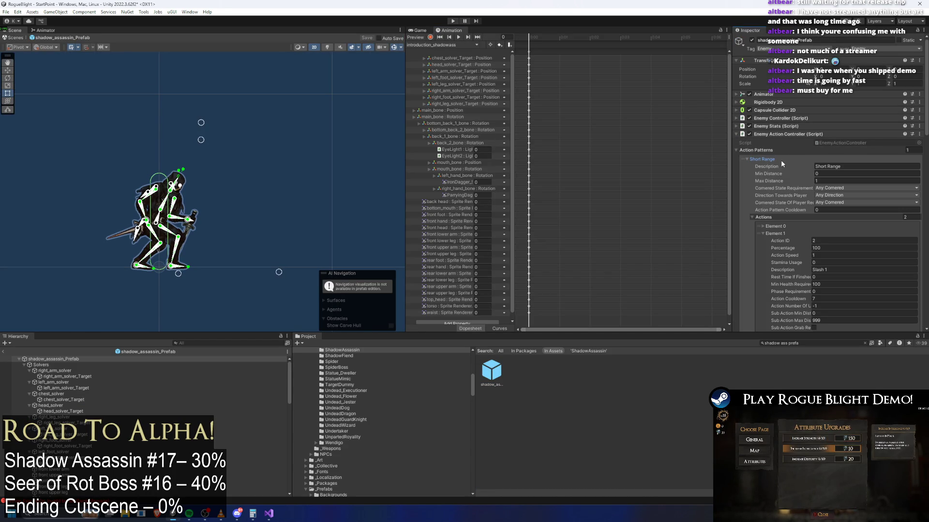
click(777, 234)
scroll(870, 174, down, 3)
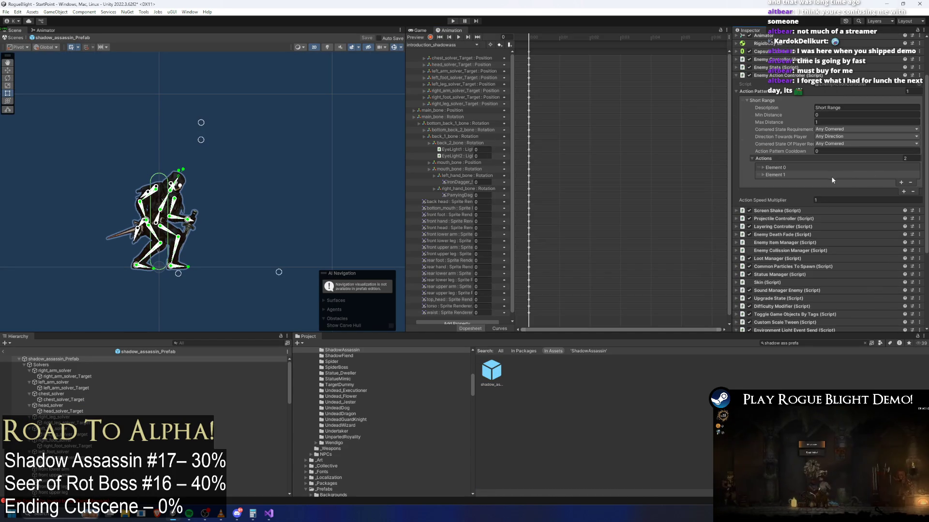
click(829, 167)
scroll(889, 199, down, 5)
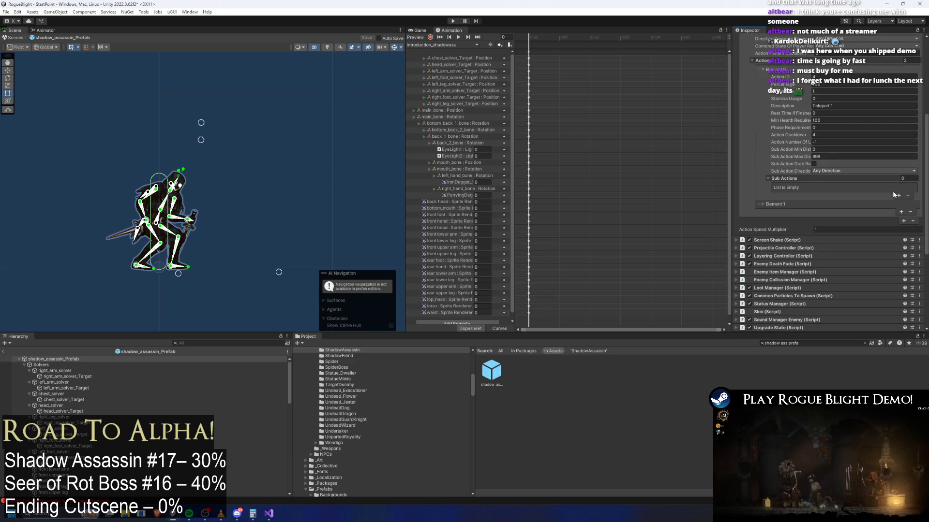
click(898, 196)
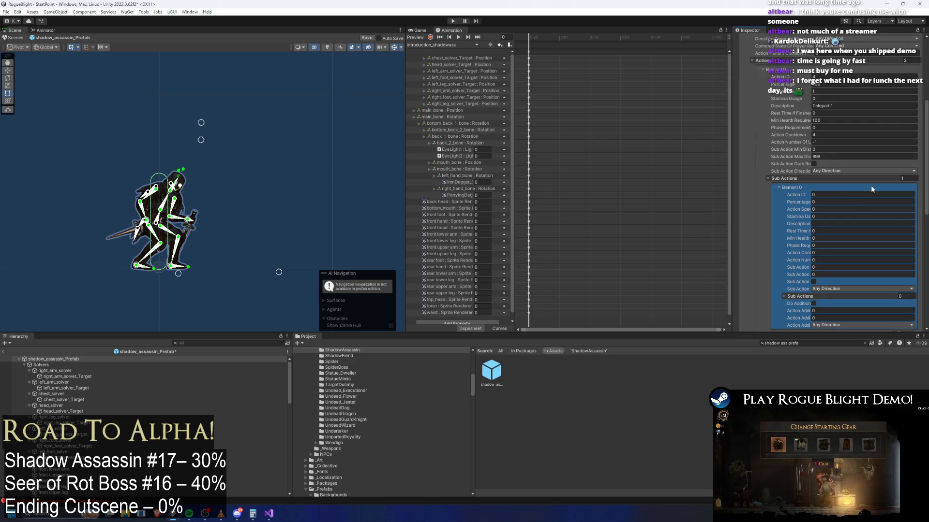
- Expand the Jump Slash sub-action and review Slash 1's sub-action list
scroll(867, 187, down, 5)
click(800, 243)
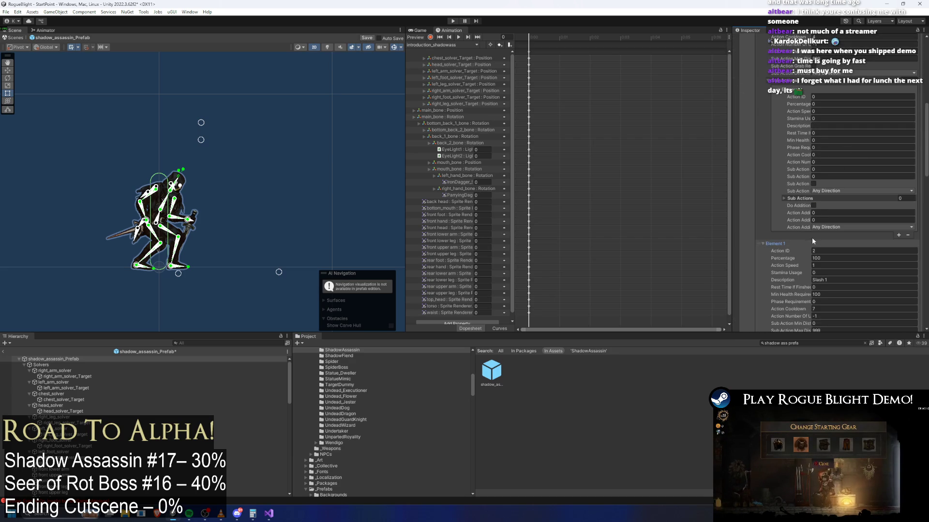
scroll(822, 231, up, 2)
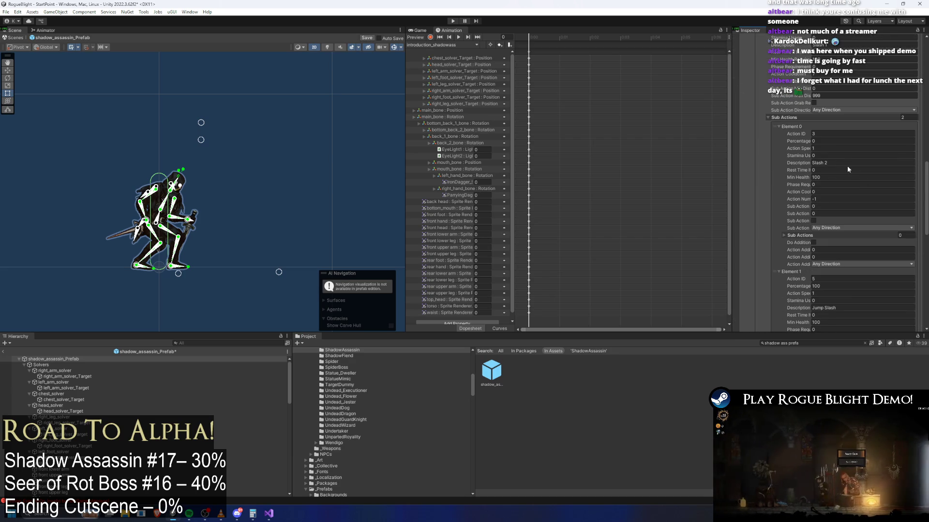
scroll(840, 149, up, 8)
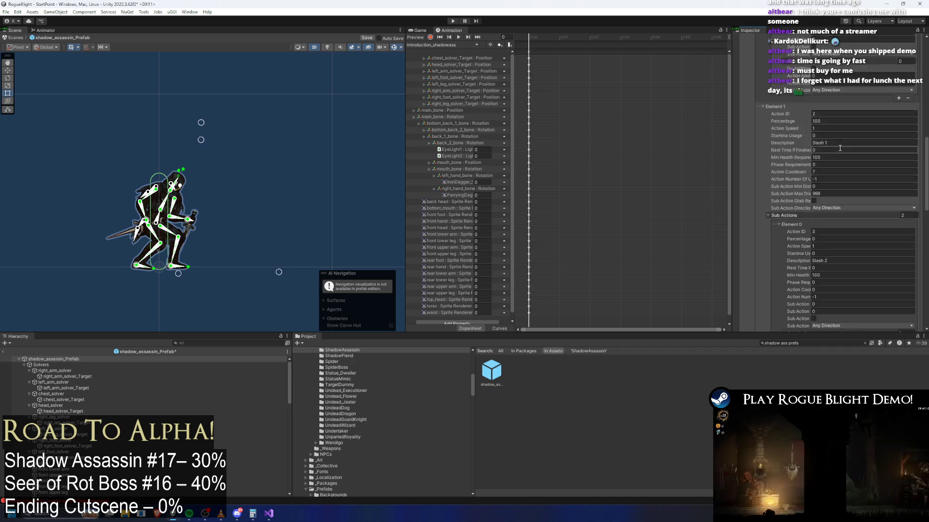
drag(732, 125, 635, 127)
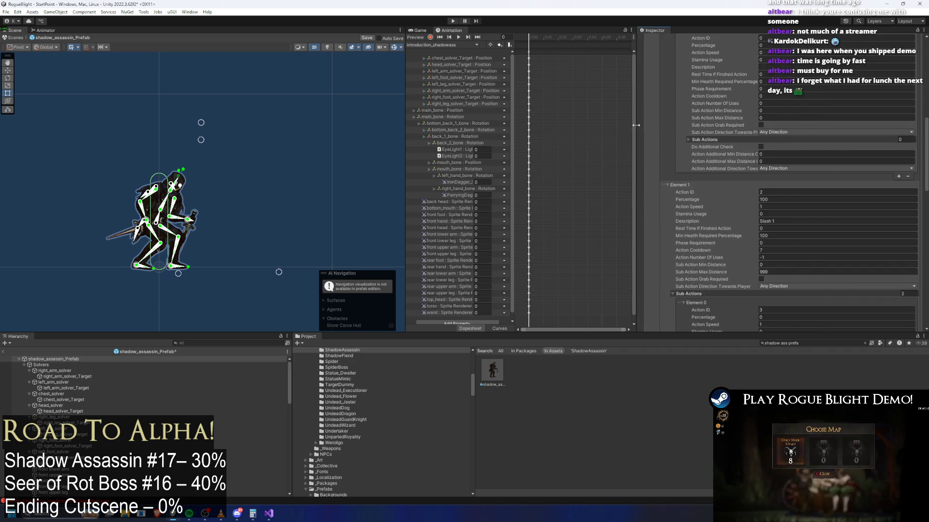
scroll(783, 167, down, 4)
scroll(783, 167, up, 15)
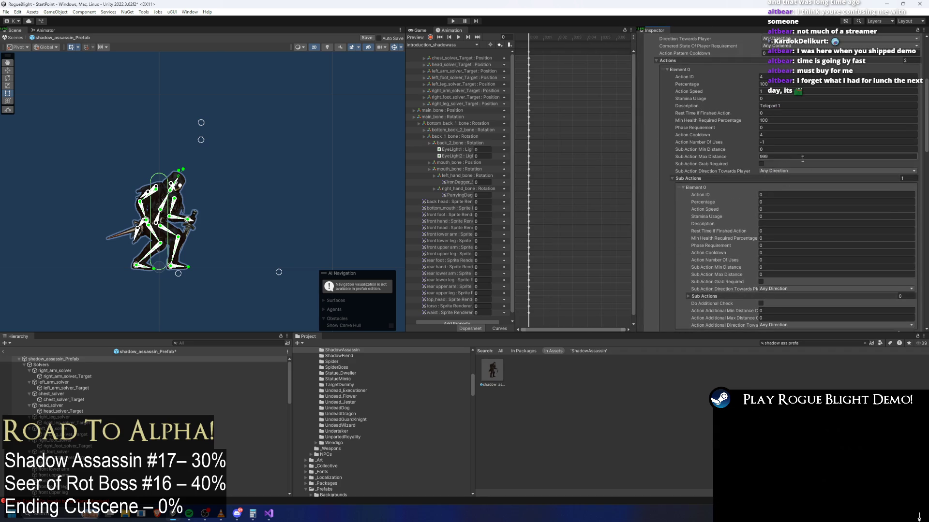
scroll(792, 159, down, 10)
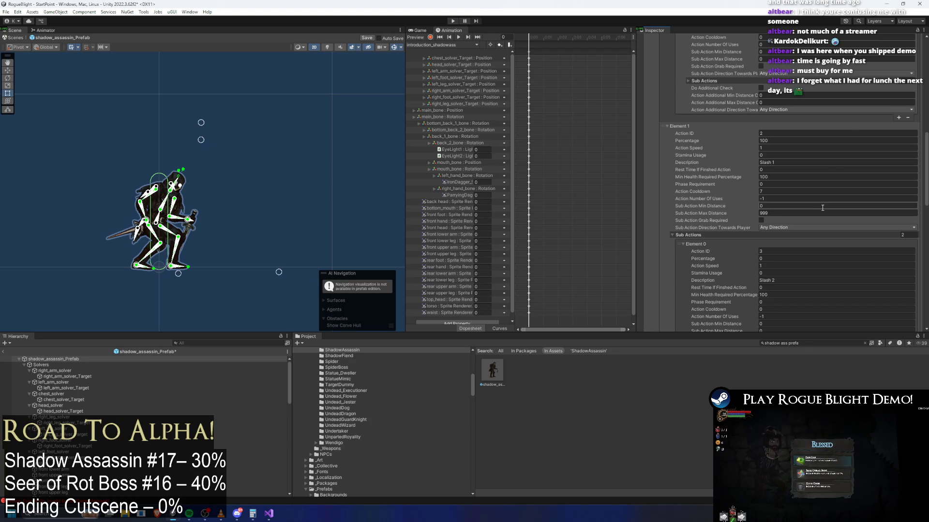
scroll(800, 165, down, 4)
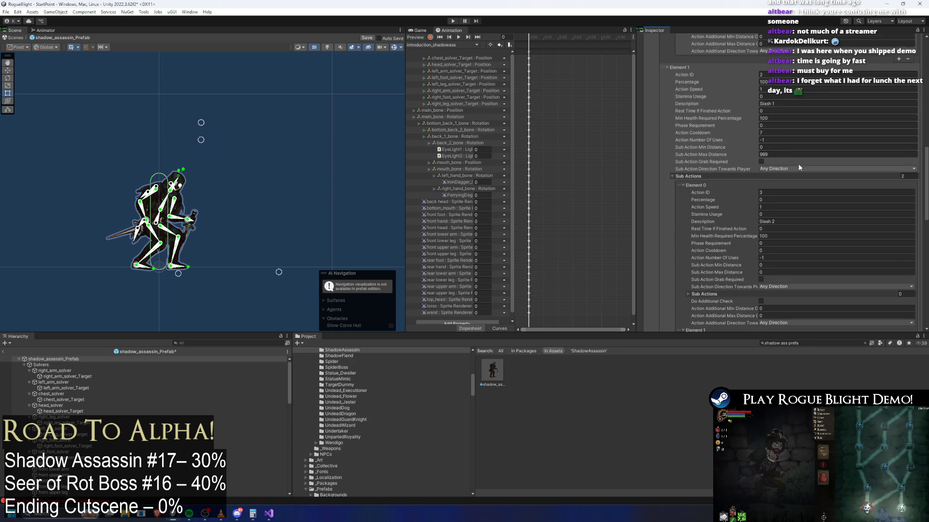
scroll(800, 161, up, 12)
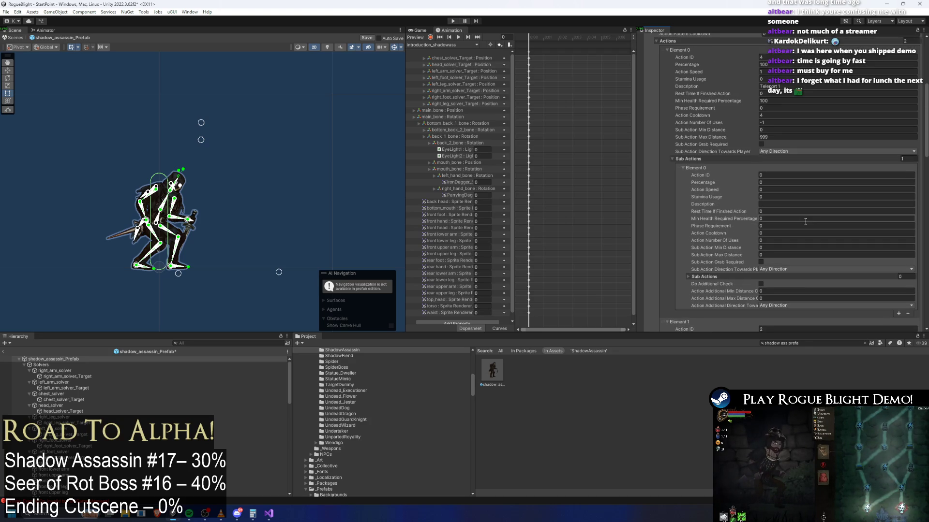
scroll(801, 193, down, 2)
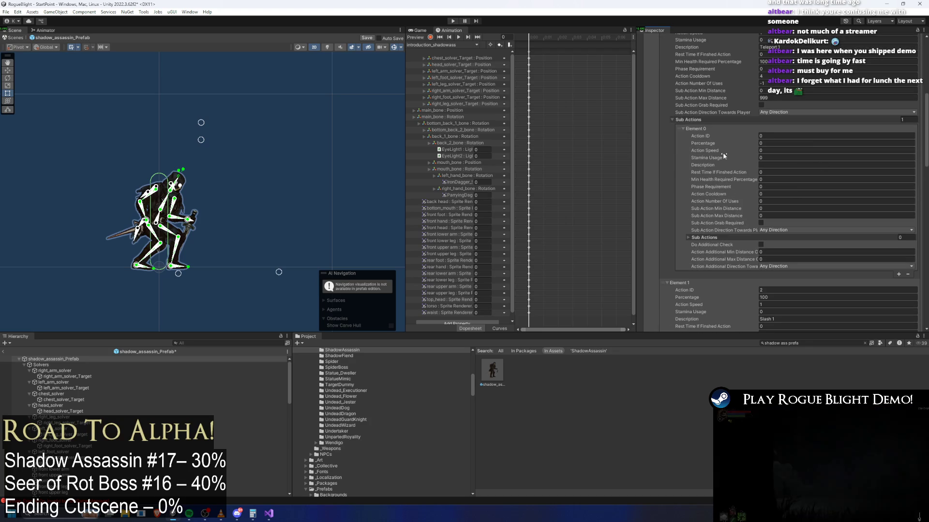
scroll(781, 146, down, 13)
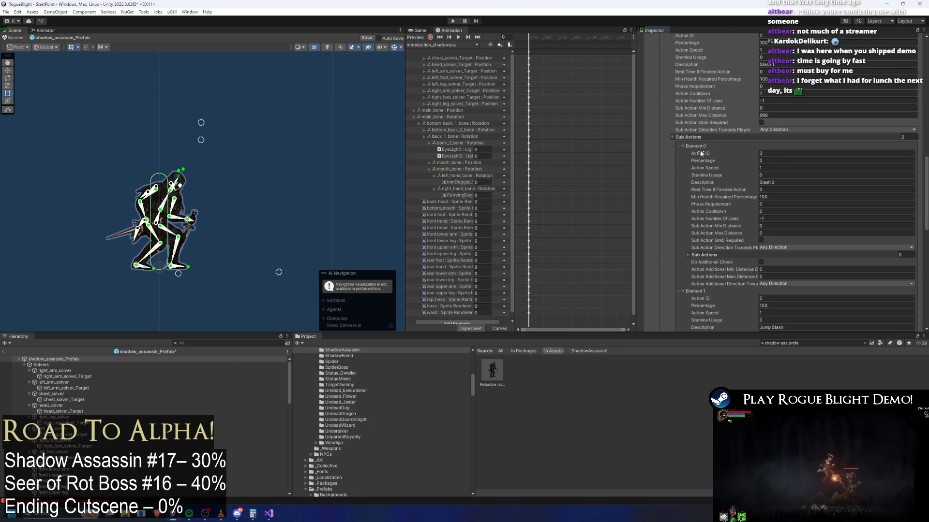
- Copy Slash 1's sub-actions into Teleport 1: Slash 2 (ID 3) and Jump Slash (ID 5)
right_click(699, 138)
click(737, 152)
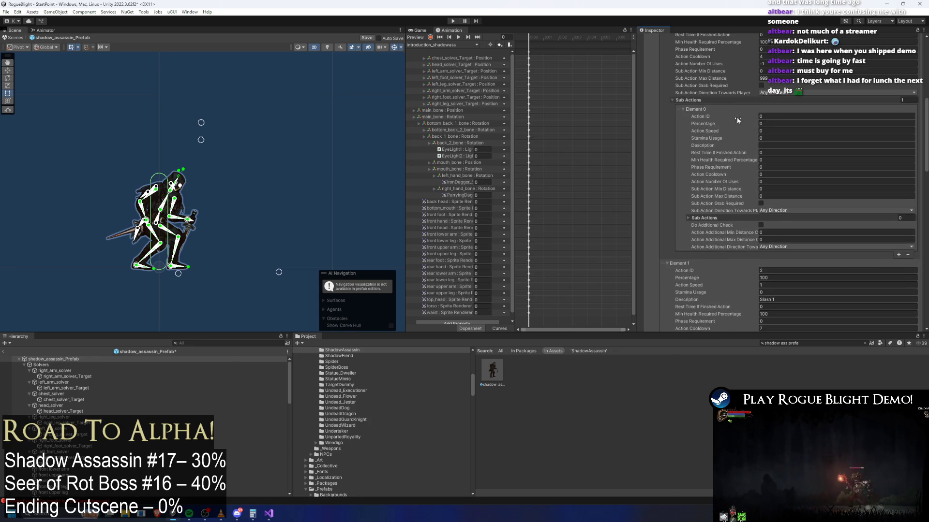
right_click(697, 107)
click(716, 120)
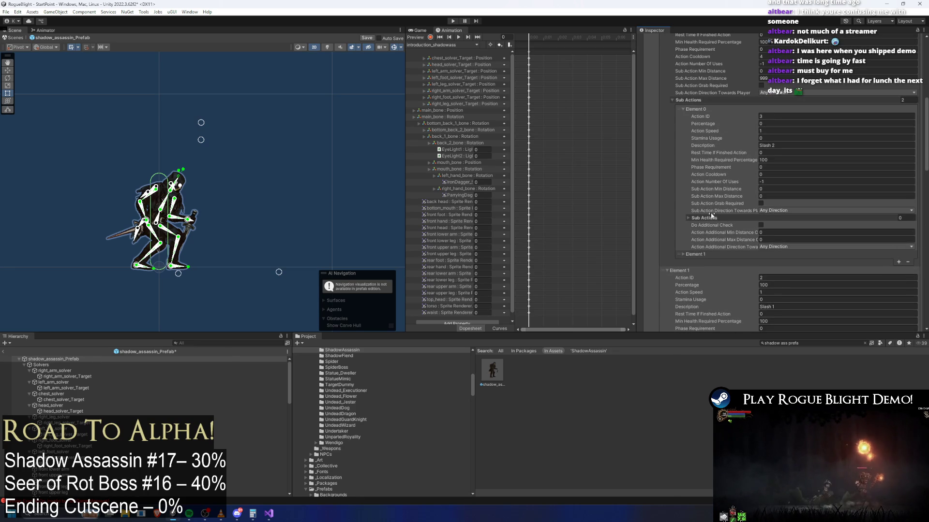
drag(704, 251, 707, 251)
scroll(814, 186, up, 2)
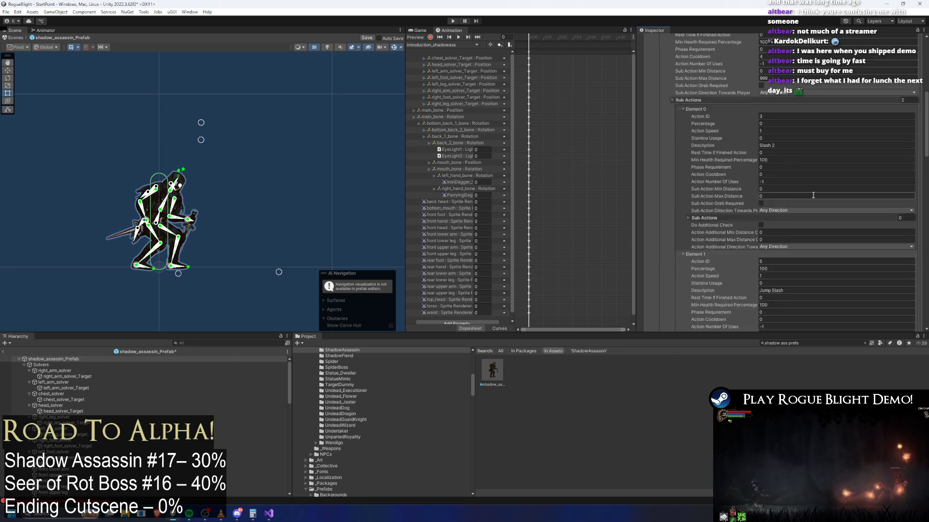
scroll(815, 187, up, 10)
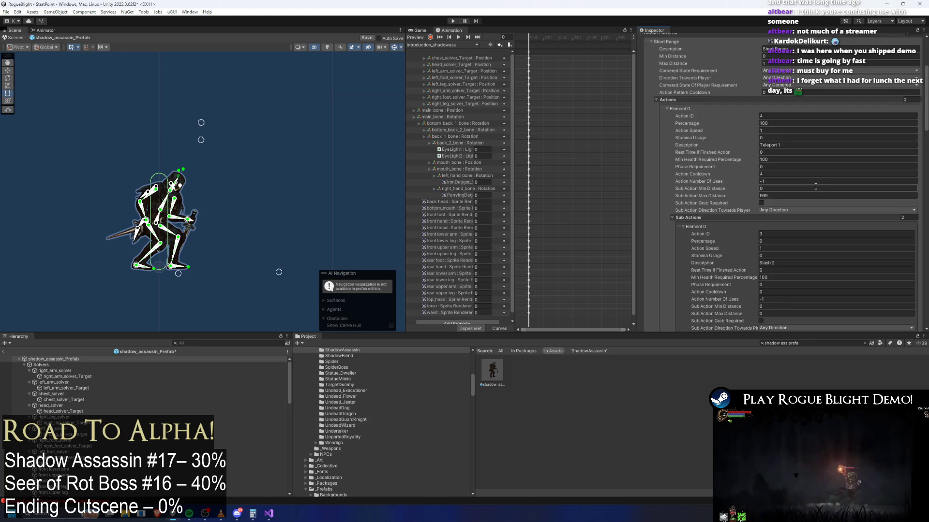
scroll(820, 188, down, 10)
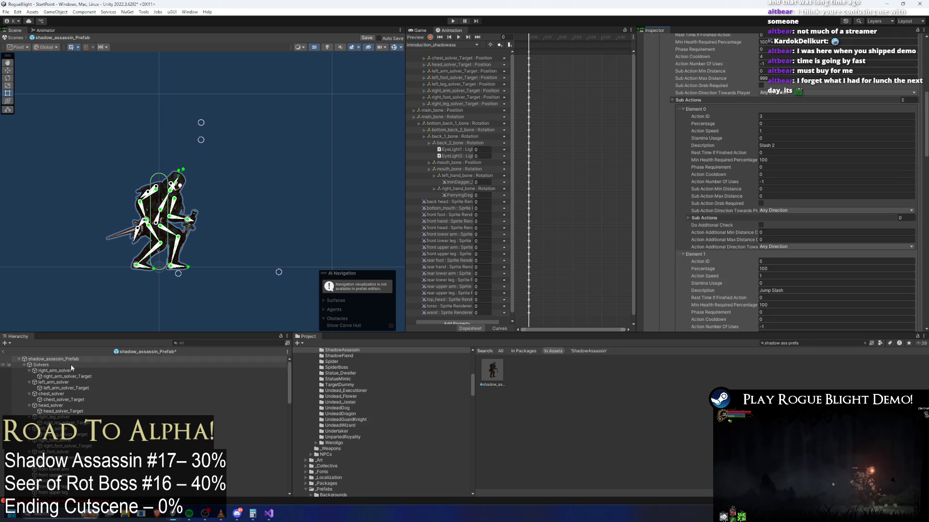
click(498, 371)
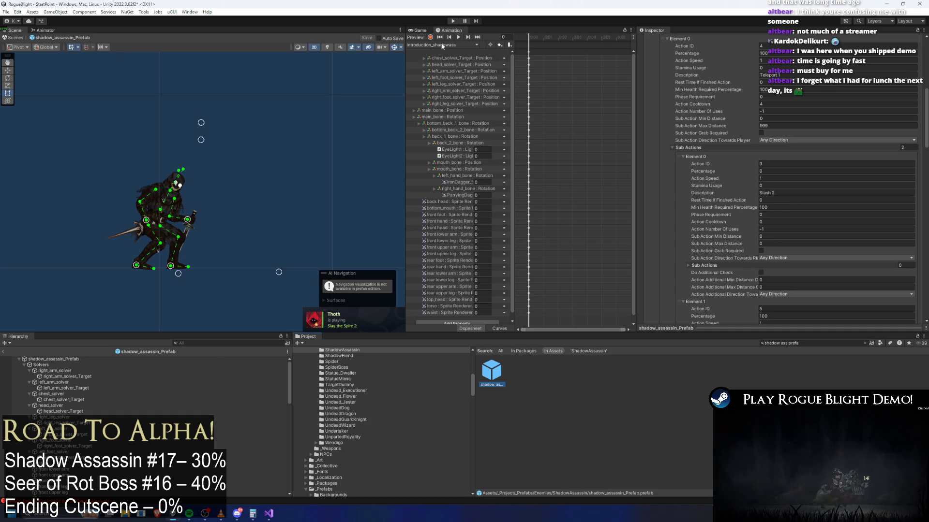
- Check the shadow_assassin animation clip list, leave it unchanged, and show the Animator graph
click(442, 45)
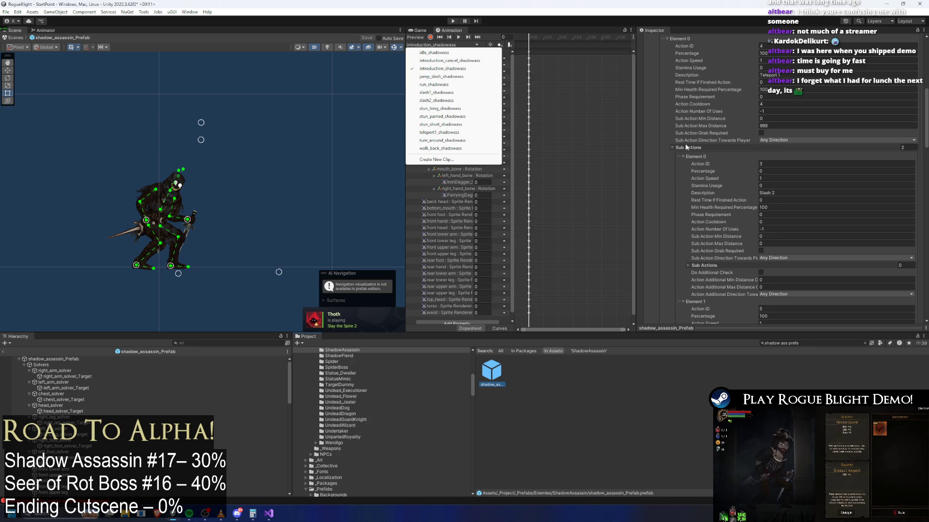
click(699, 155)
click(698, 155)
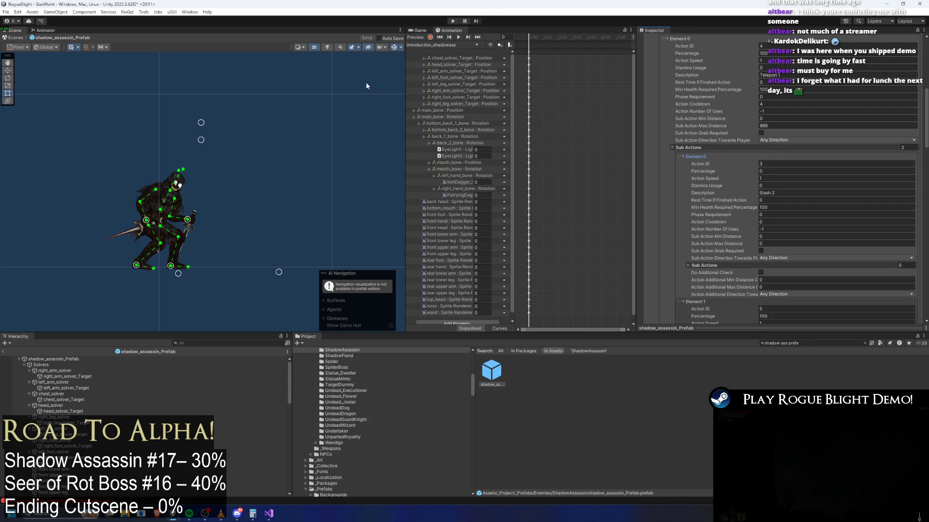
click(51, 31)
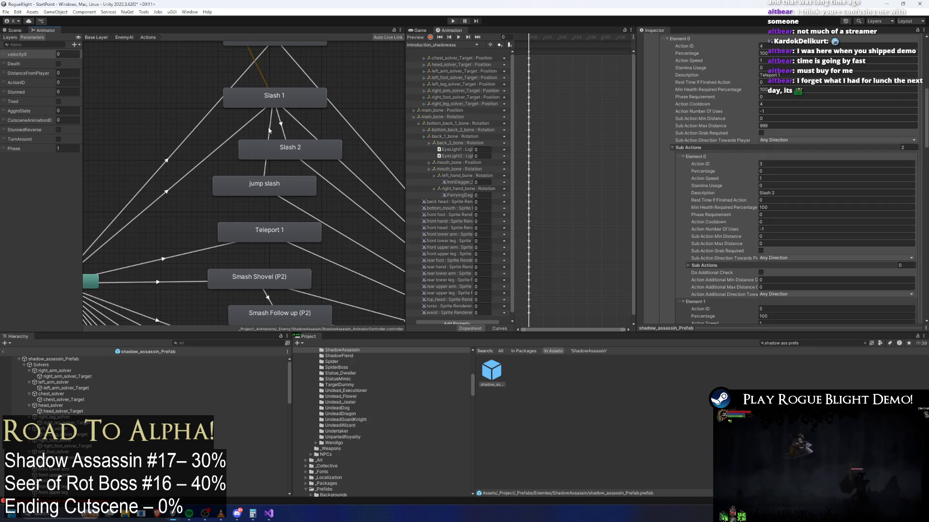
- Create transitions from Teleport 1 to the jump slash and Slash 2 states
click(190, 250)
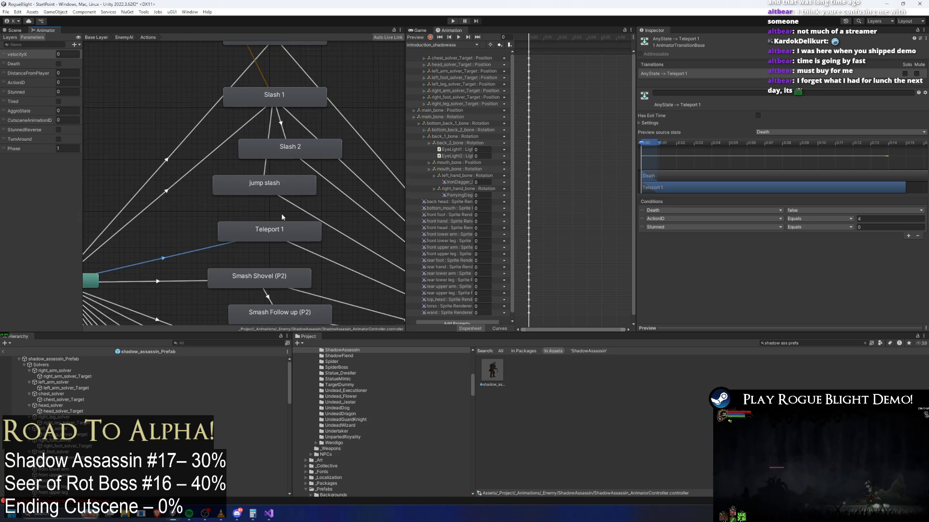
drag(283, 225, 271, 180)
click(261, 192)
right_click(260, 191)
click(281, 197)
click(265, 149)
right_click(276, 193)
click(295, 199)
click(268, 109)
drag(273, 196, 257, 197)
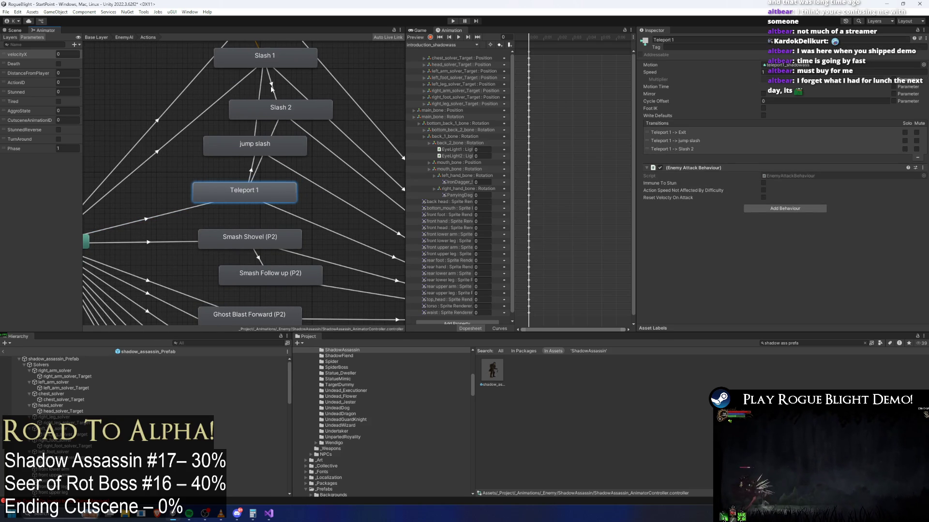
drag(272, 88, 268, 123)
- Copy Slash 1 → jump slash conditions onto Teleport 1 → jump slash, then undo the paste
click(255, 123)
click(658, 198)
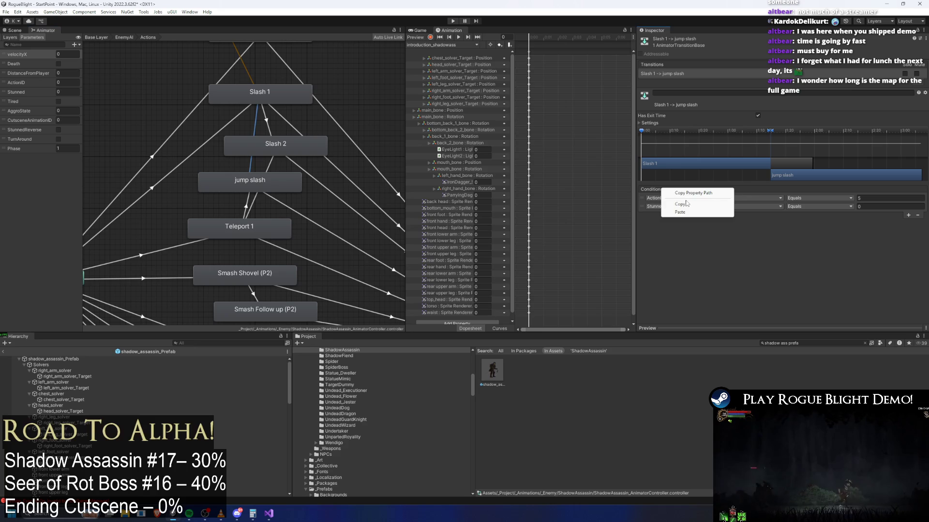
click(255, 200)
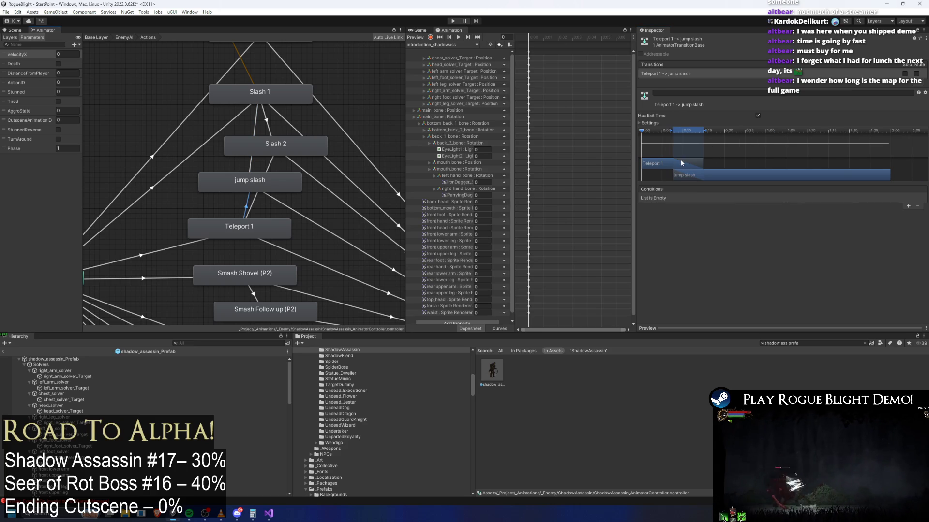
right_click(660, 188)
click(668, 199)
key(ctrl+z)
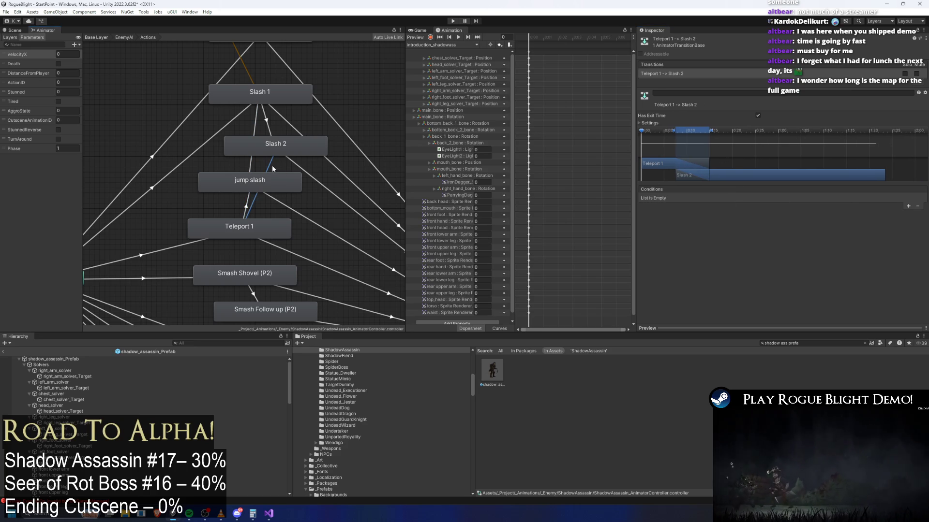
- Paste Slash 1 → Slash 2's ActionID 3 and Stunned 0 conditions into Teleport 1 → Slash 2
click(269, 130)
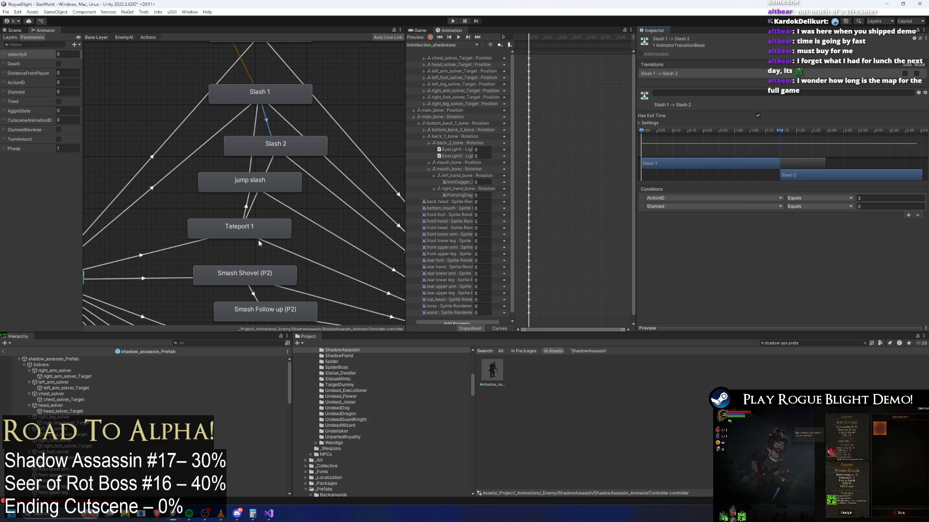
click(253, 207)
right_click(658, 192)
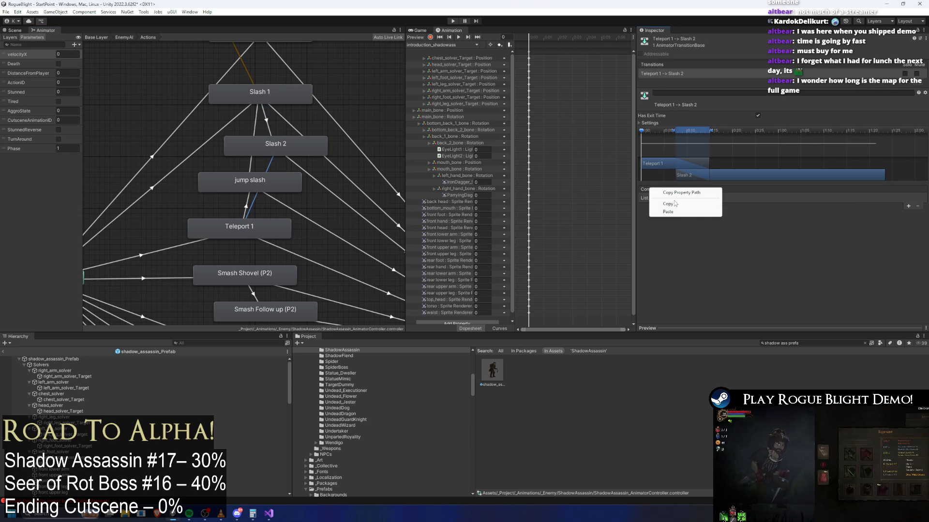
click(665, 207)
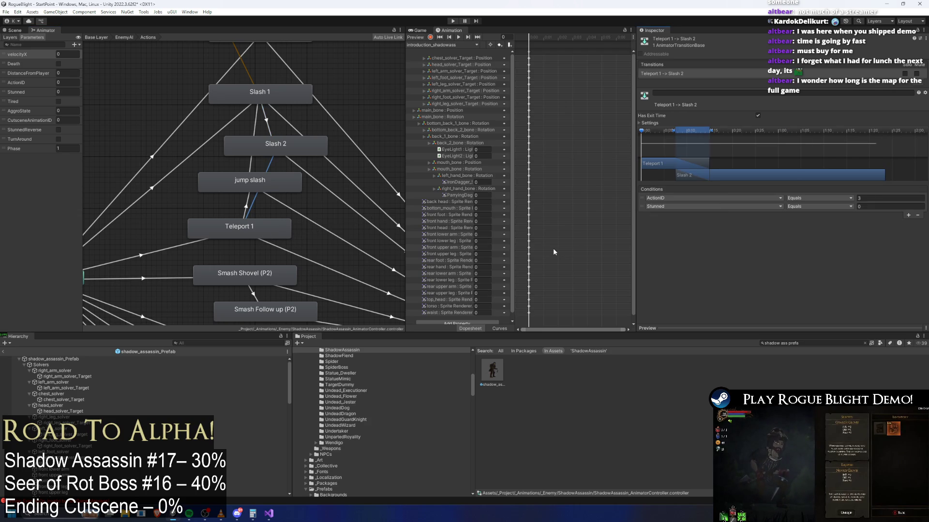
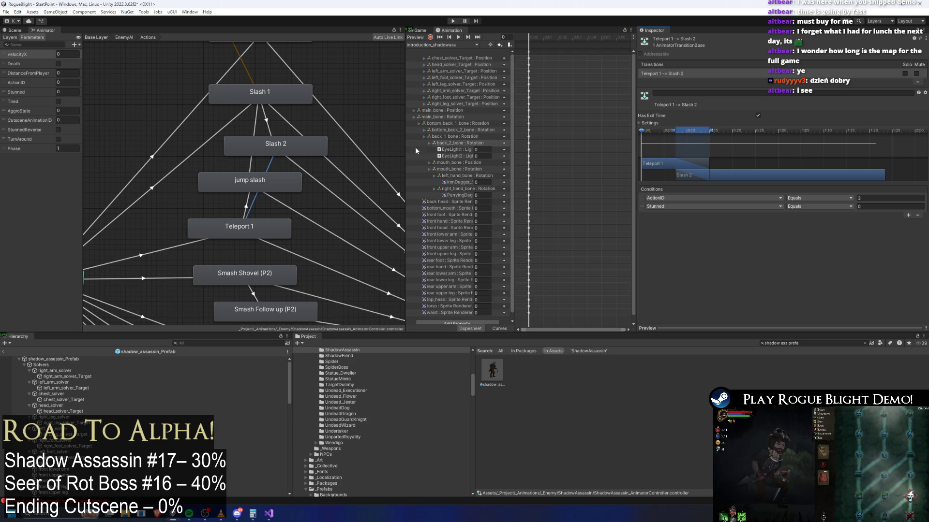
- Drag Slash 2 right and jump slash left so the Slash 1 and Teleport 1 transitions separate
click(266, 124)
click(256, 133)
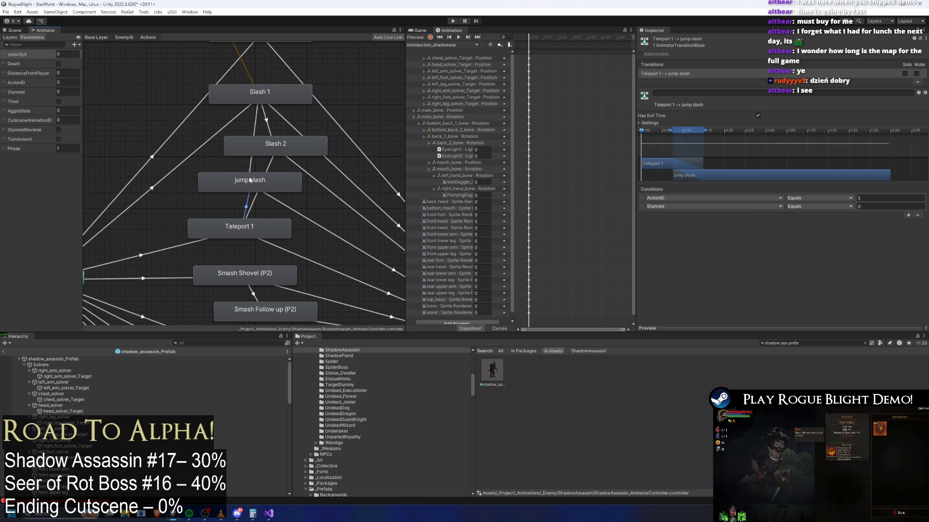
click(319, 151)
mouse_move(299, 146)
mouse_down()
mouse_move(358, 157)
mouse_move(341, 157)
mouse_up()
click(251, 187)
mouse_move(251, 187)
mouse_down()
mouse_move(218, 163)
mouse_move(210, 176)
mouse_up()
drag(310, 161, 304, 156)
drag(233, 168, 249, 172)
mouse_move(304, 157)
mouse_down()
mouse_move(275, 157)
mouse_move(290, 163)
mouse_up()
- Check each Slash 1 and Teleport 1 transition into Slash 2 and jump slash in the Inspector
click(289, 178)
click(284, 142)
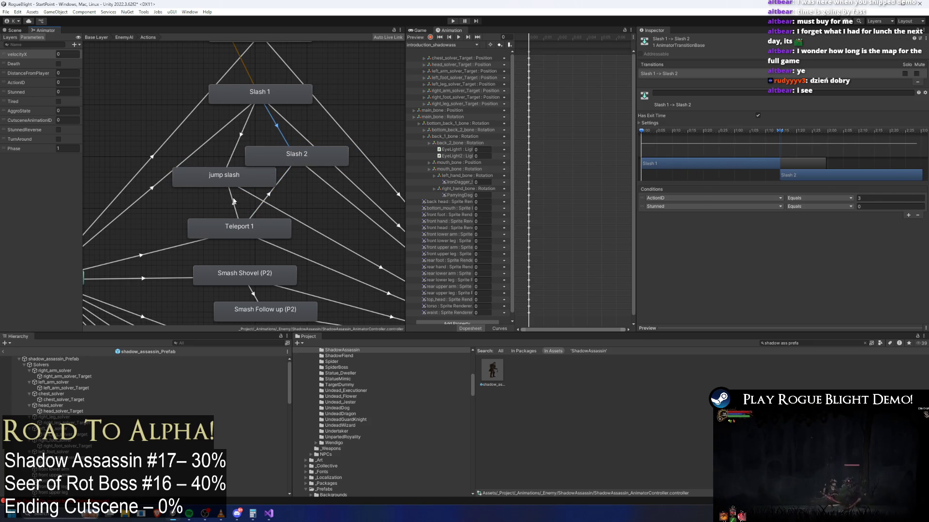
click(238, 150)
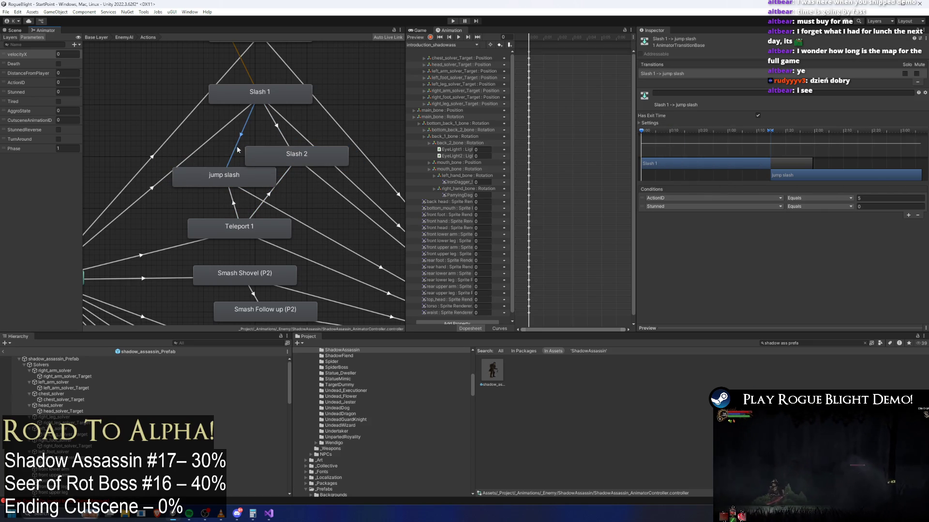
click(230, 199)
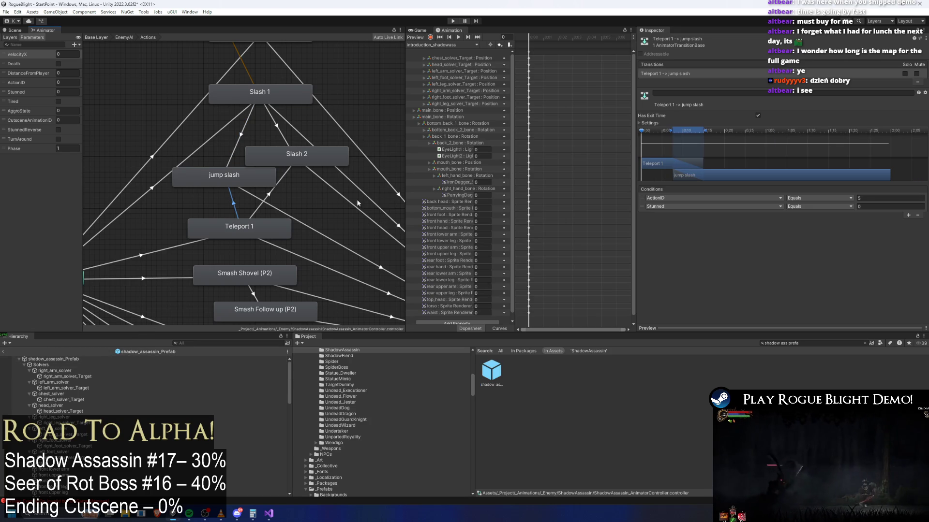
click(241, 137)
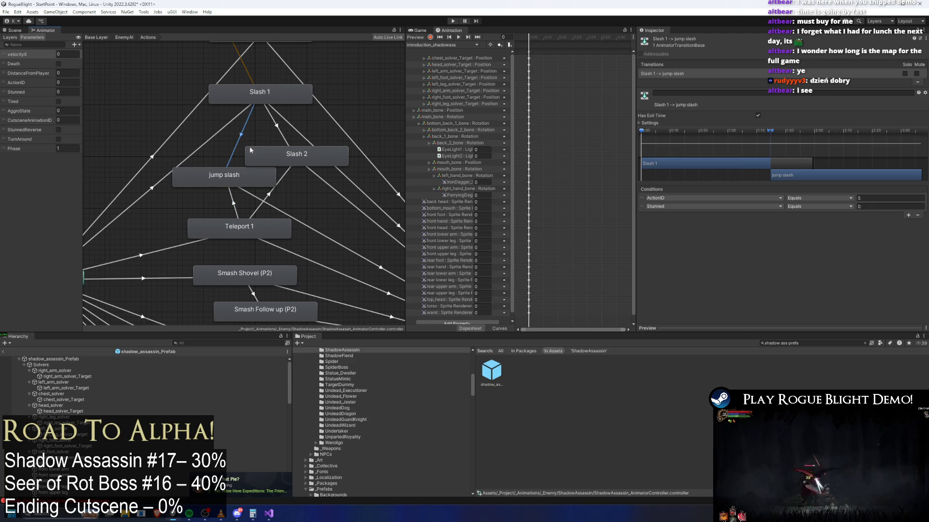
click(233, 203)
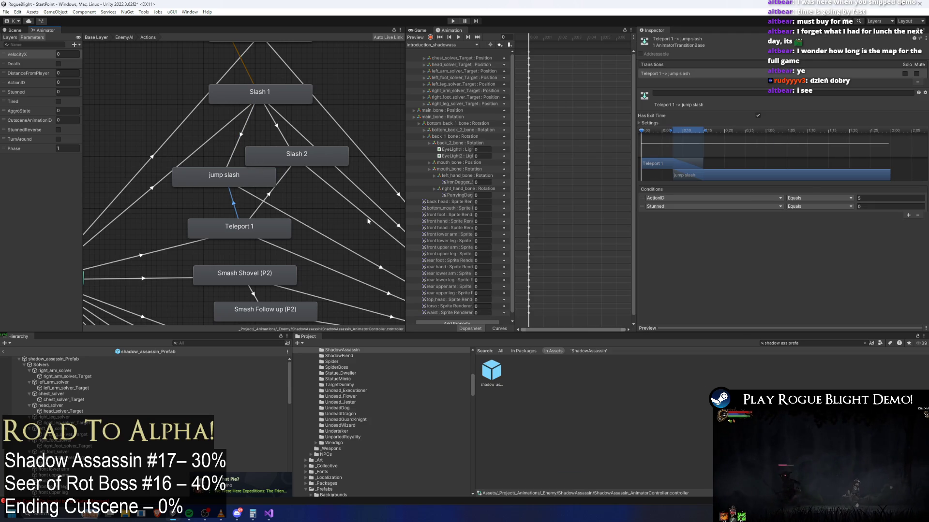
click(162, 71)
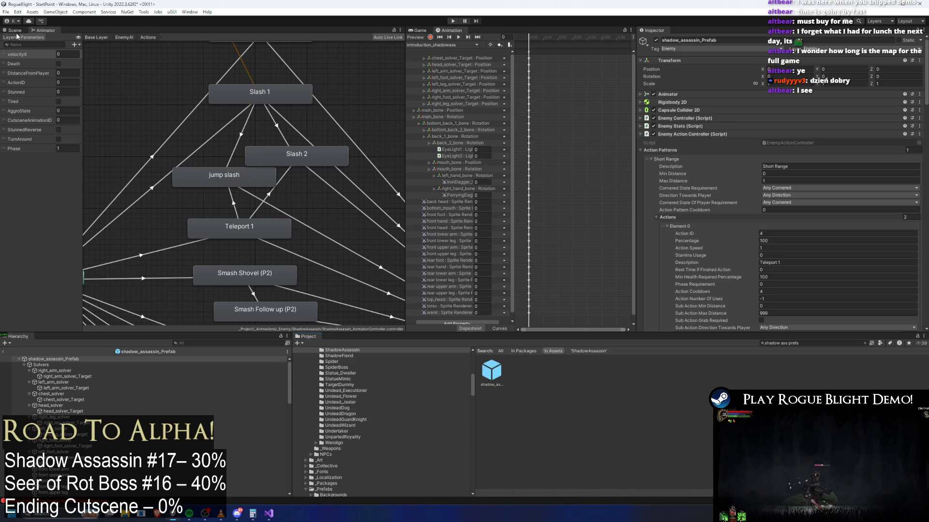
- Load the teleport1_shadowass clip and add an animation event at frame 11
click(426, 44)
click(465, 133)
click(438, 45)
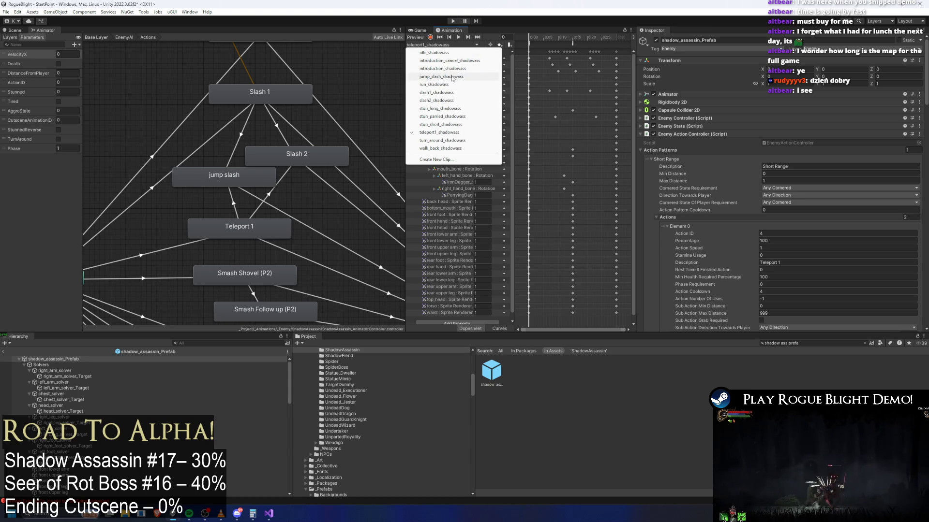
click(561, 39)
double_click(560, 42)
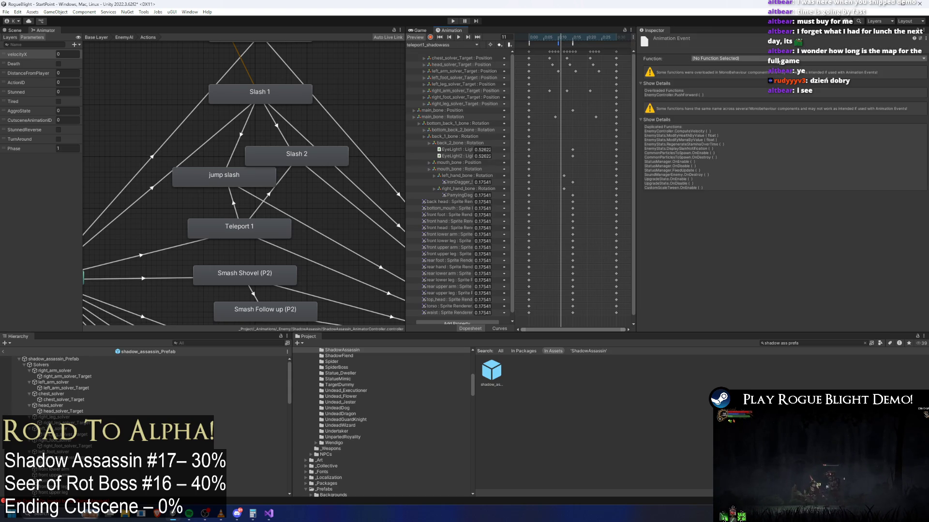
- Set the event's function to EnemyActionController/Methods/ActionFinishing()
click(764, 58)
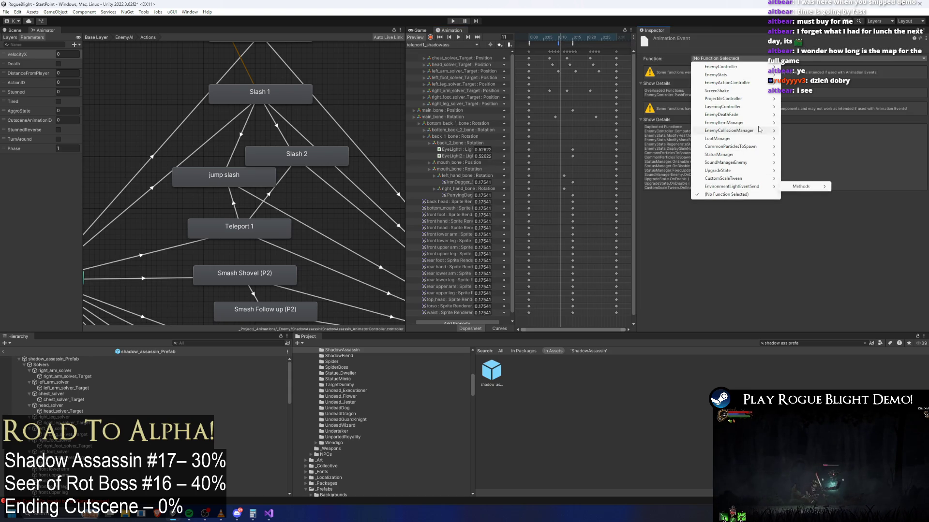
mouse_move(742, 147)
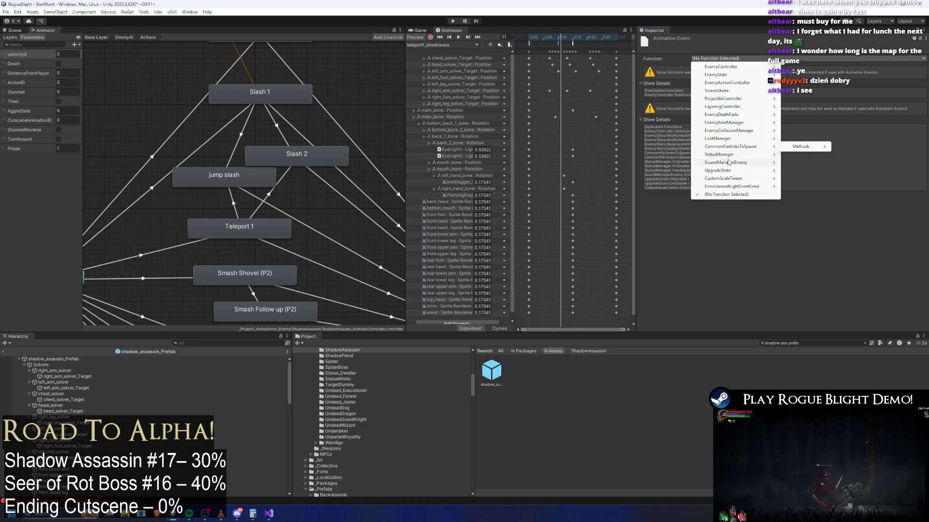
mouse_move(731, 162)
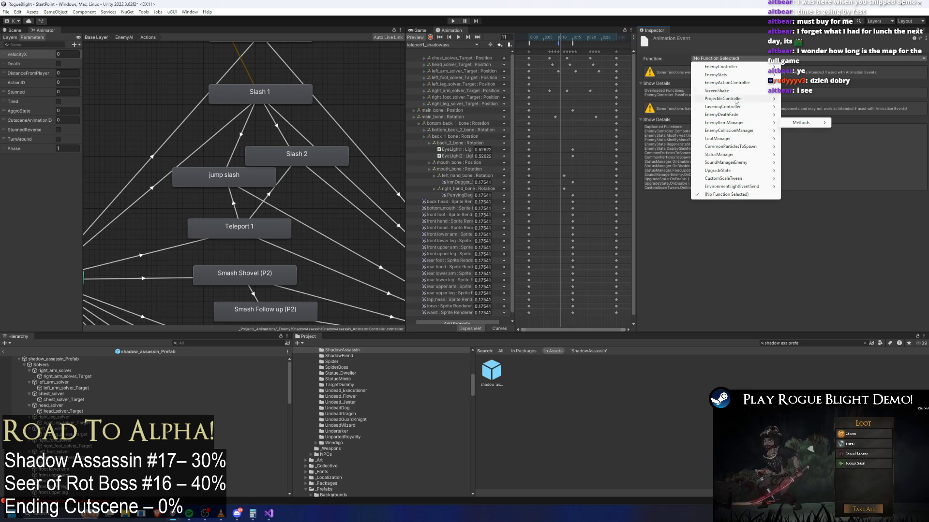
mouse_move(735, 84)
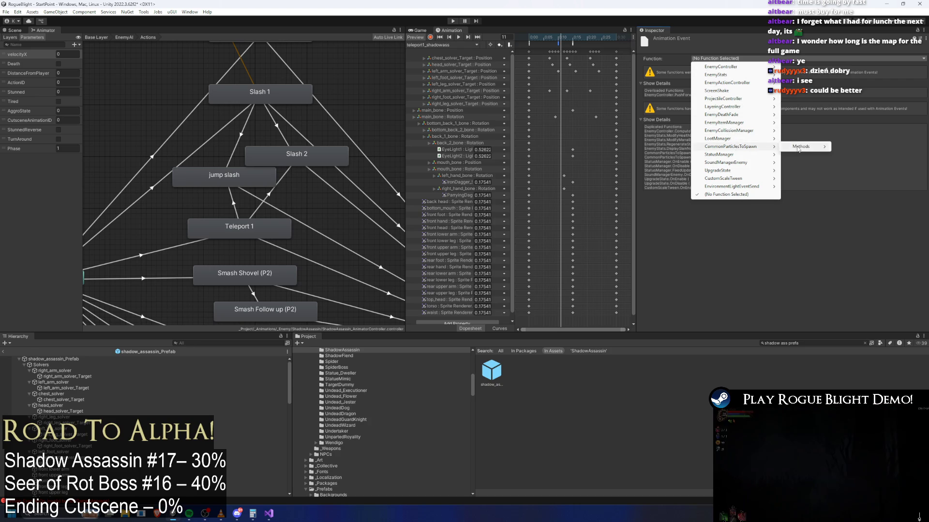
mouse_move(803, 146)
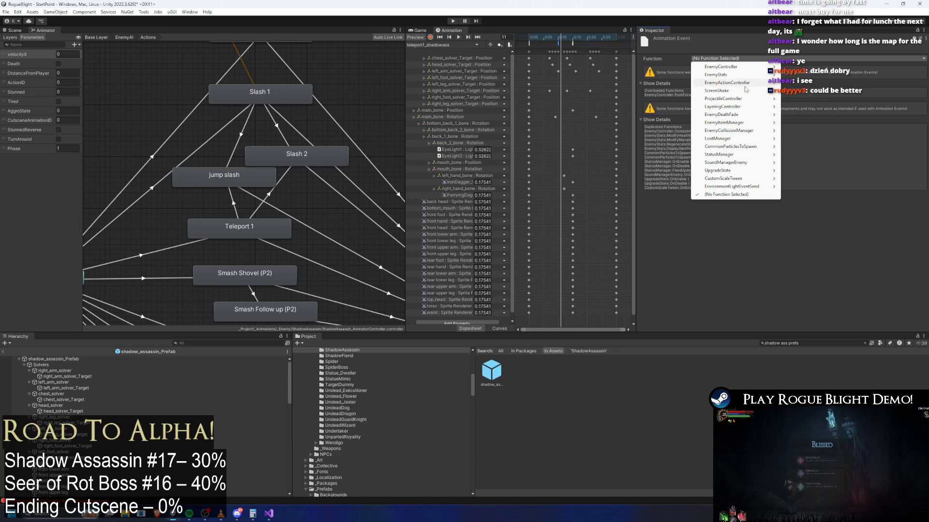
mouse_move(813, 92)
mouse_move(731, 99)
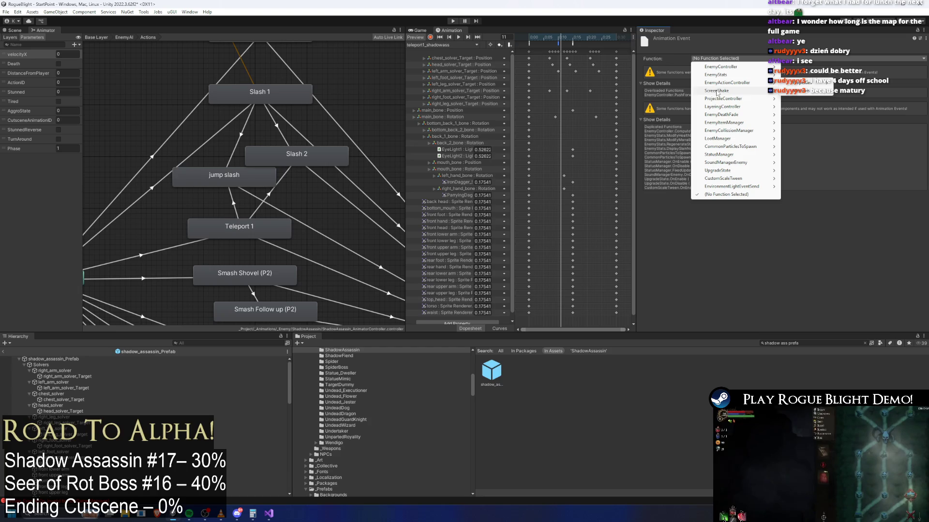
mouse_move(721, 101)
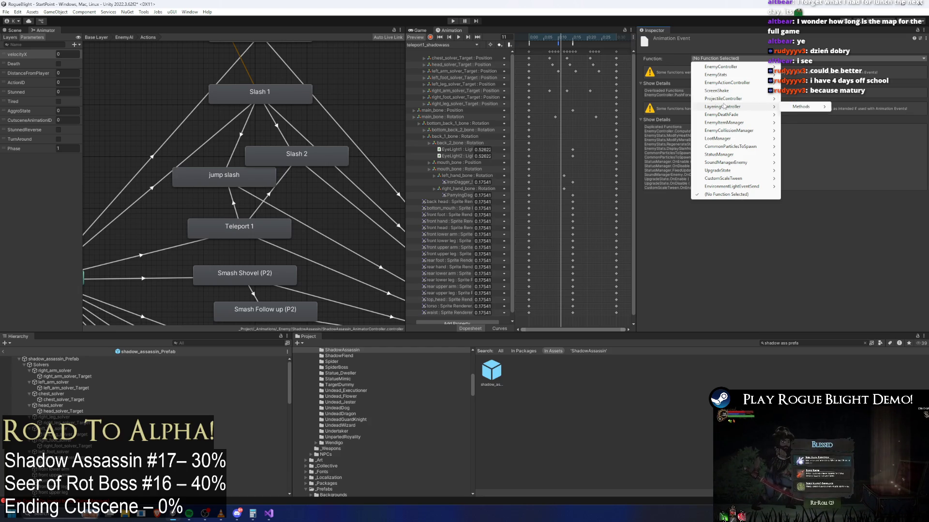
mouse_move(738, 156)
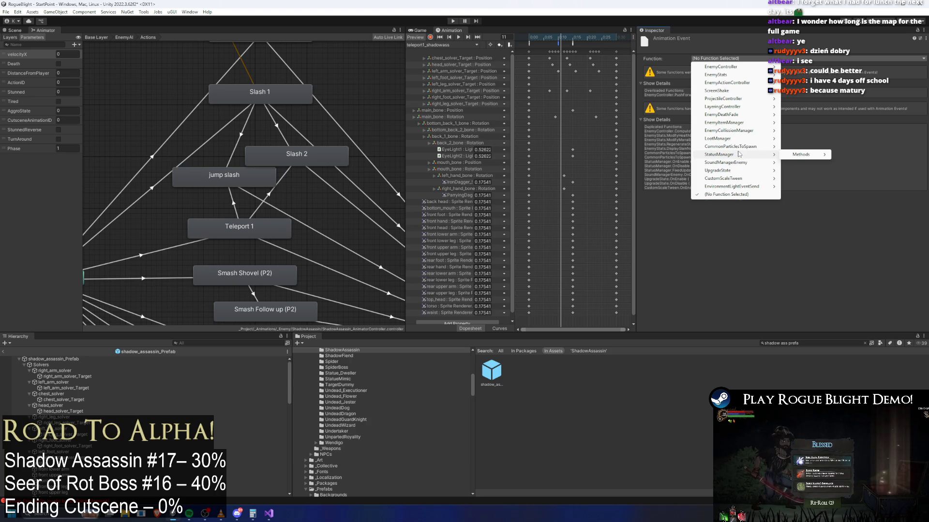
mouse_move(753, 171)
mouse_move(751, 139)
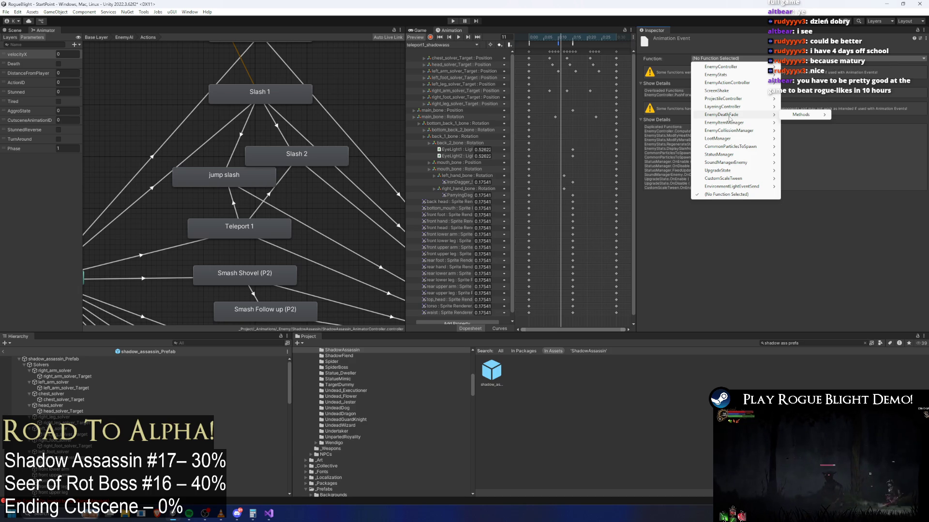
mouse_move(730, 82)
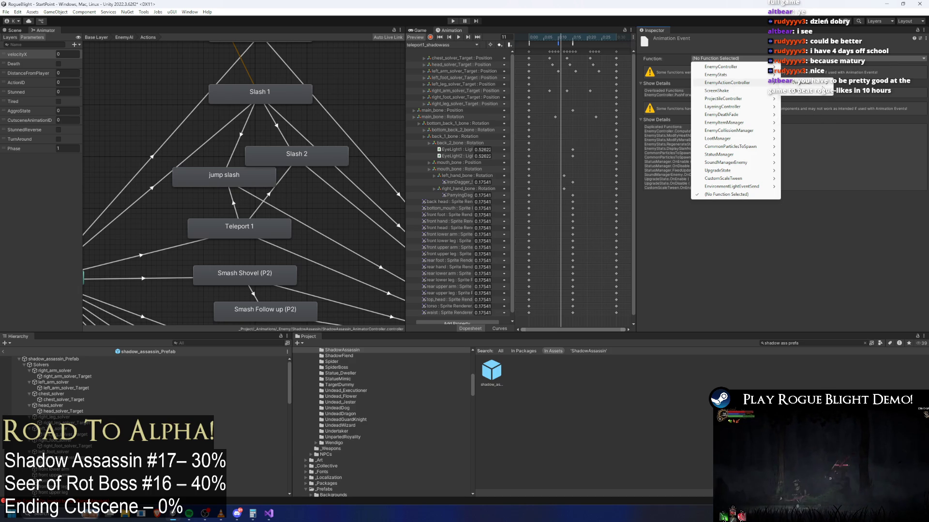
mouse_move(812, 83)
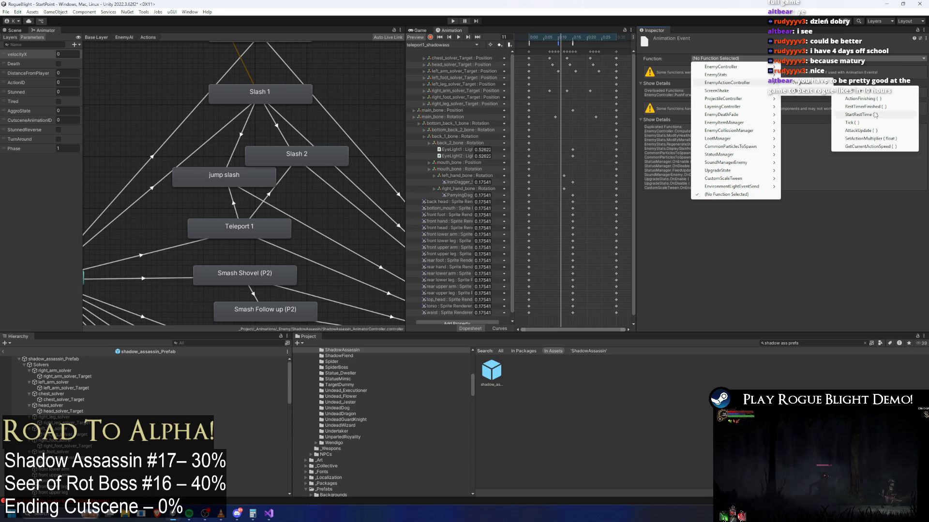
click(878, 98)
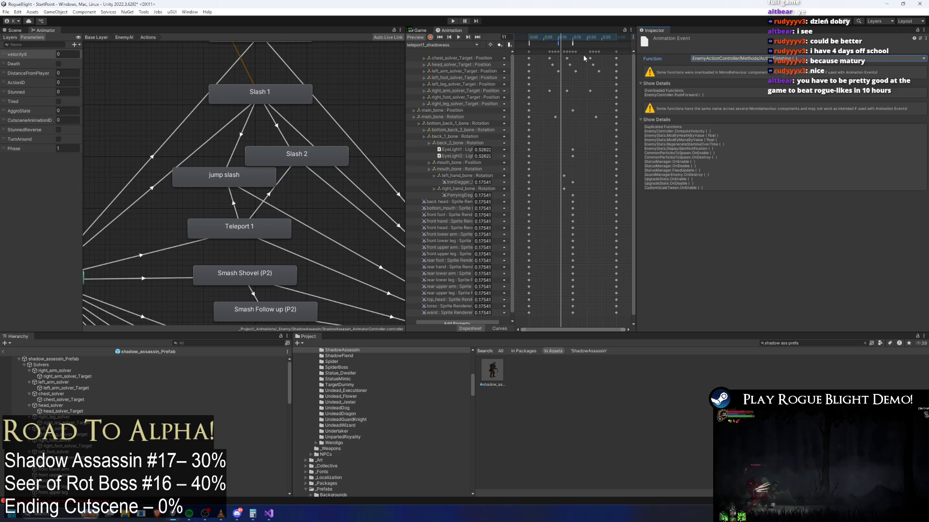
click(561, 40)
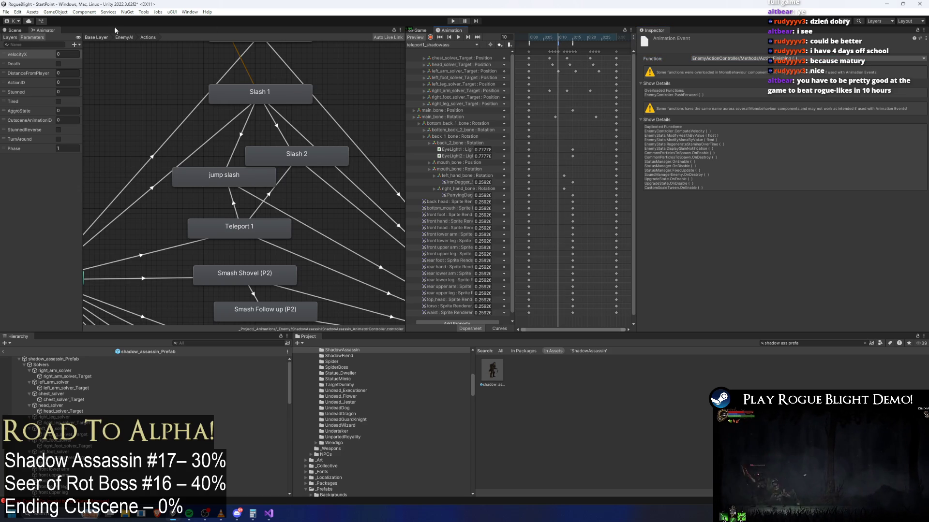
click(13, 30)
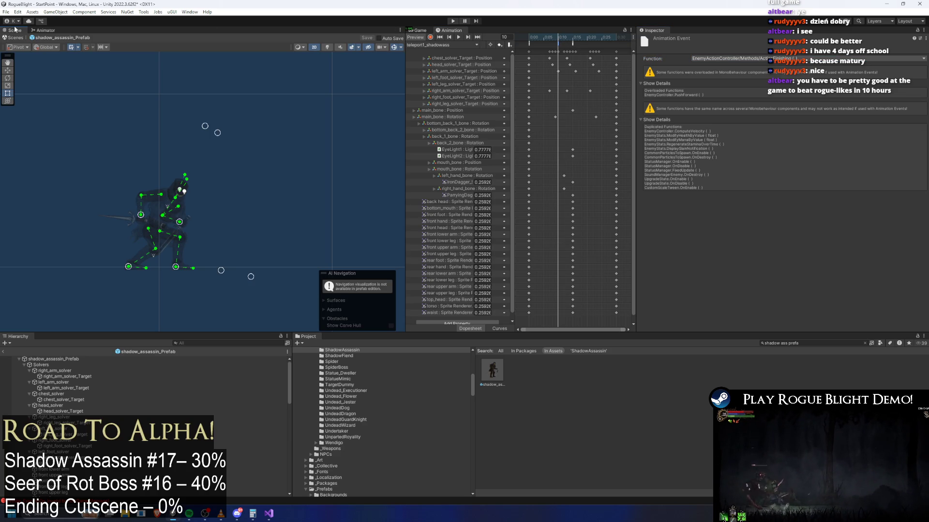
click(554, 39)
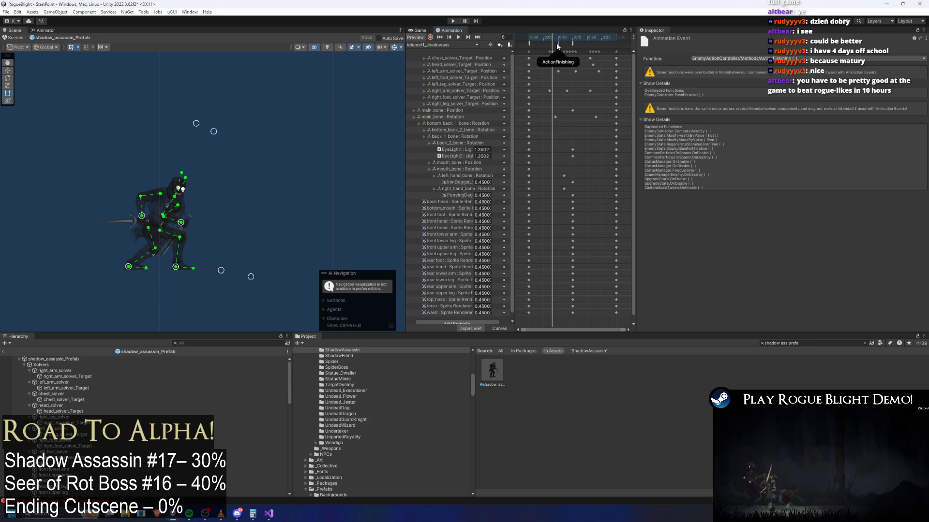
drag(554, 43, 572, 40)
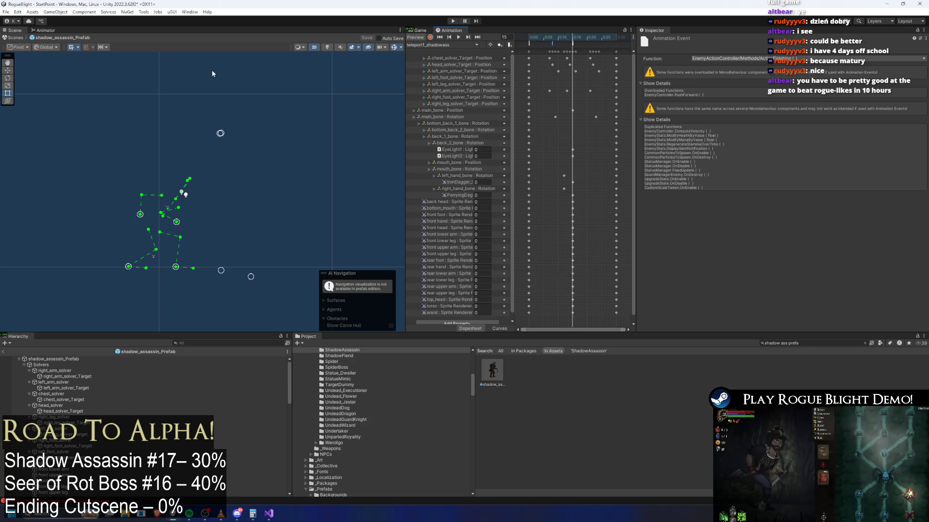
click(45, 30)
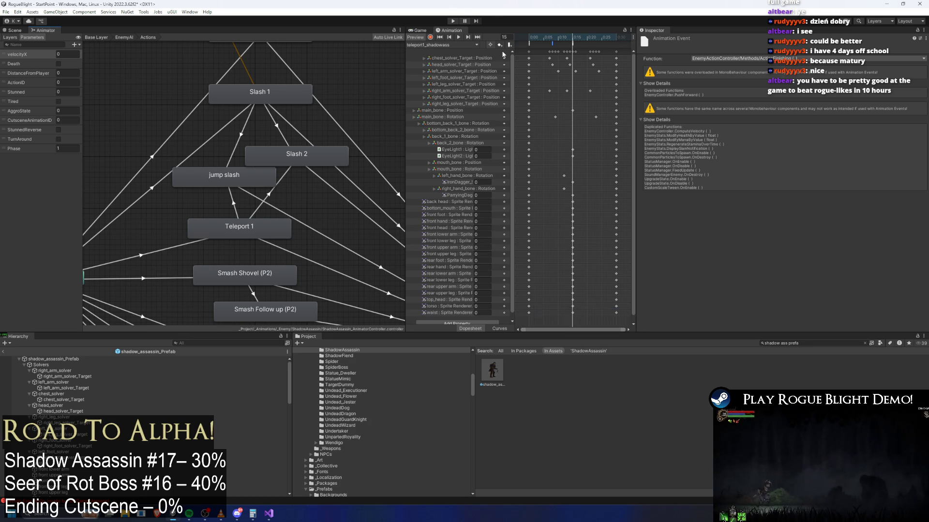
- Inspect the teleport clip's events, including TeleportBehindPlayer with its 0.4 value
click(548, 39)
click(551, 42)
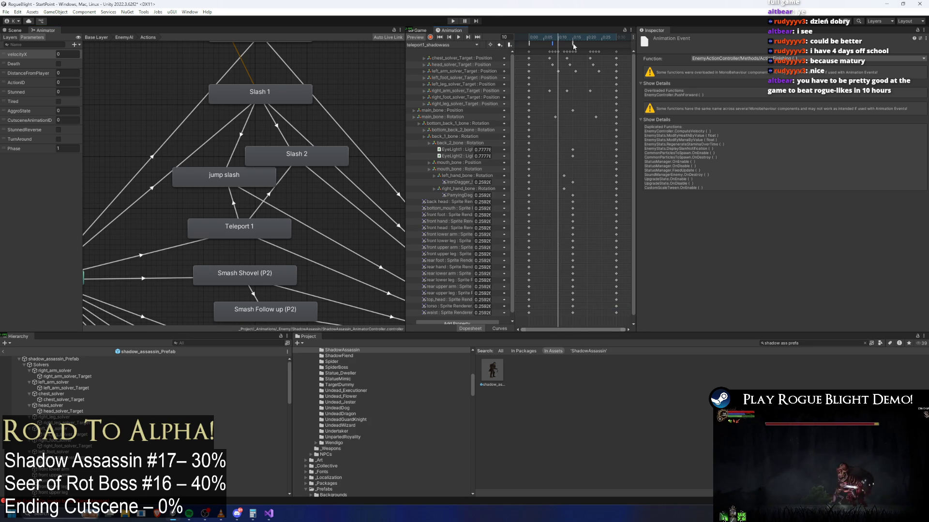
click(572, 44)
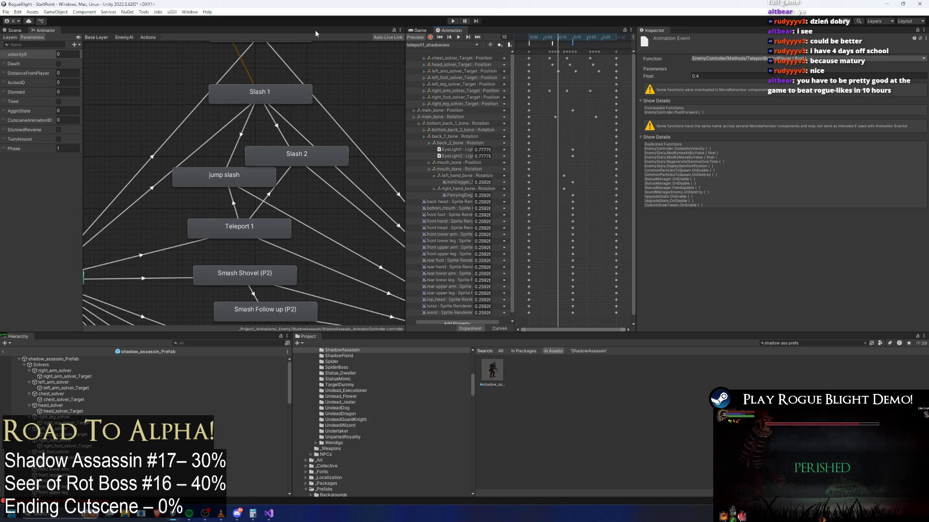
click(15, 30)
- Scrub the teleport clip around the LookAtPlayerInstant and TeleportBehindPlayer events, ending at frame 8
drag(549, 38, 573, 38)
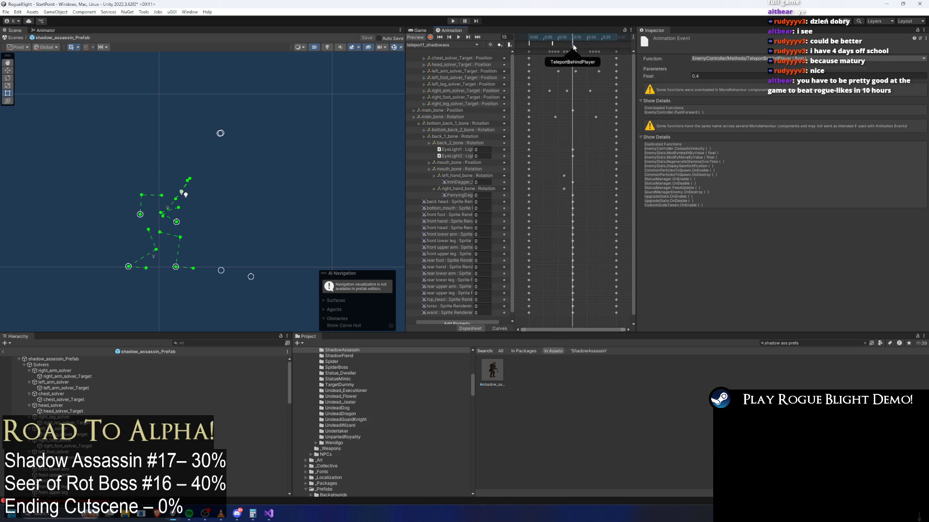
click(574, 45)
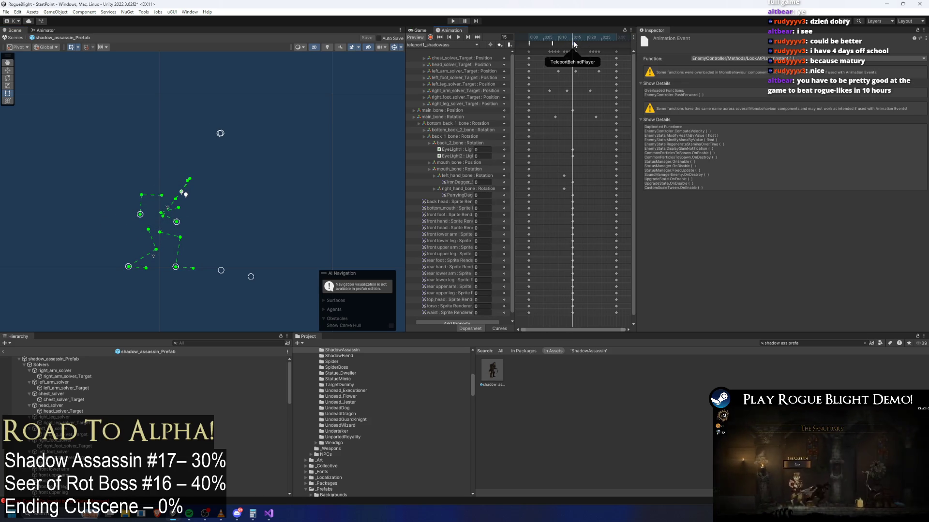
click(573, 42)
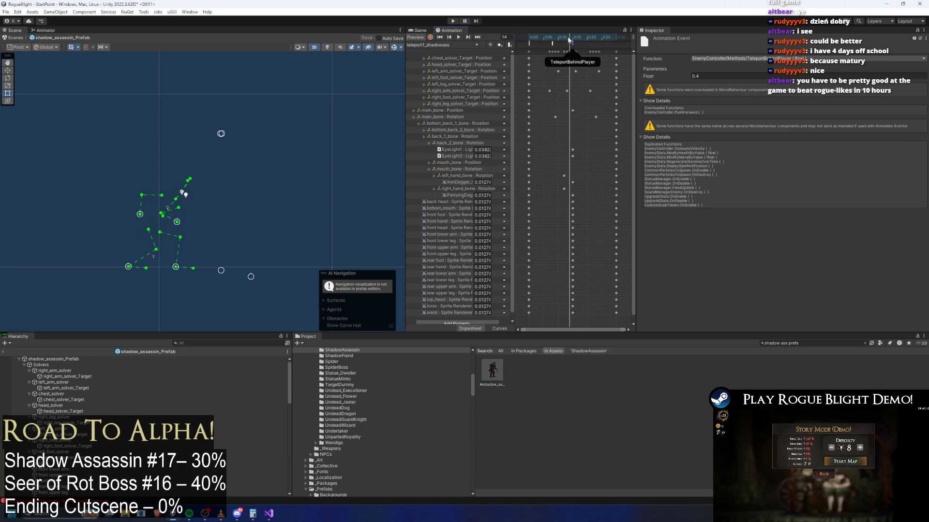
mouse_move(571, 38)
mouse_down()
mouse_move(549, 36)
mouse_move(573, 37)
mouse_up()
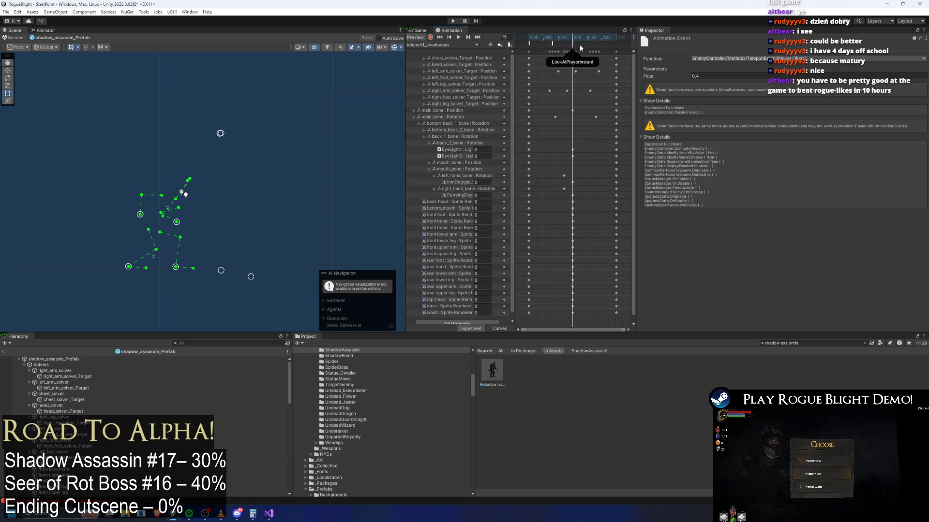
click(573, 43)
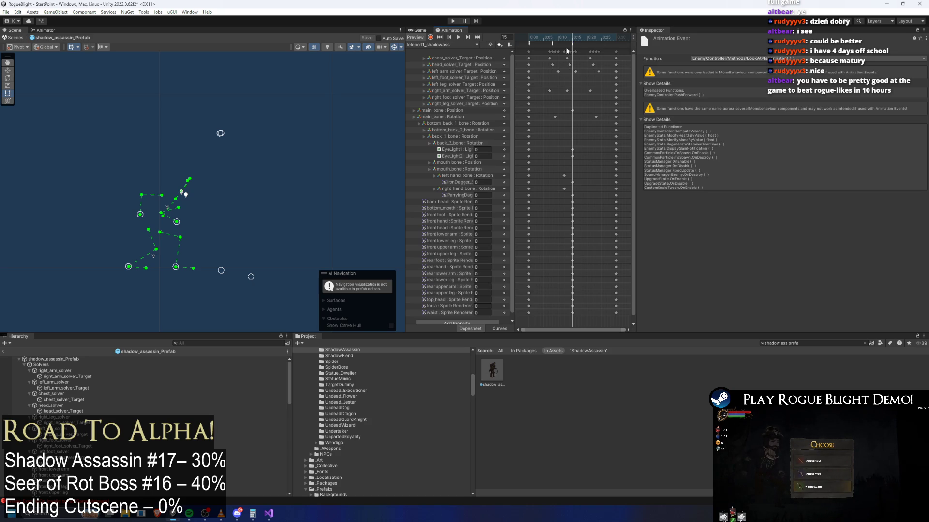
click(574, 42)
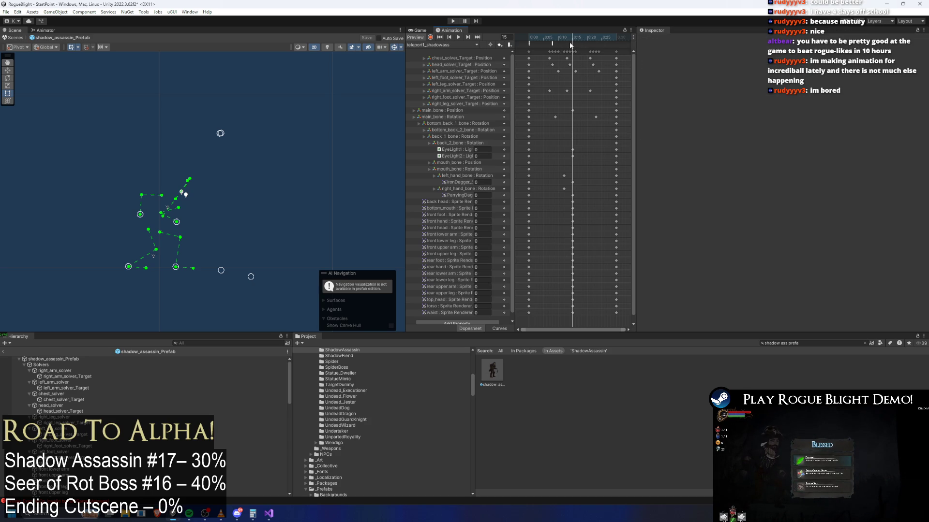
drag(555, 39, 551, 44)
- Launch Calculator and compute 8/30 ≈ 0.267 for frame 8 of the 30-frame clip
key(super)
key(super)
key(super)
text(cal)
key(Return)
text(8)
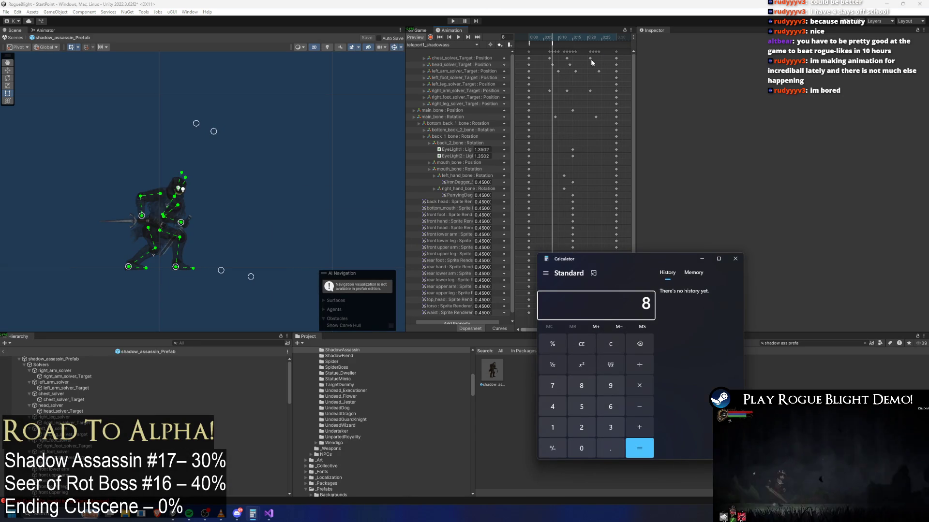
click(615, 38)
key(alt+Tab)
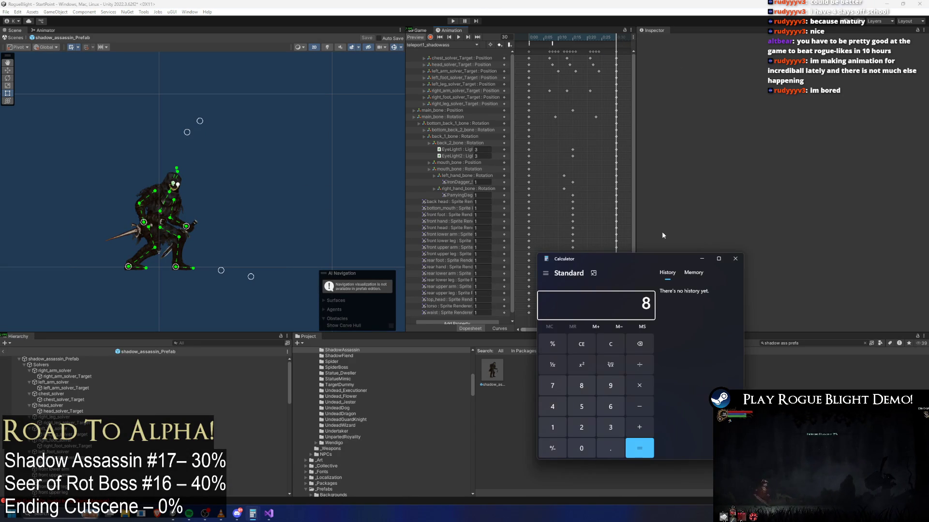
text(/30)
key(Return)
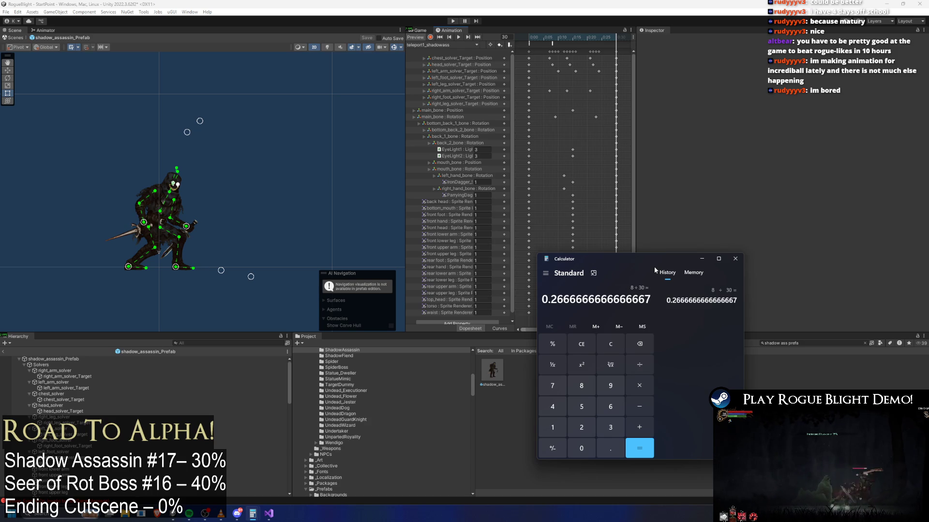
- Check the event at frame 9, compute 9/30 = 0.3, and return to the Animator graph
click(573, 36)
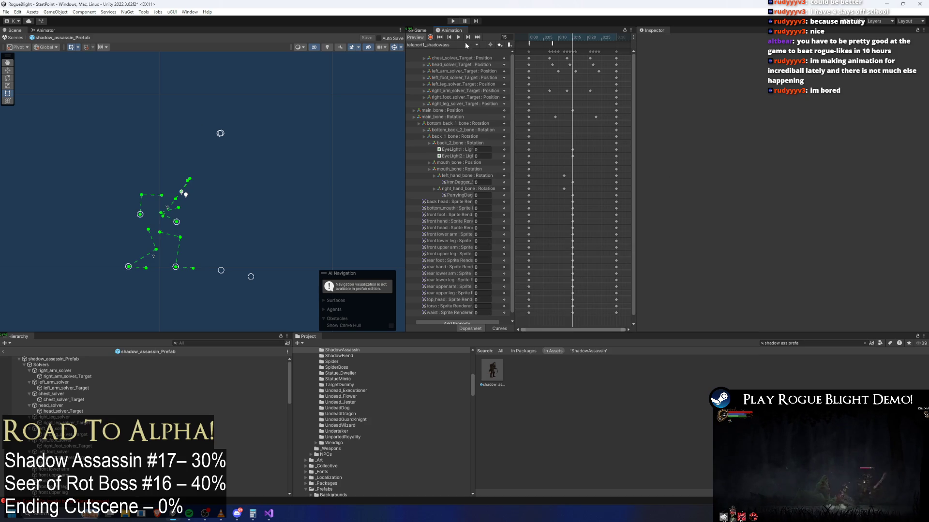
click(555, 41)
click(553, 42)
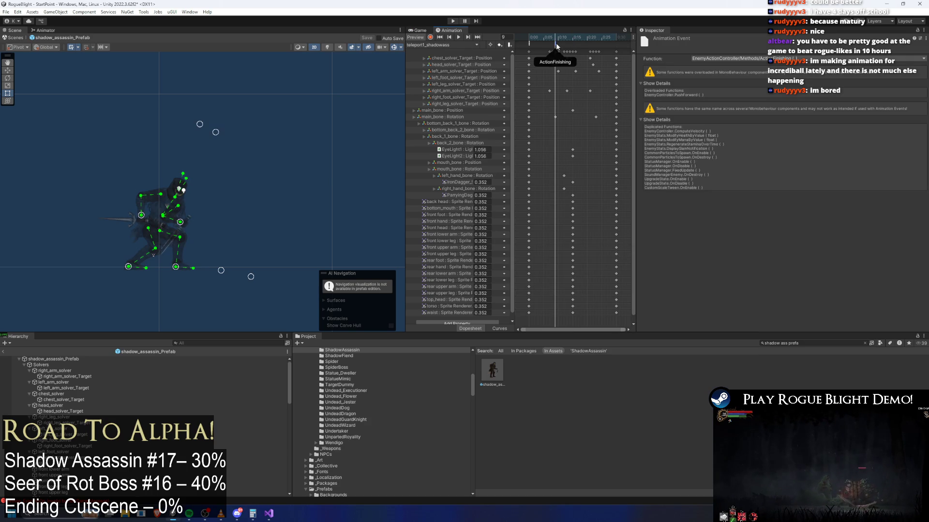
key(alt+Tab)
key(Escape)
text(9/30)
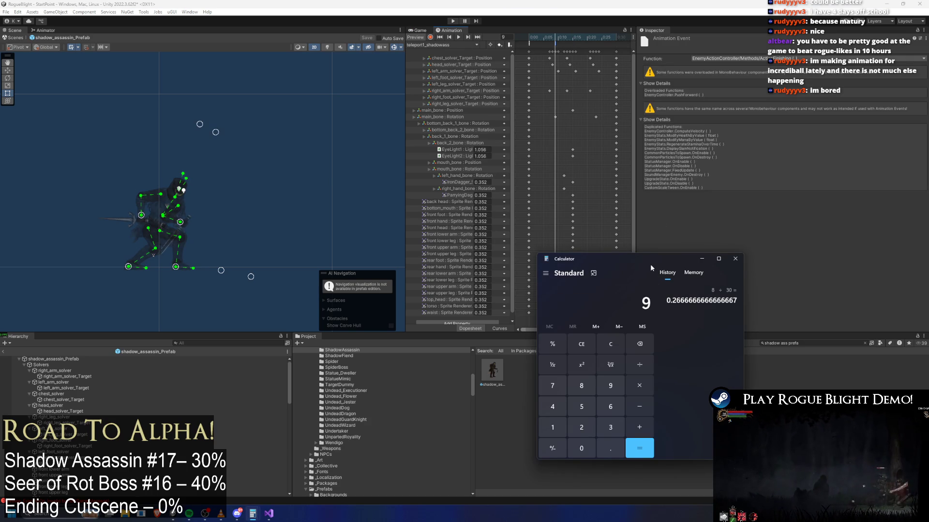
key(Return)
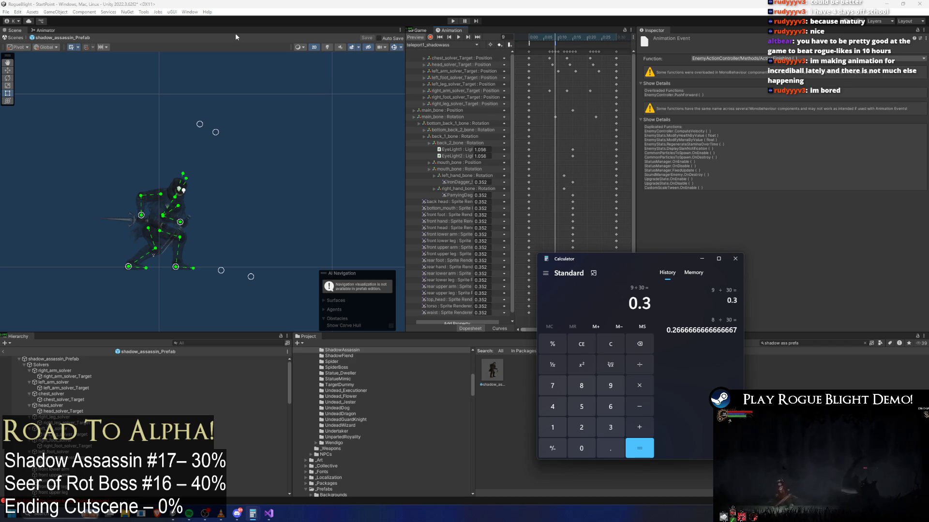
click(45, 30)
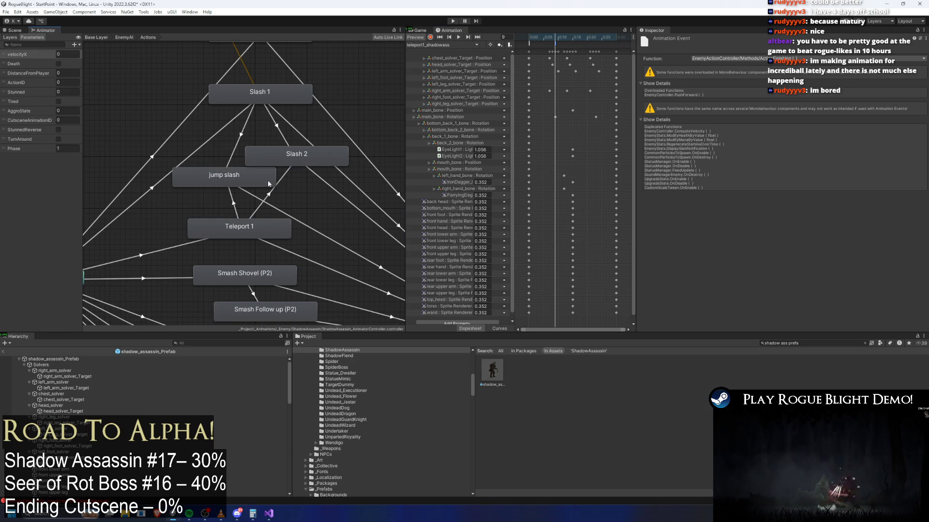
- Shift the Teleport 1 to jump slash timing earlier and shrink the Teleport 1 to Slash 2 blend to almost zero
click(233, 199)
mouse_move(672, 134)
mouse_down()
mouse_move(661, 133)
mouse_move(730, 135)
mouse_move(682, 135)
mouse_up()
click(276, 184)
scroll(666, 129, up, 3)
drag(663, 131, 651, 130)
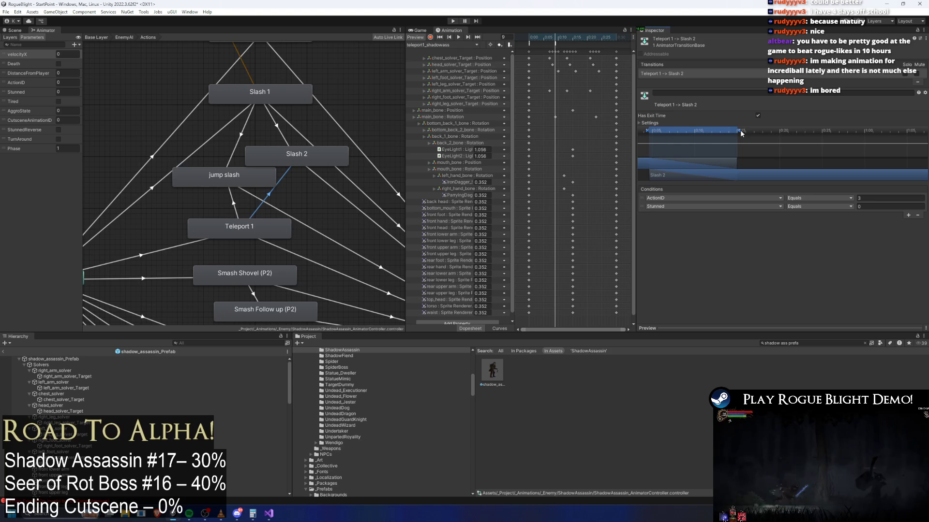
drag(739, 129, 649, 129)
scroll(241, 187, down, 3)
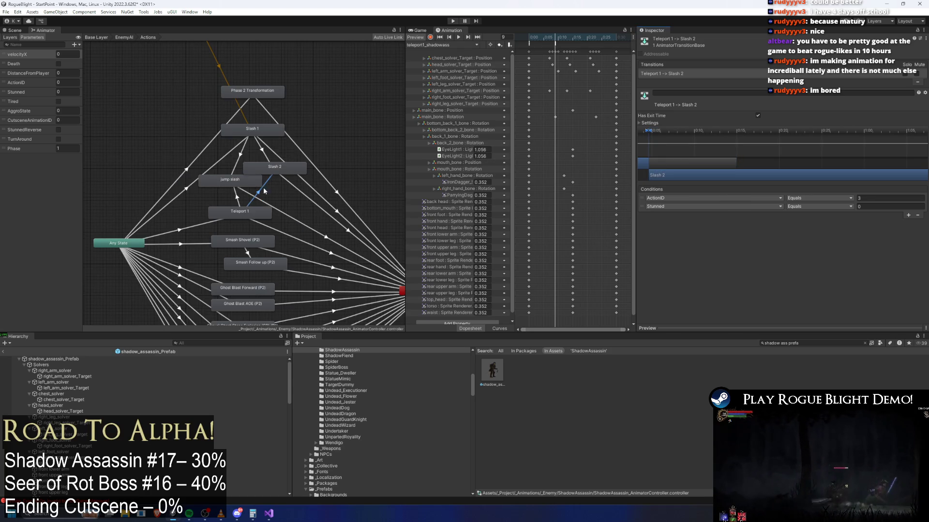
click(358, 90)
- Select shadow_assassin_Prefab and start Play mode in CombatScene2 to test the boss
click(30, 358)
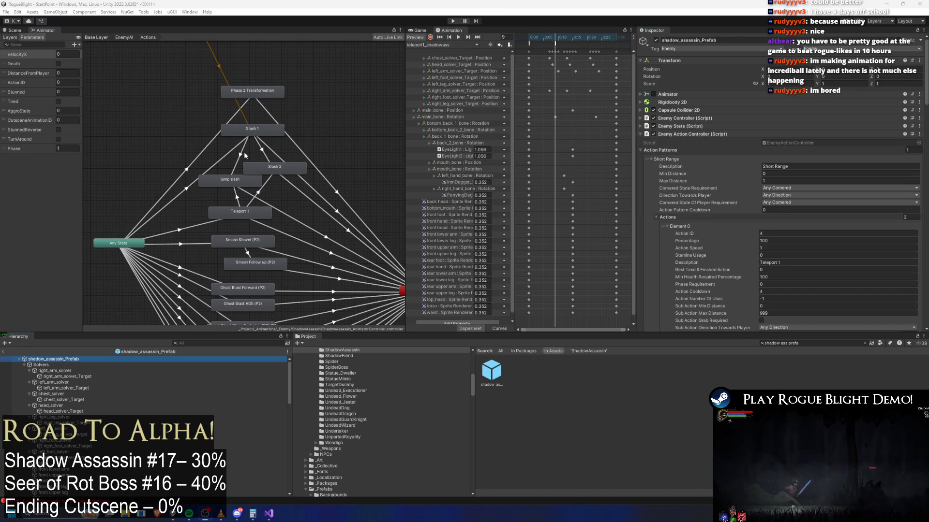
click(14, 31)
click(424, 45)
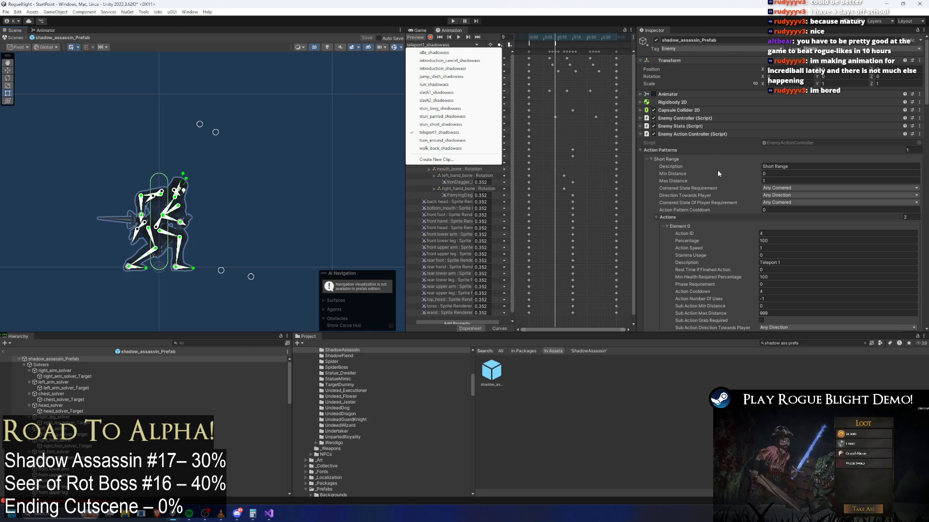
click(670, 248)
click(454, 21)
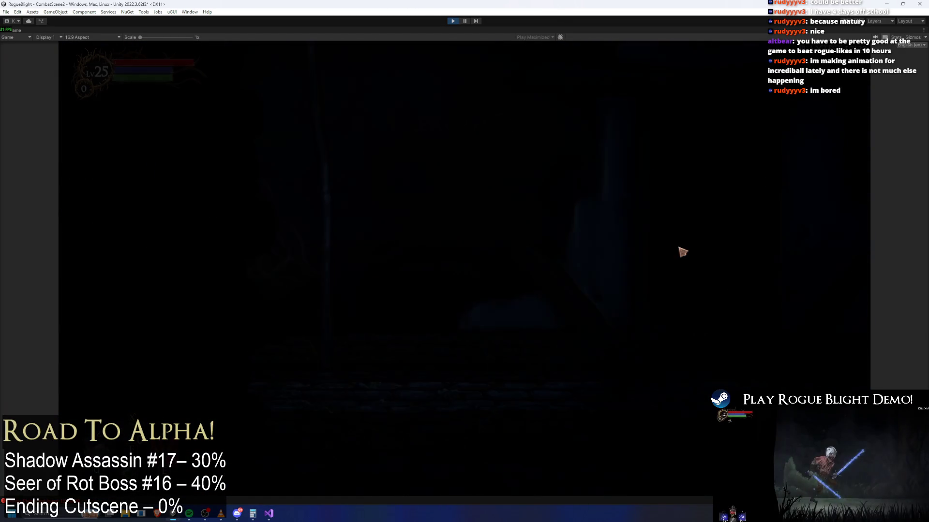
- Run the hero up to the Shadow Assassin and land several slashes on it
key(d)
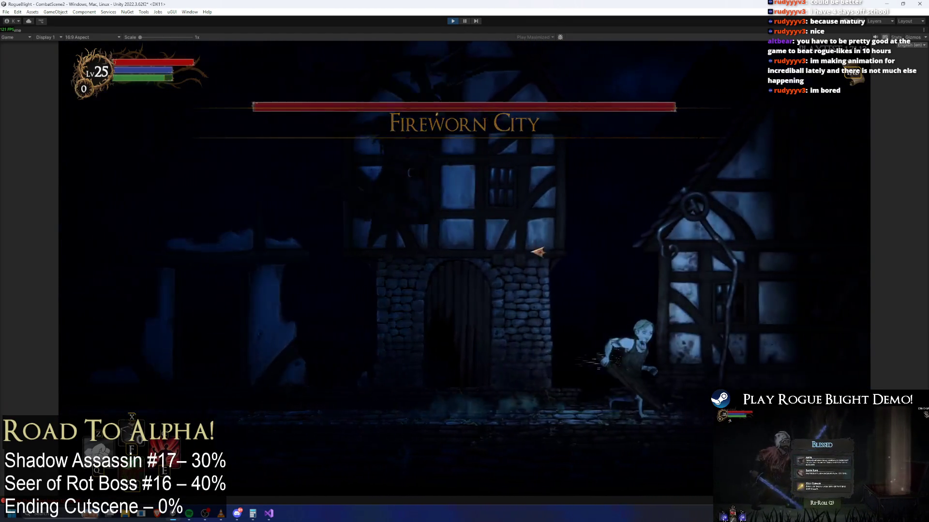
key(a)
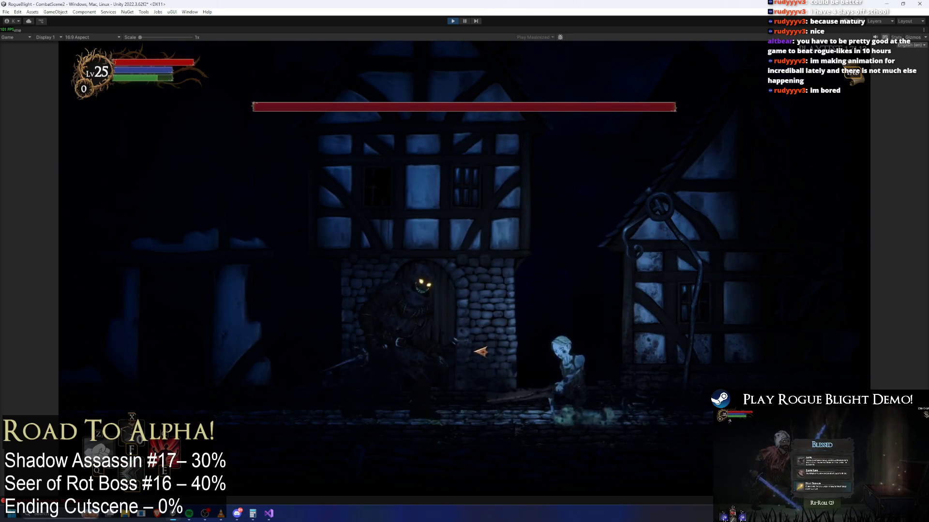
key(a)
key(d)
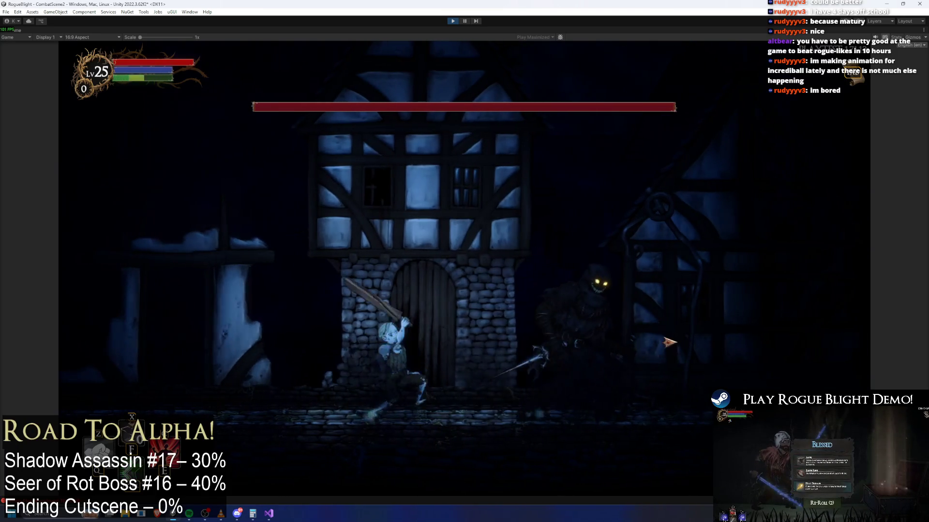
click(672, 343)
key(a)
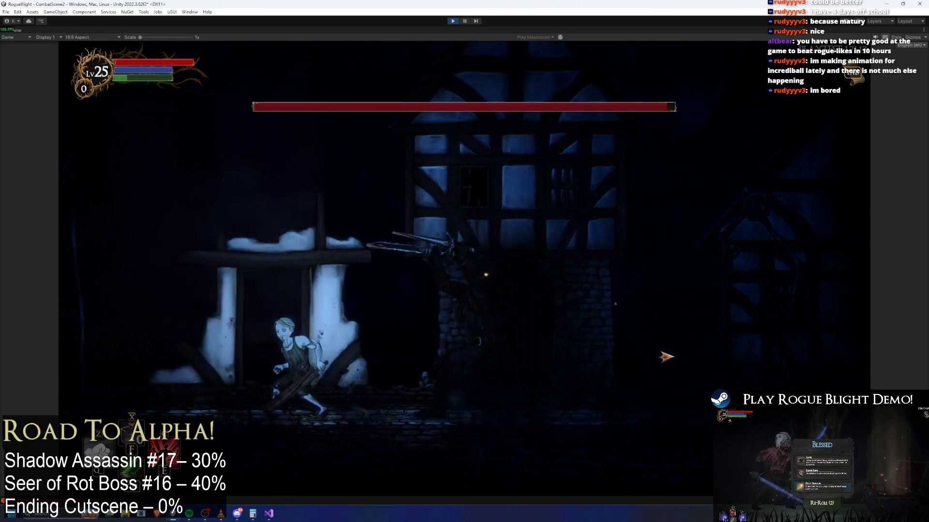
key(d)
click(405, 345)
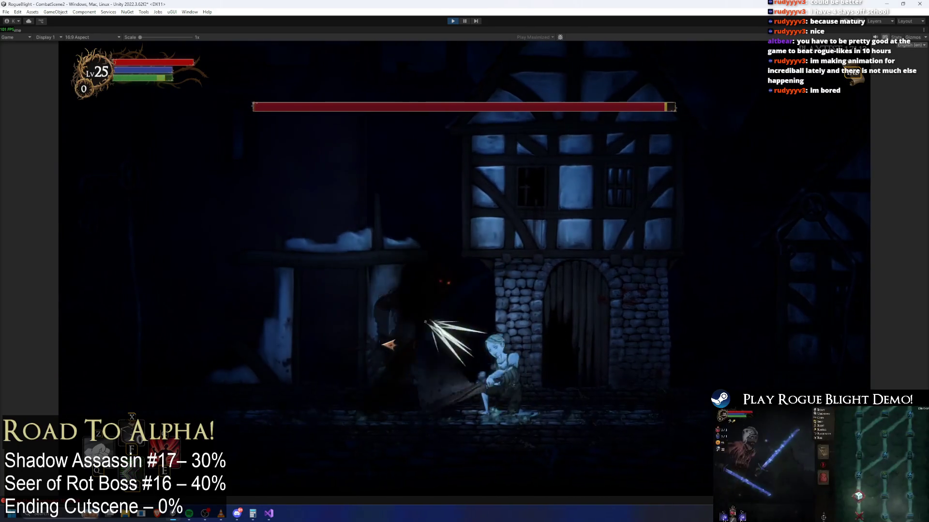
- Run off and back for another slash, leap clear near the door, then pause the game
key(d)
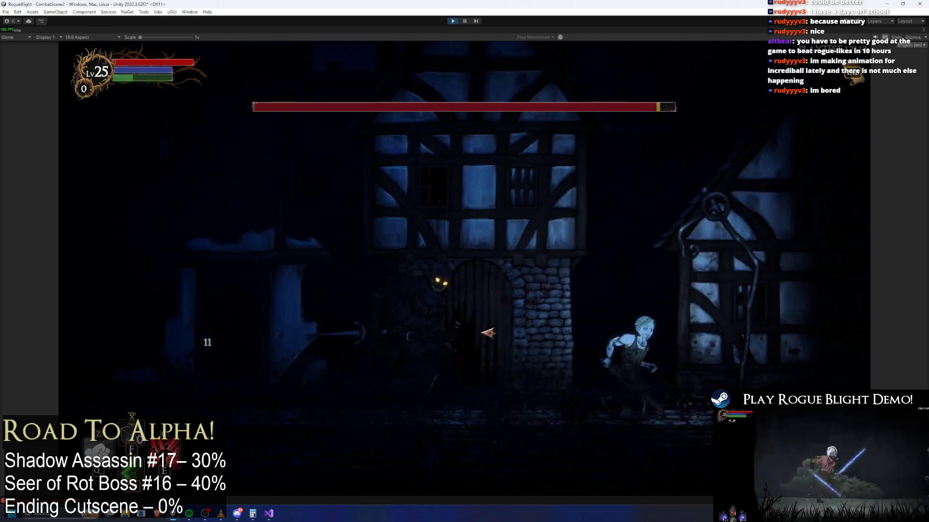
key(a)
click(499, 340)
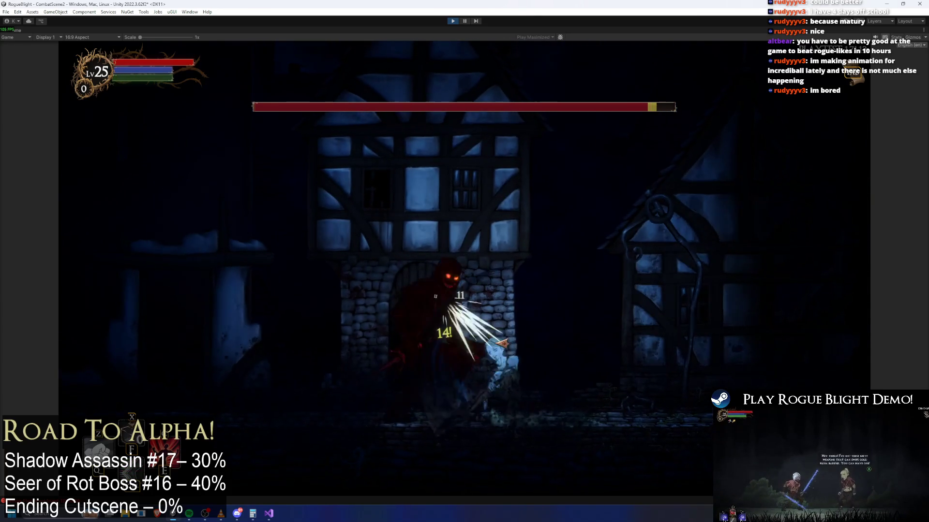
key(d)
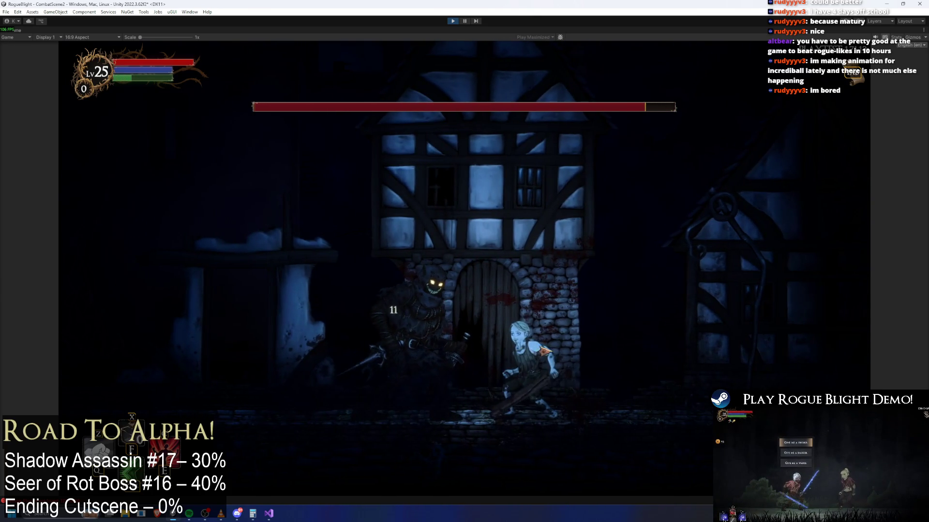
key(d)
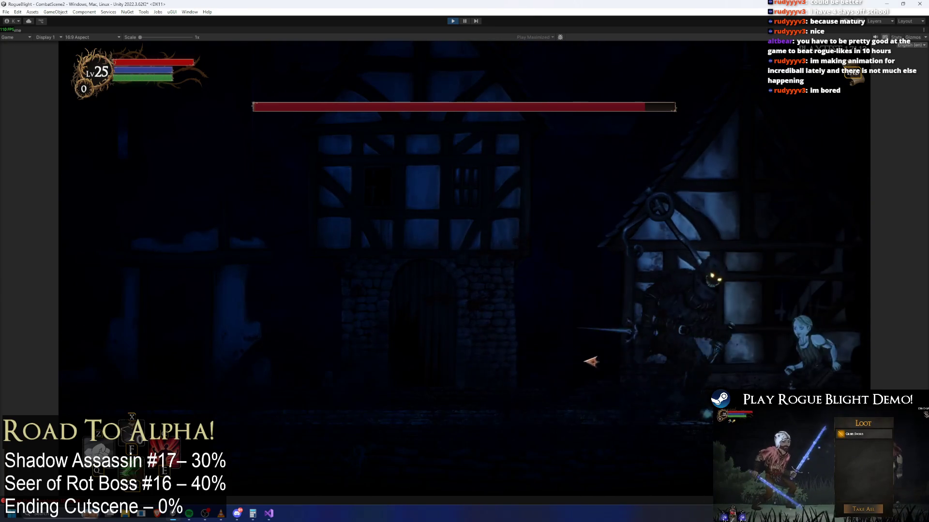
key(space)
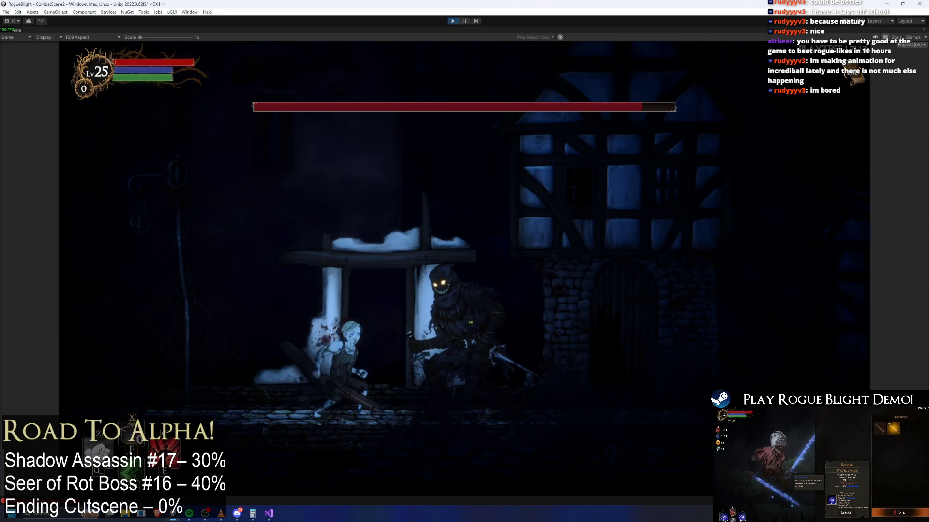
click(465, 21)
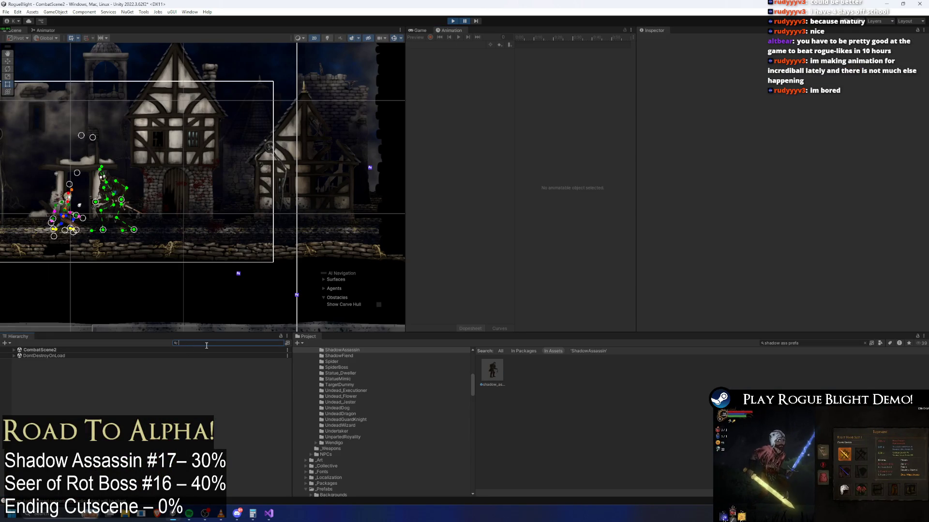
- Find the assassin clone in the Hierarchy, open shadow_assassin_Prefab in Prefab Mode, and enter the Actions sub-state machine
text(player)
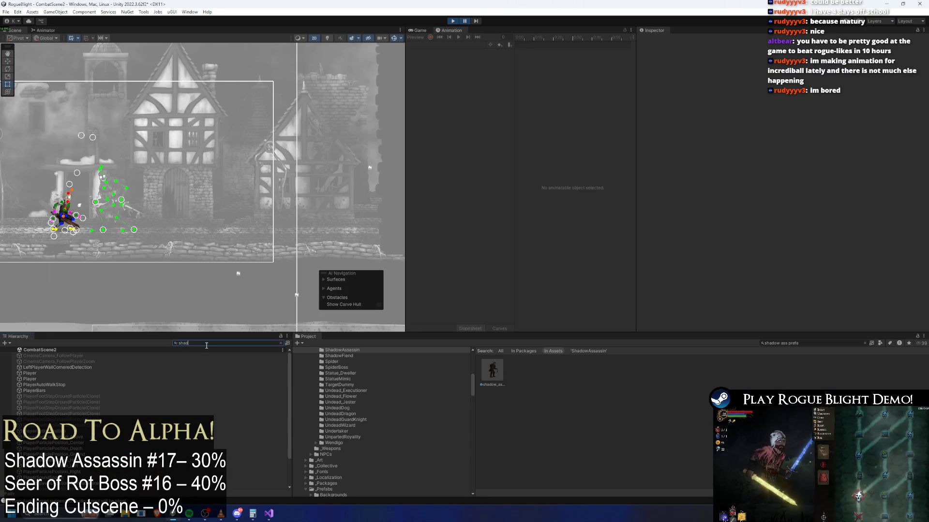
text(ow ass pr)
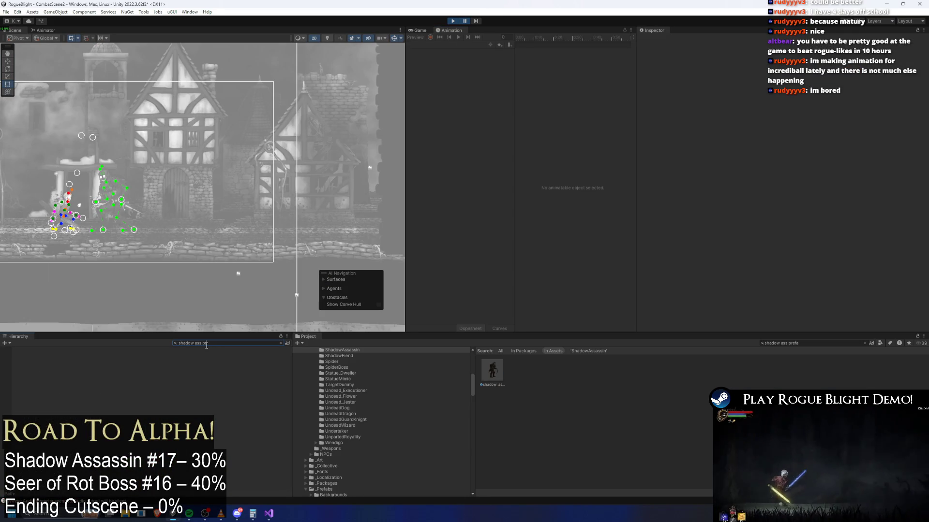
text(e)
click(56, 356)
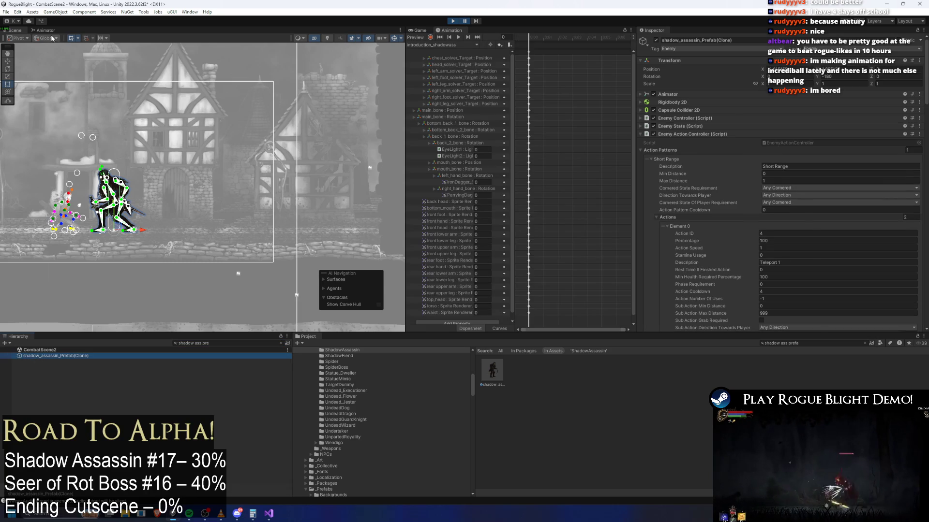
click(55, 32)
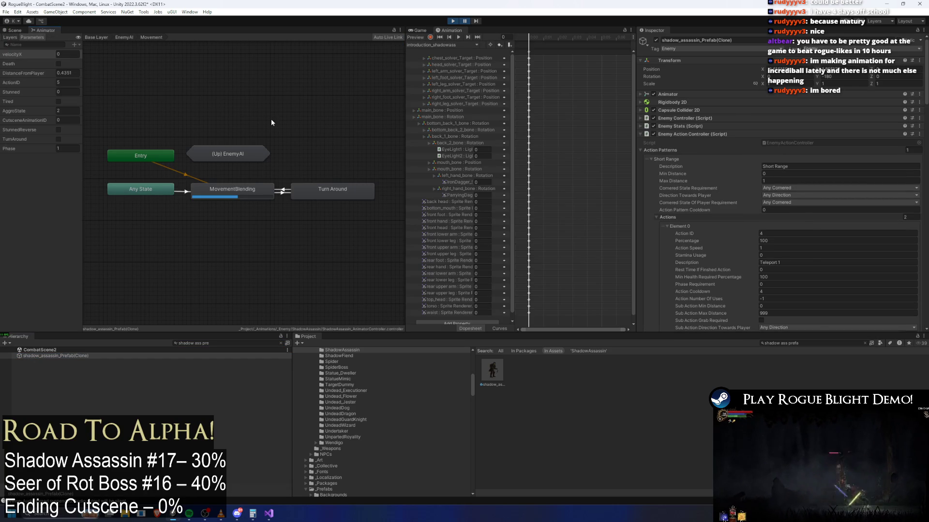
click(211, 103)
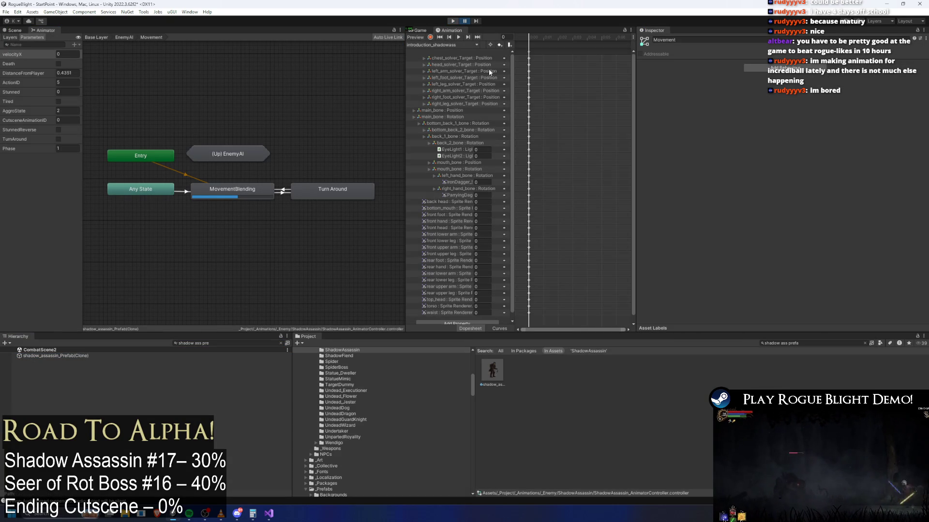
double_click(493, 370)
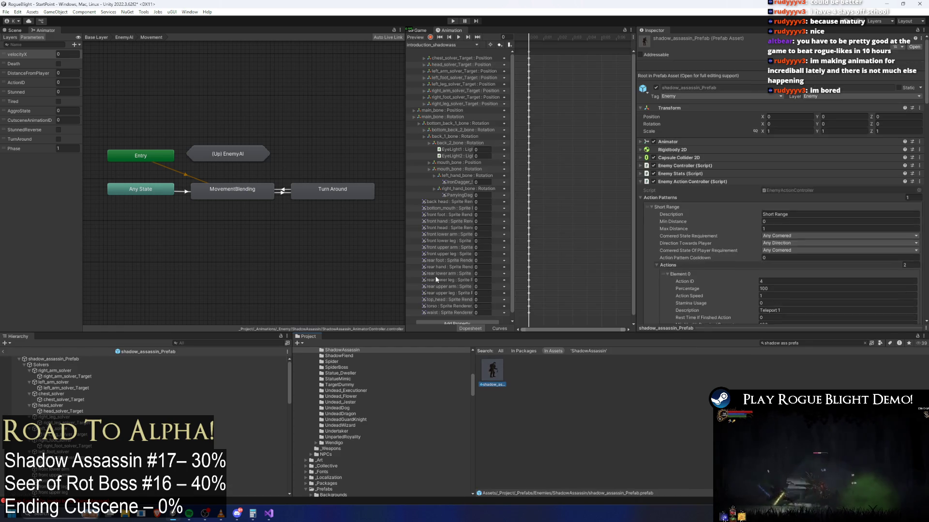
click(309, 218)
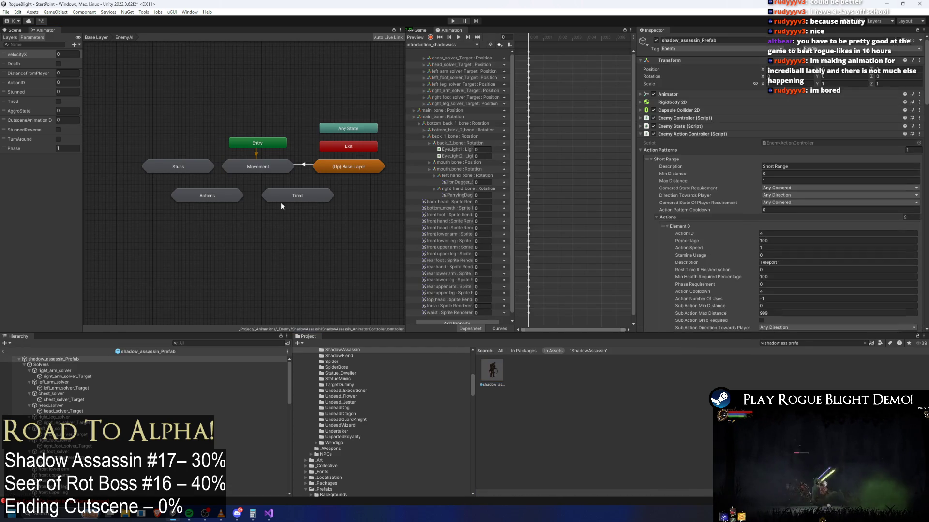
click(250, 169)
double_click(240, 194)
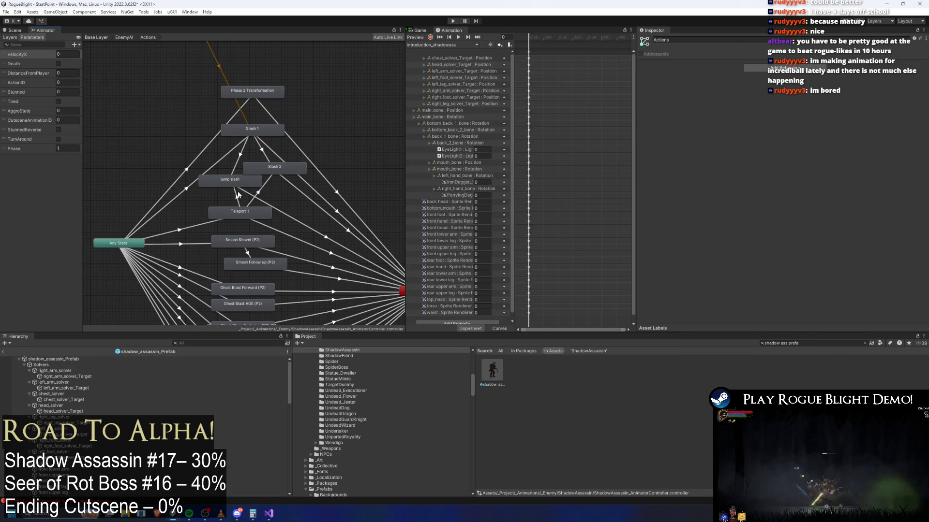
- Inspect the Teleport 1 transitions to jump slash and Slash 2, the Teleport 1 state, and Slash 1 to Slash 2
click(239, 198)
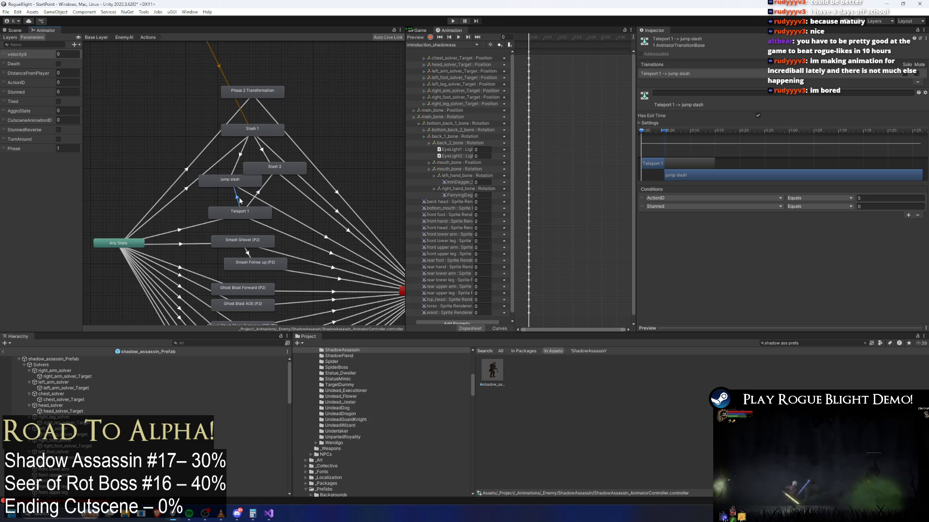
click(268, 184)
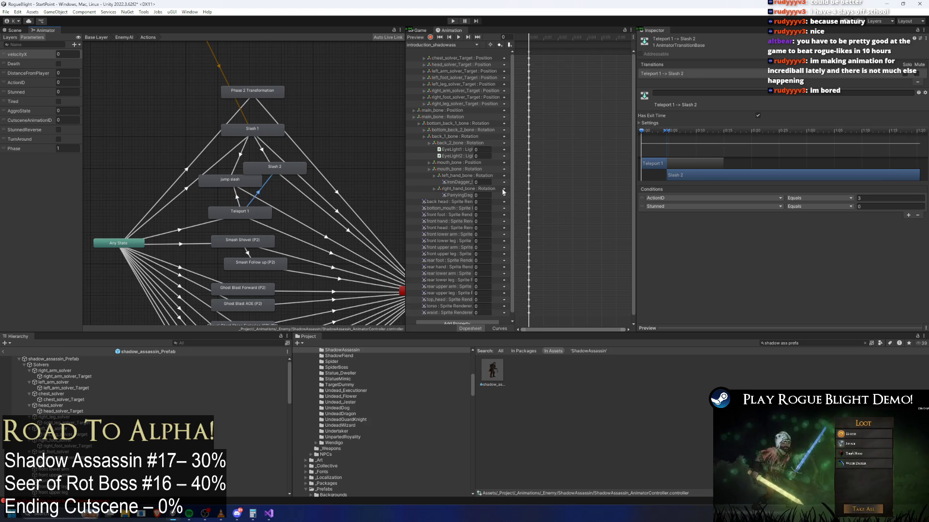
scroll(245, 179, up, 3)
click(232, 207)
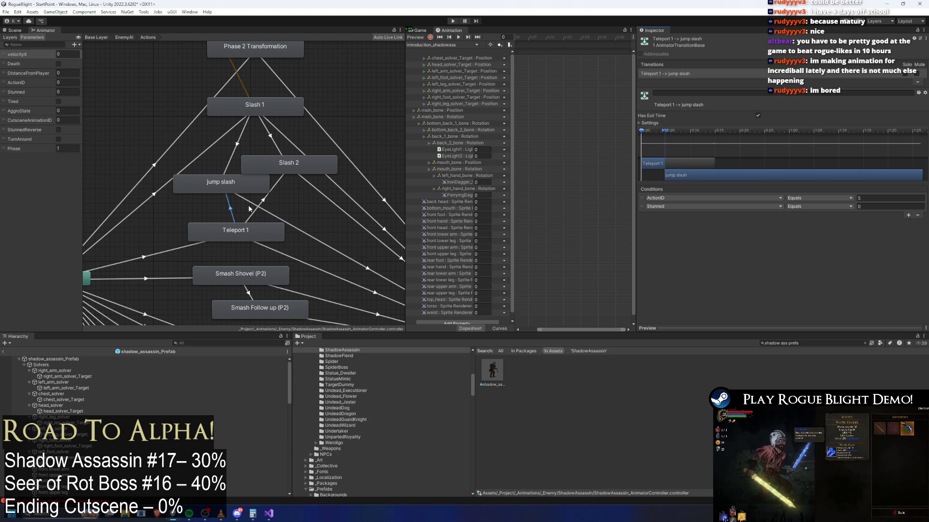
click(229, 234)
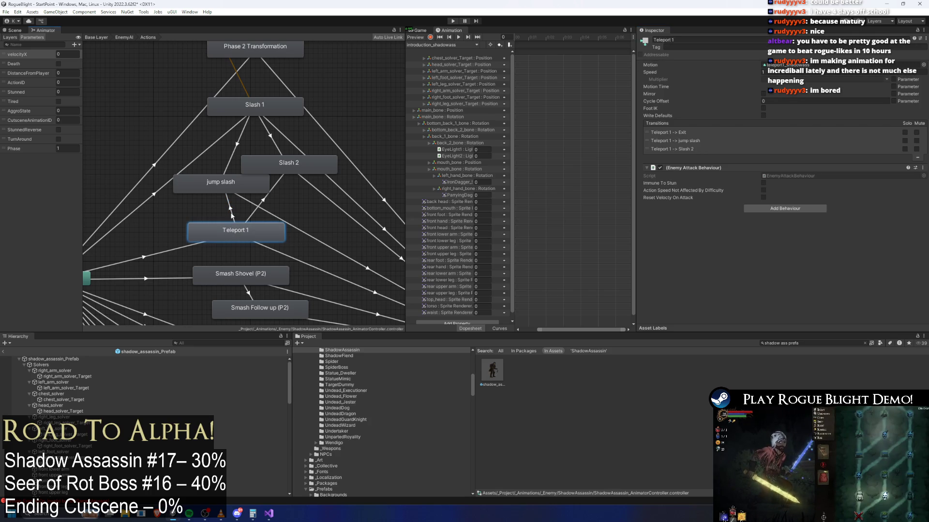
click(231, 210)
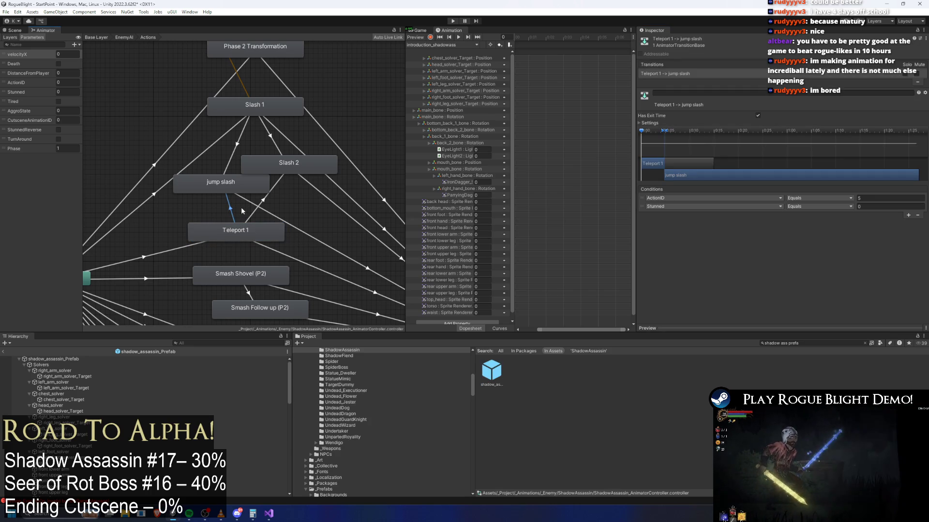
click(245, 151)
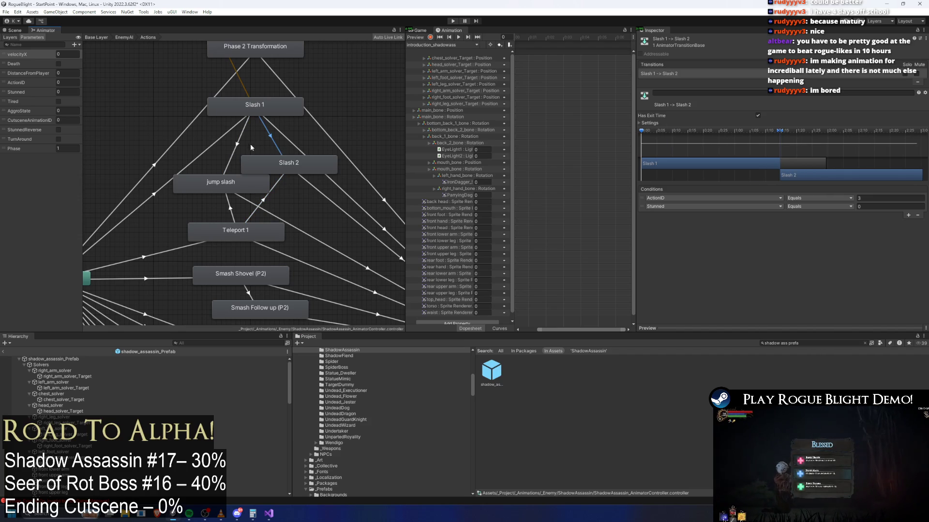
click(53, 359)
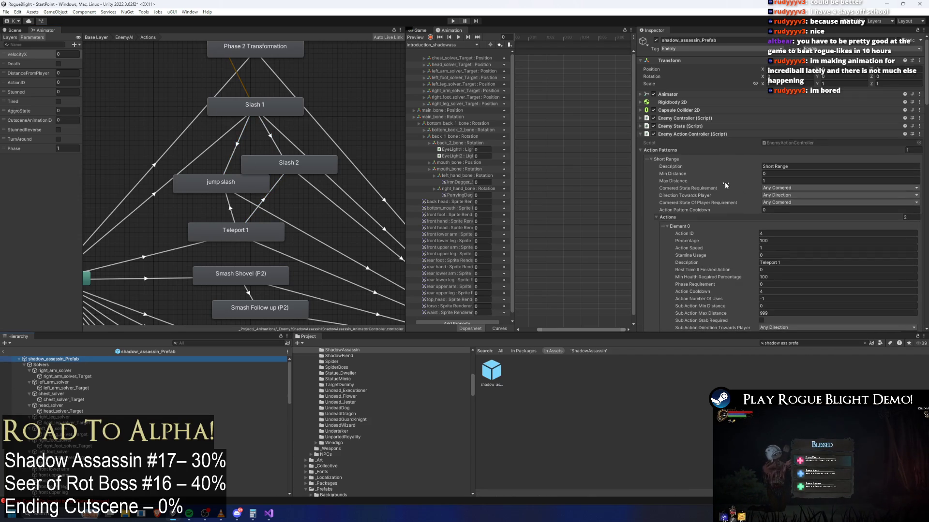
- Review the action pattern entries in the Enemy Action Controller
scroll(747, 198, down, 10)
click(774, 65)
scroll(789, 211, down, 5)
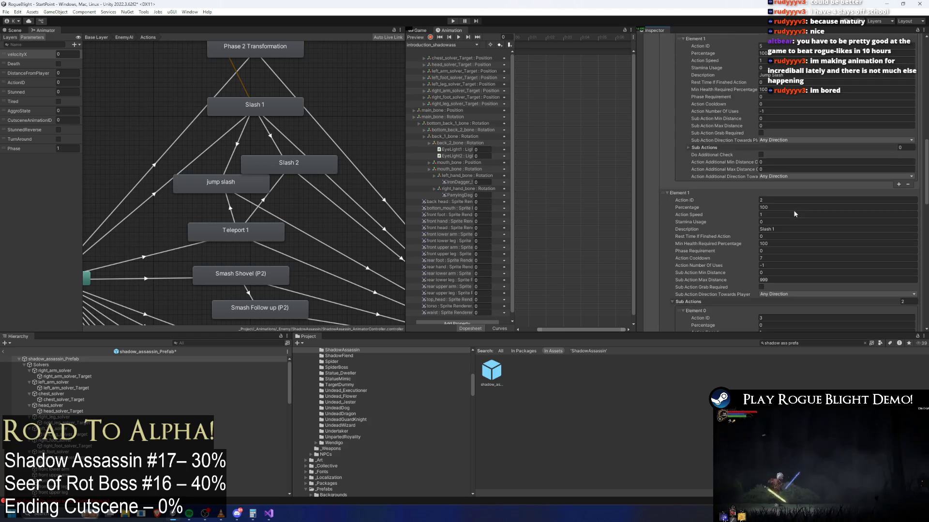
scroll(821, 247, down, 2)
scroll(815, 232, down, 10)
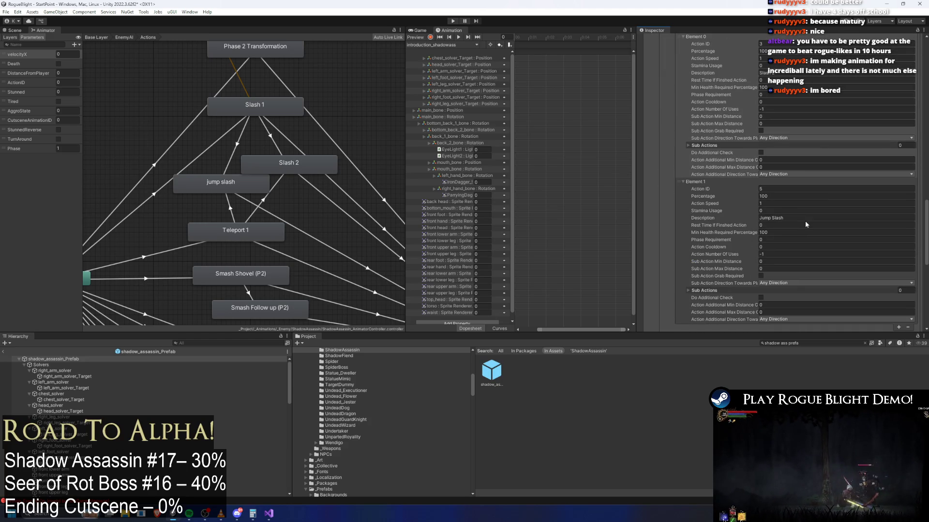
- Show the jump slash to Exit transition's settings: exit time 0.85, duration 0.15
click(272, 186)
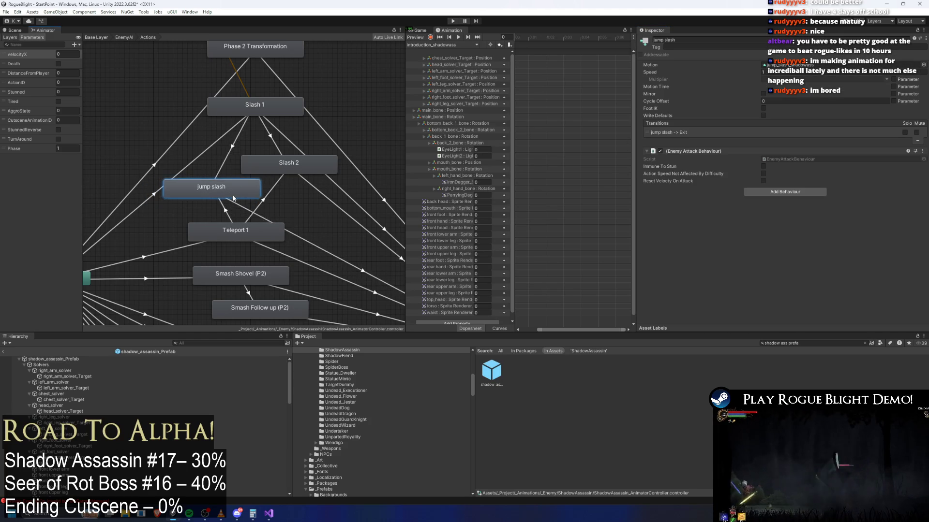
scroll(278, 191, down, 3)
scroll(227, 175, up, 1)
click(209, 189)
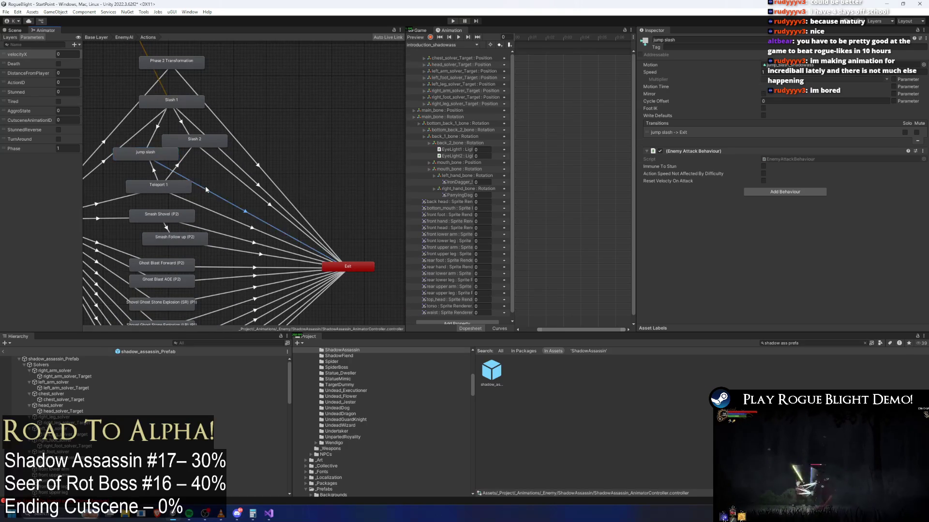
click(646, 123)
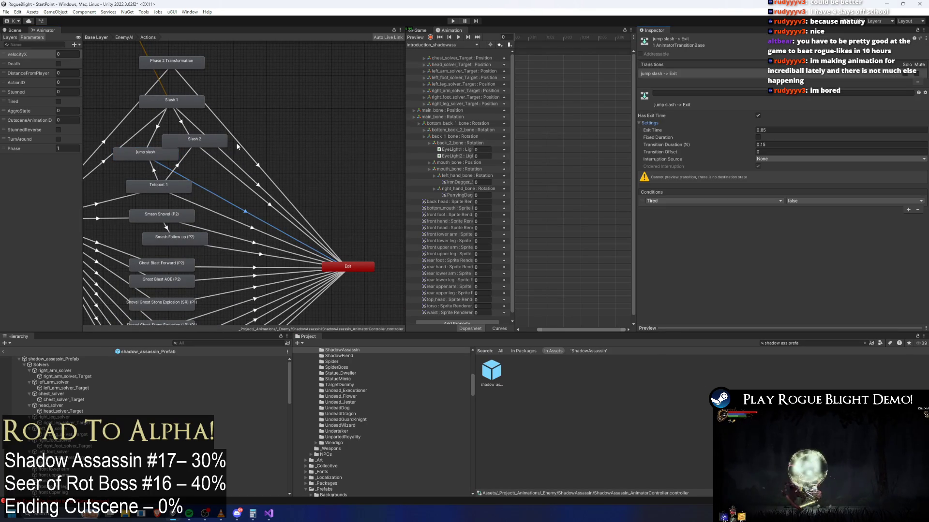
- Set the Teleport 1 to Slash 2 exit time to 0.3180045, matching jump slash, and save
click(176, 168)
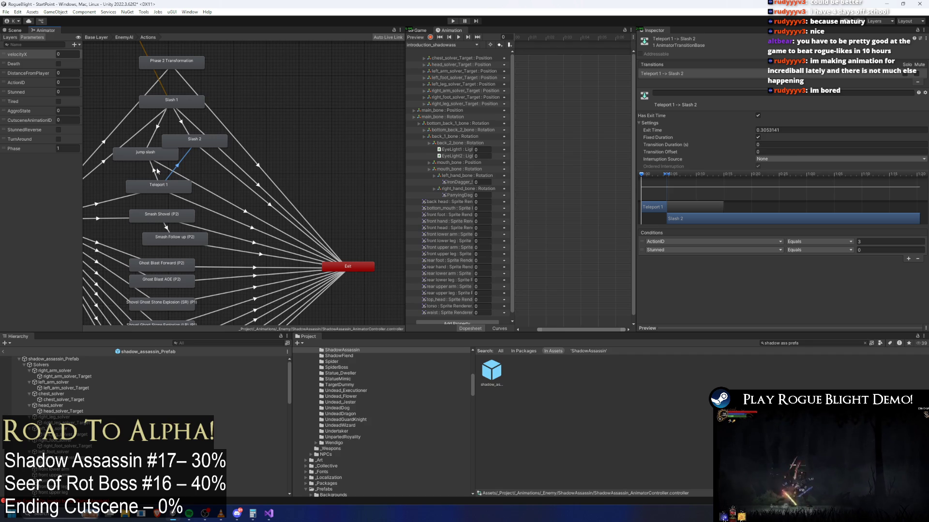
key(ctrl+s)
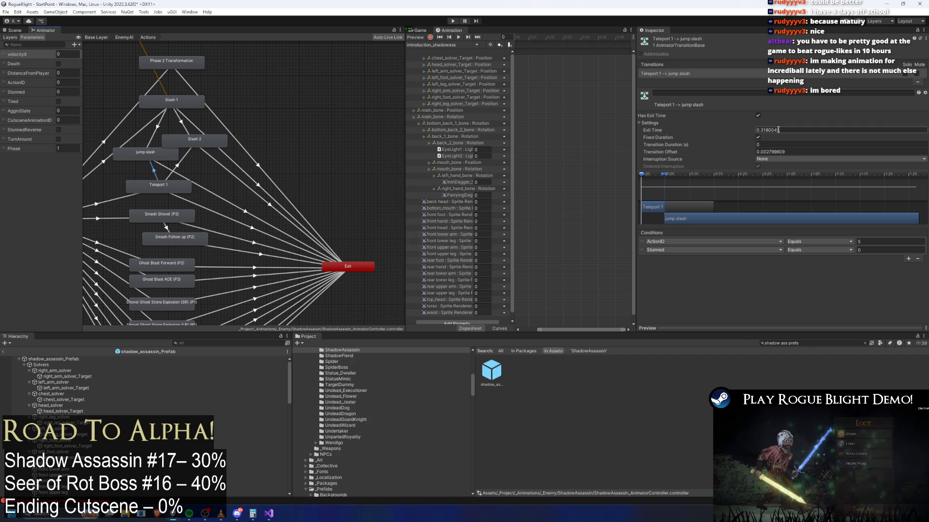
click(153, 169)
click(184, 163)
click(792, 127)
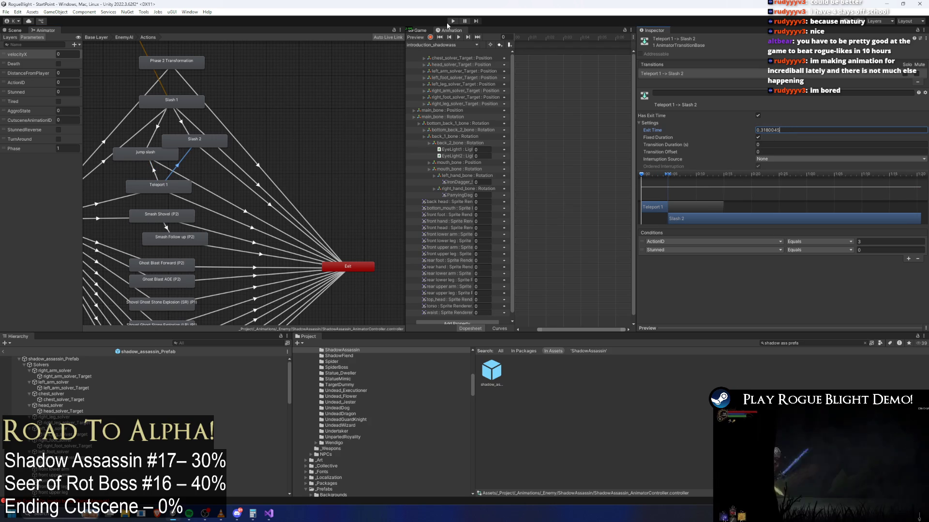
key(ctrl+s)
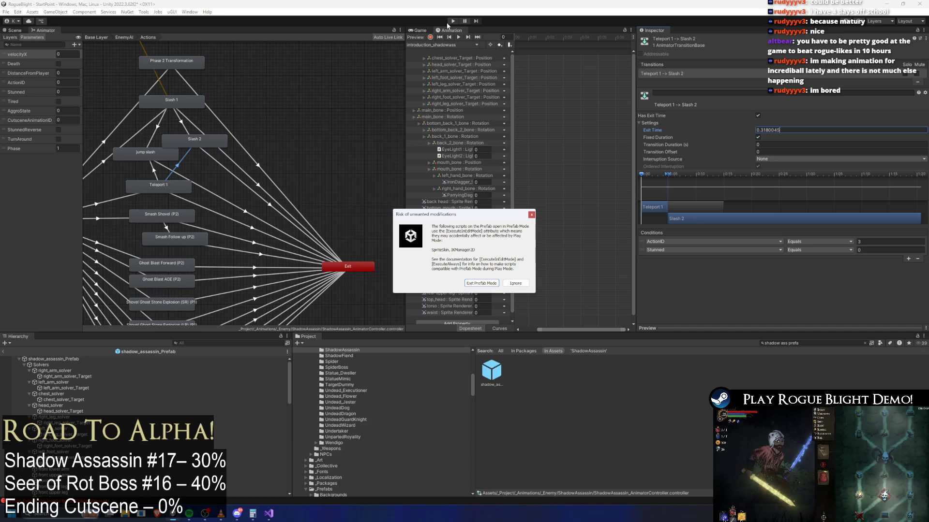
- Ignore the prefab warning, start the game from save slot 1, attack the assassin boss, then stop Play mode
key(Return)
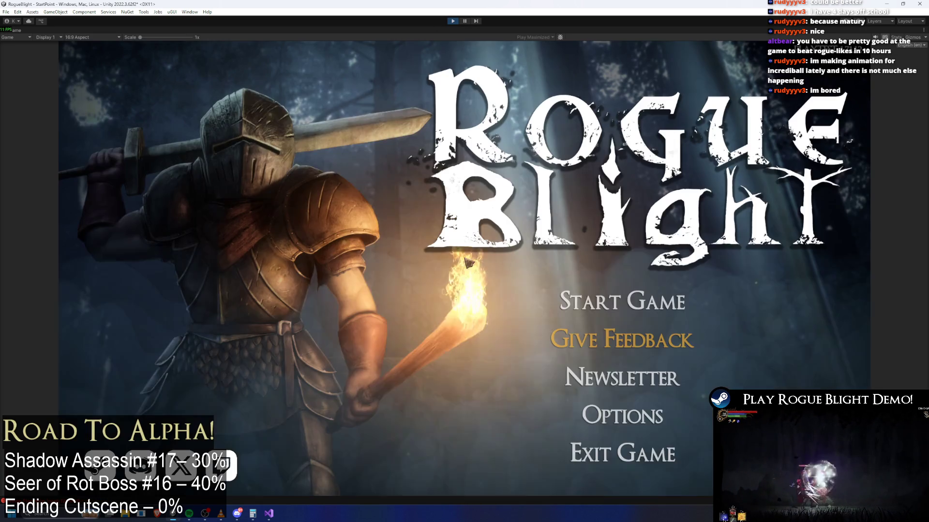
click(622, 301)
click(621, 269)
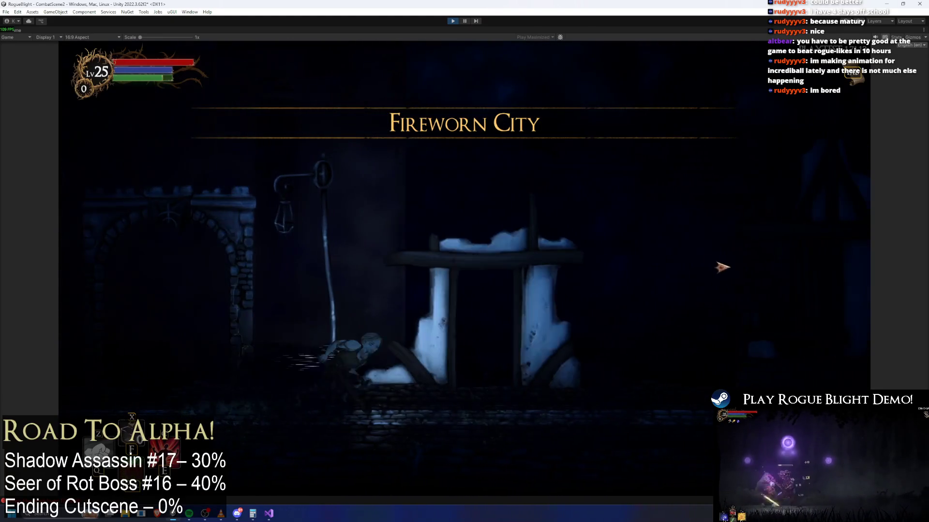
click(613, 358)
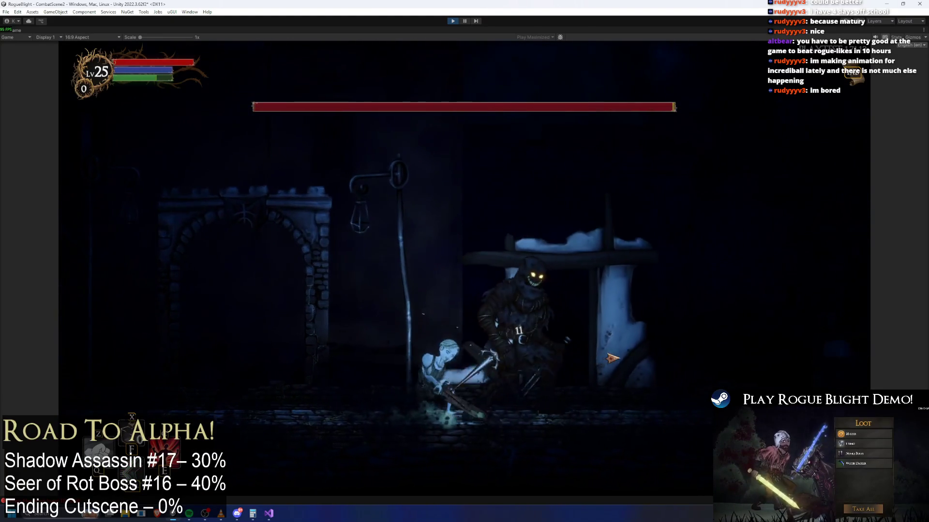
click(614, 357)
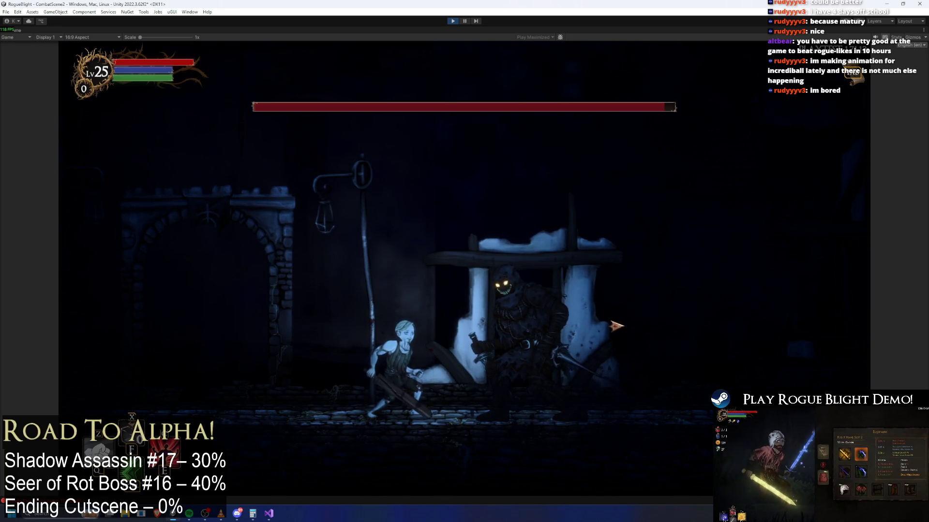
click(452, 21)
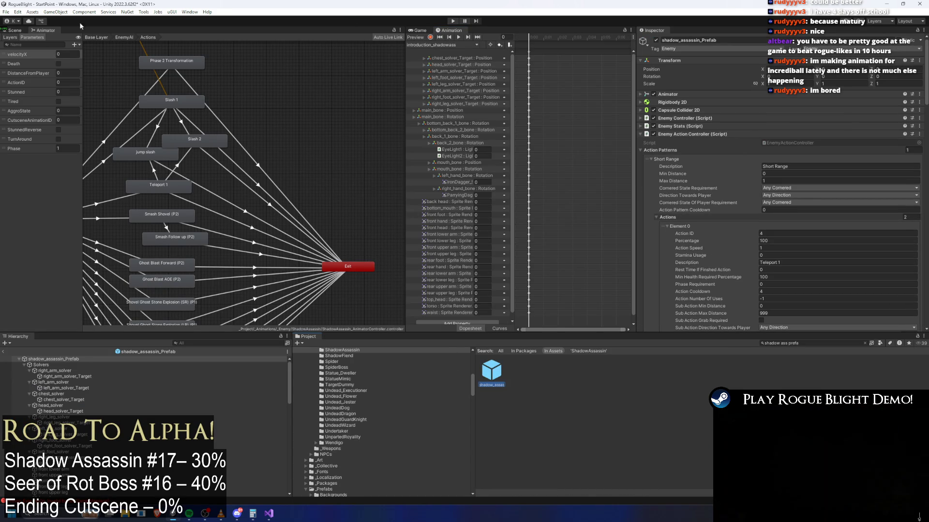
- Inspect the Teleport 1 to Exit transition and reposition the state graph view
scroll(253, 92, up, 2)
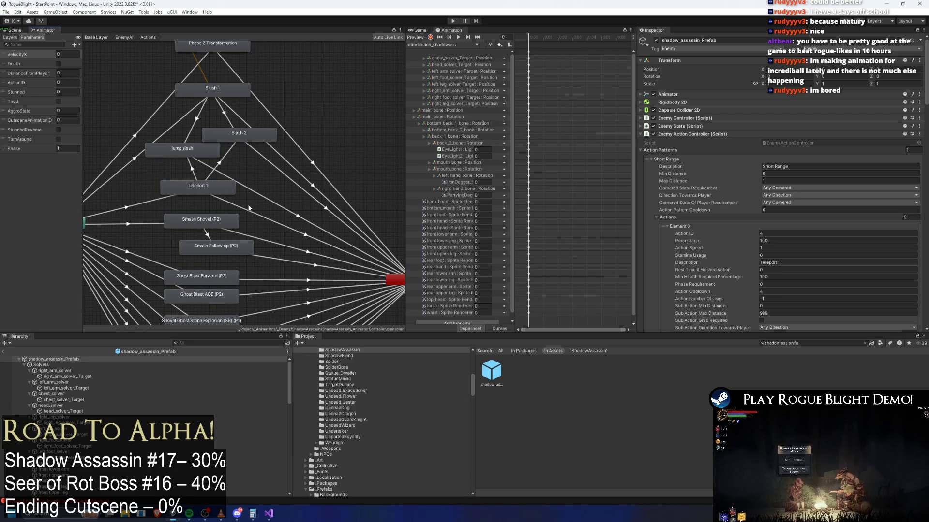
click(244, 213)
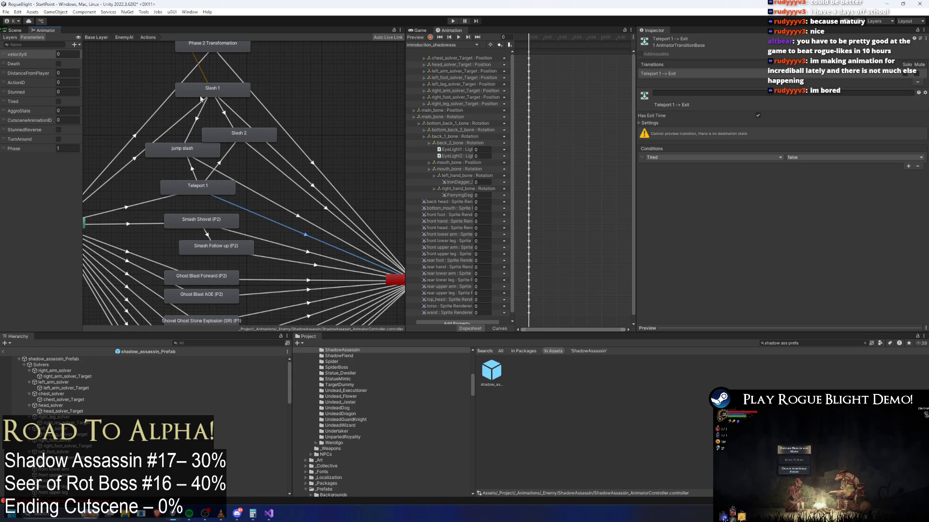
drag(193, 113, 219, 129)
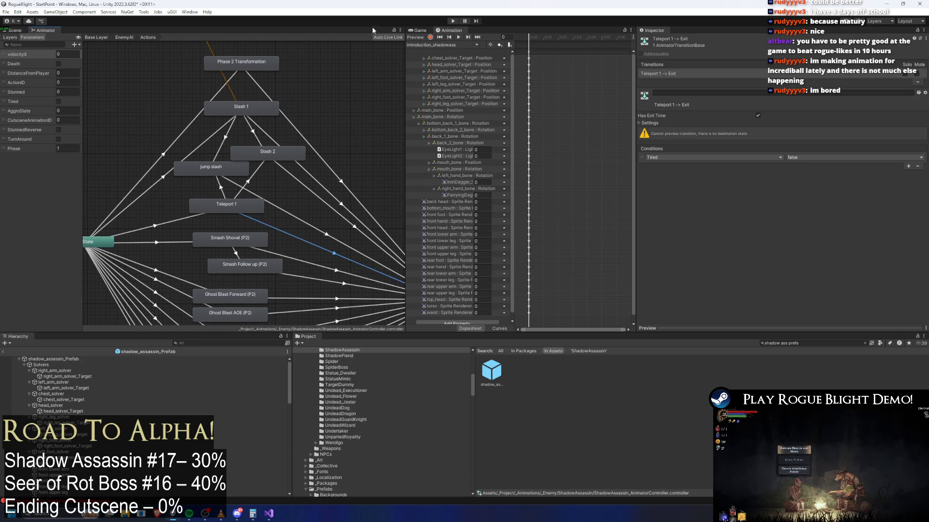
- Load the teleport1_shadowass clip, check its event at frame 5, and start another play test
click(16, 31)
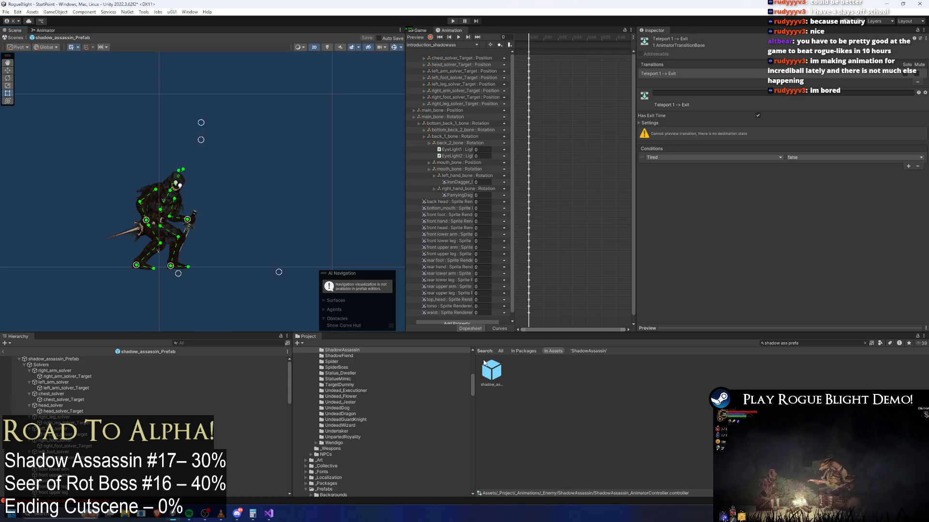
click(428, 45)
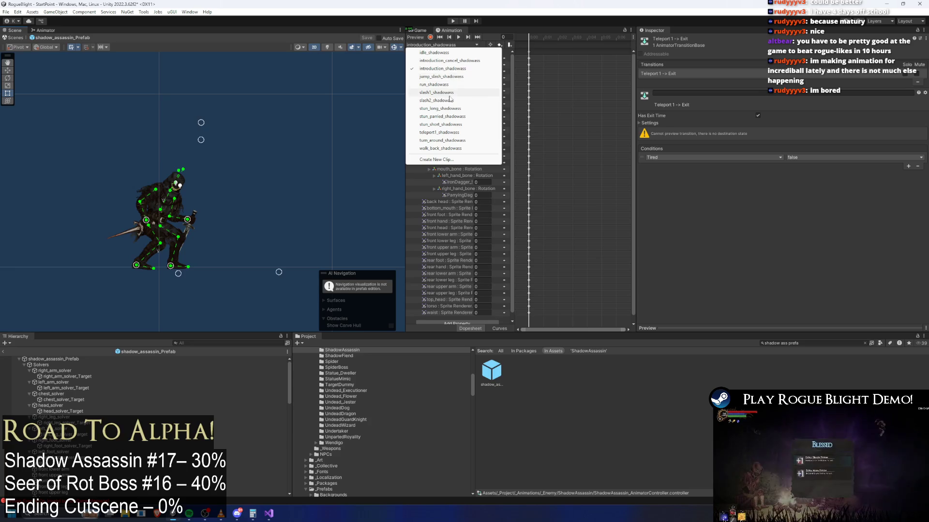
click(448, 132)
drag(529, 37, 553, 42)
click(556, 43)
click(550, 37)
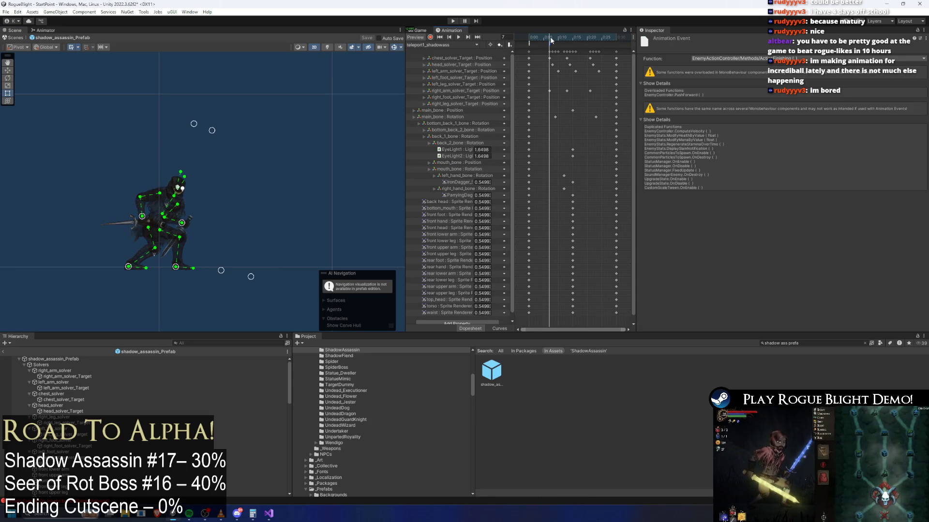
click(452, 21)
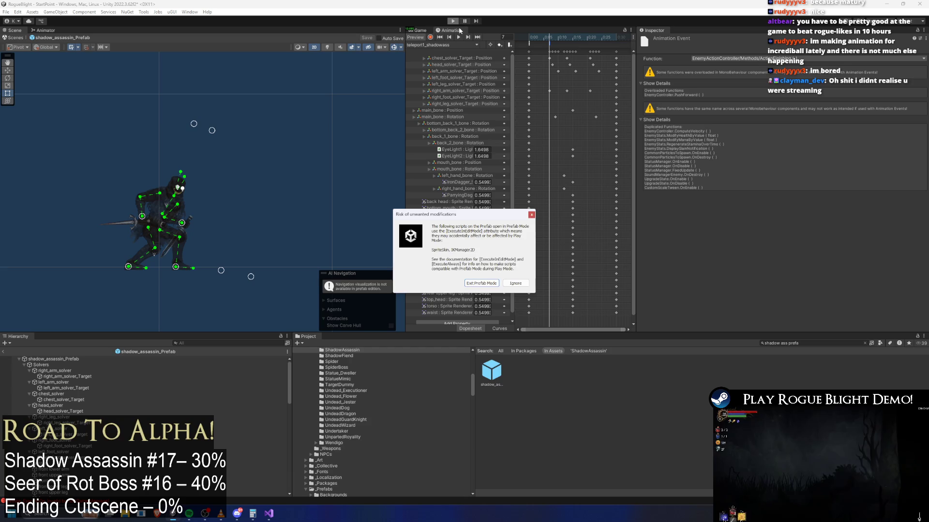
- Skip the prefab warning, start the game, and load the first save slot
key(Return)
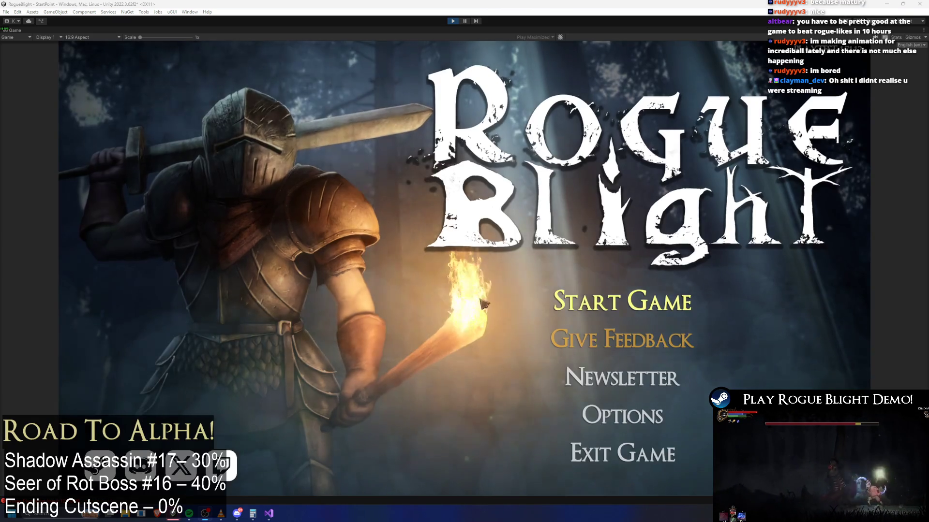
click(613, 301)
click(637, 264)
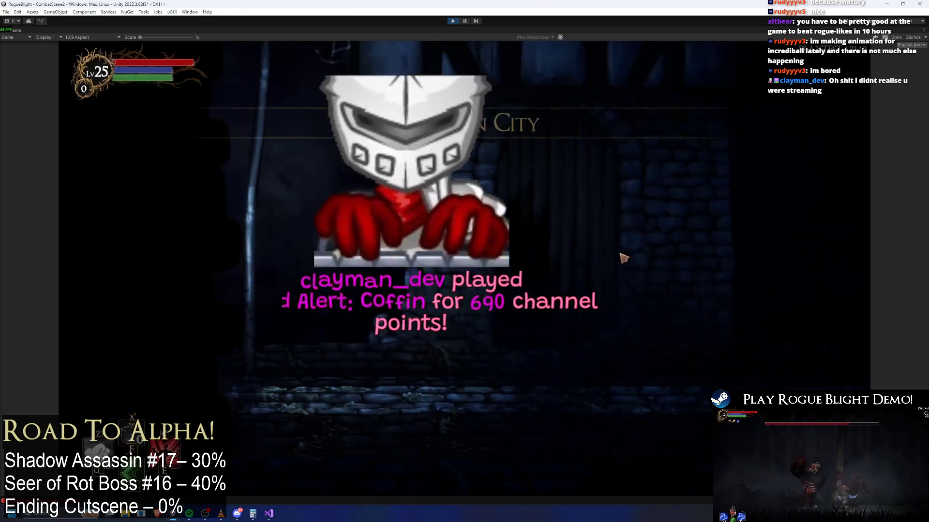
- Fight the Shadow Assassin, striking it and repositioning whenever it teleports behind the hero
key(d)
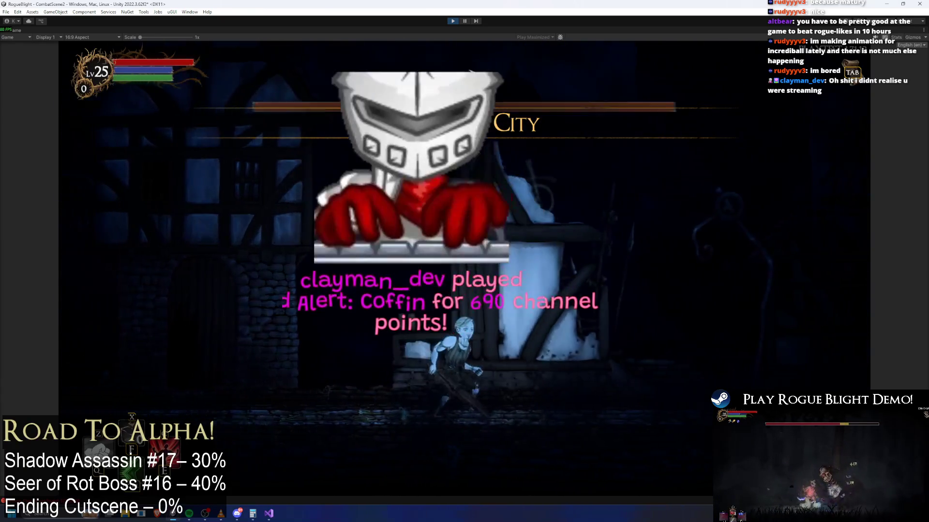
key(d)
click(623, 277)
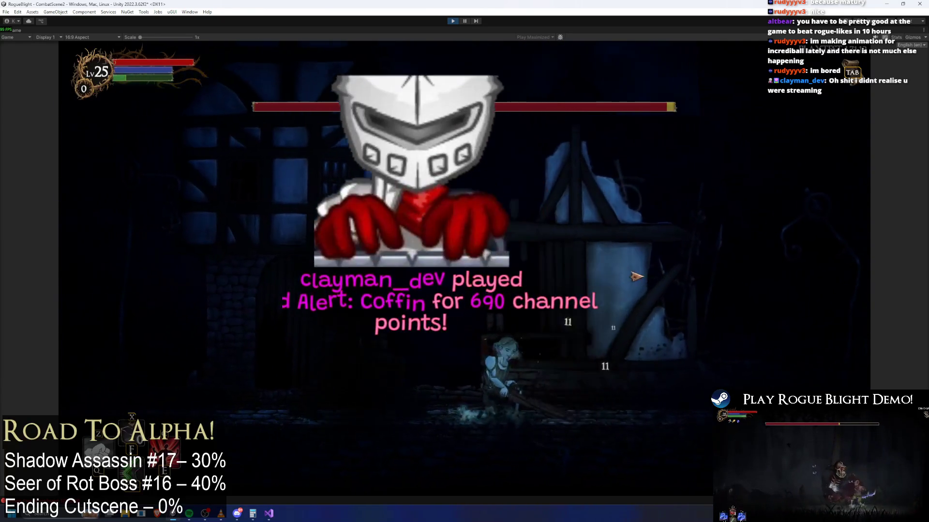
key(a)
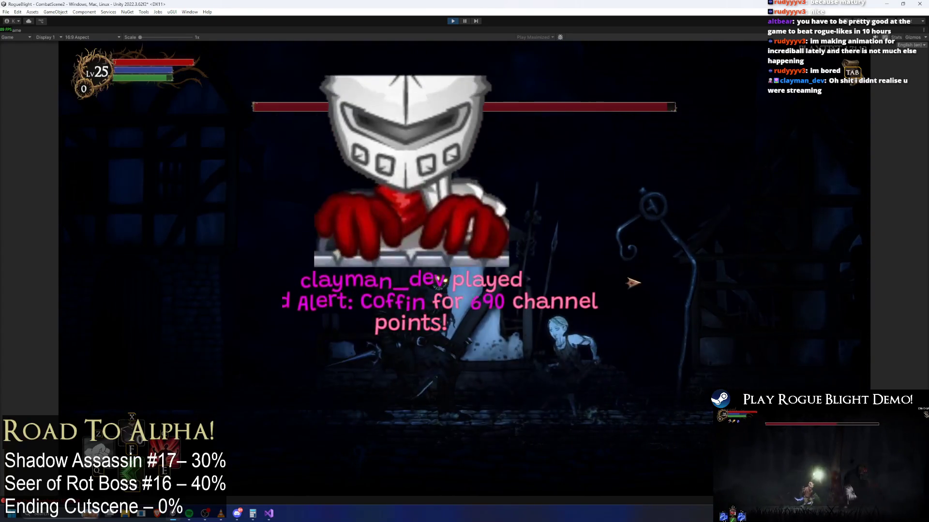
key(d)
click(624, 309)
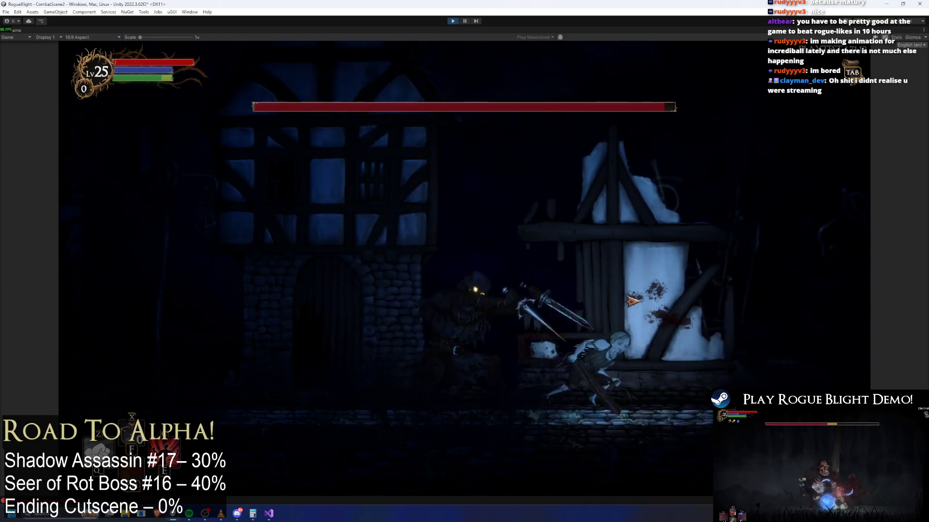
key(a)
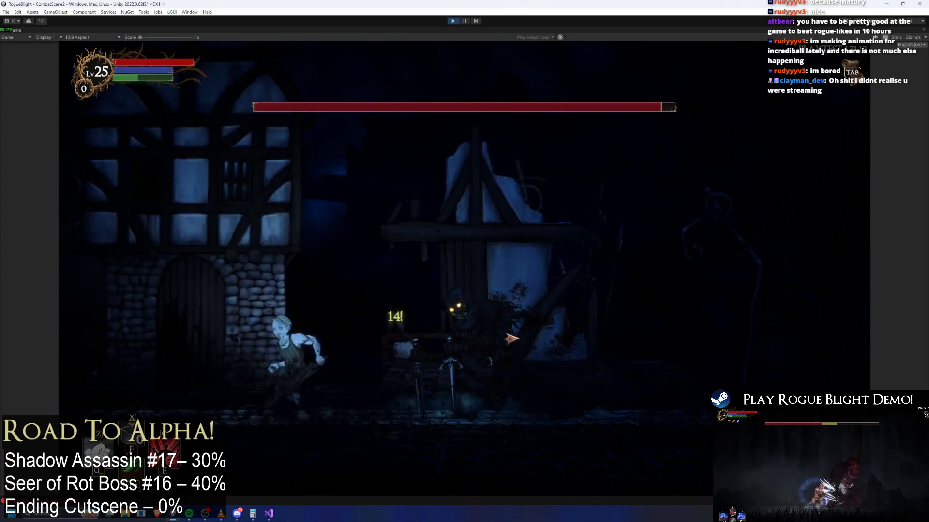